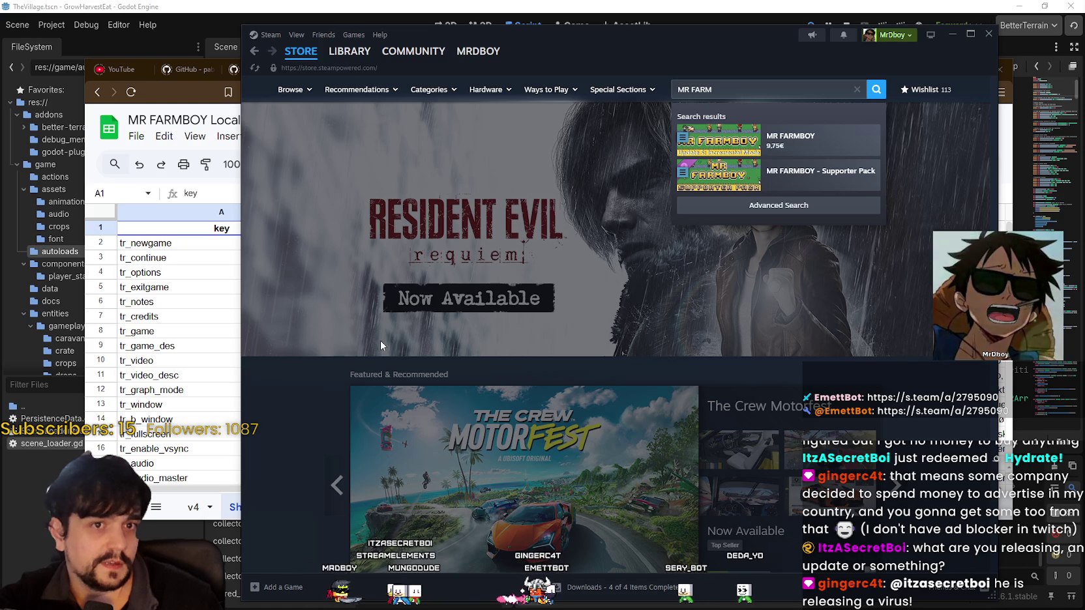
- Open the MR FARMBOY result from the Steam search and scroll through its store page
click(801, 138)
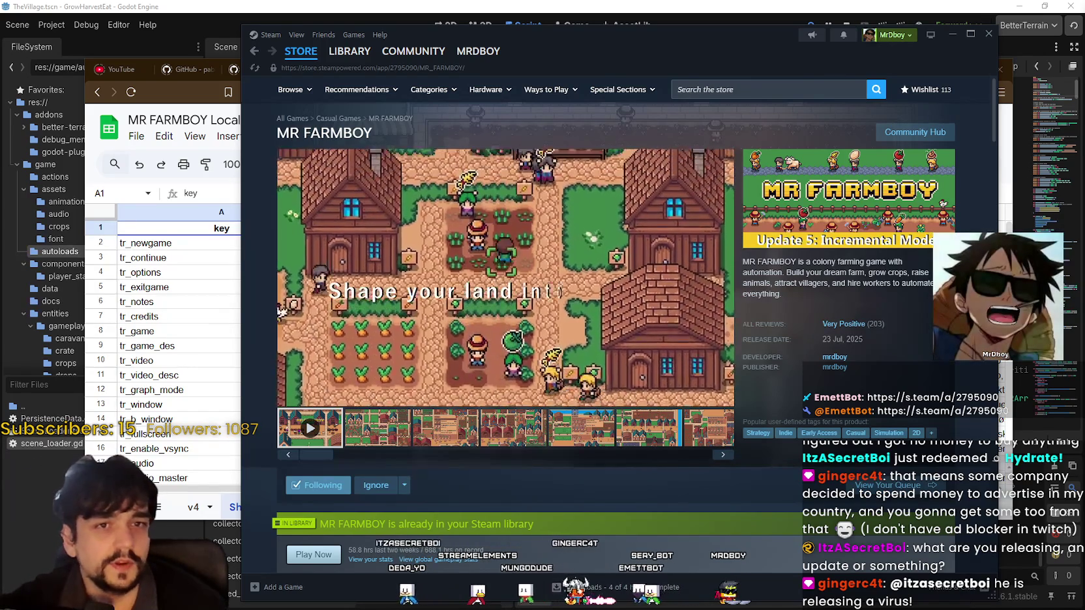
scroll(352, 404, down, 7)
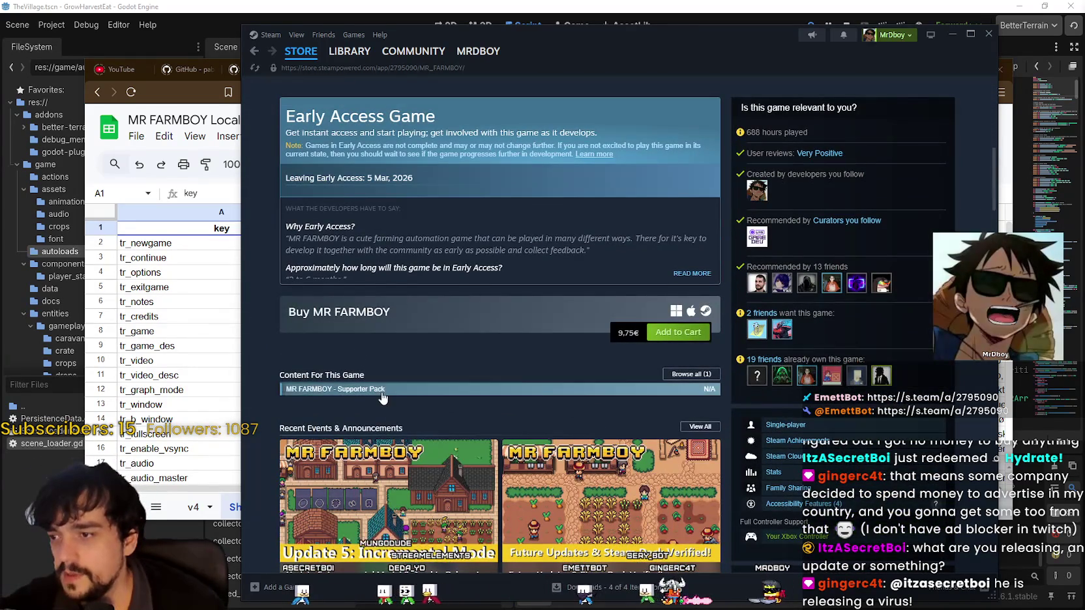
mouse_move(377, 395)
scroll(486, 387, up, 4)
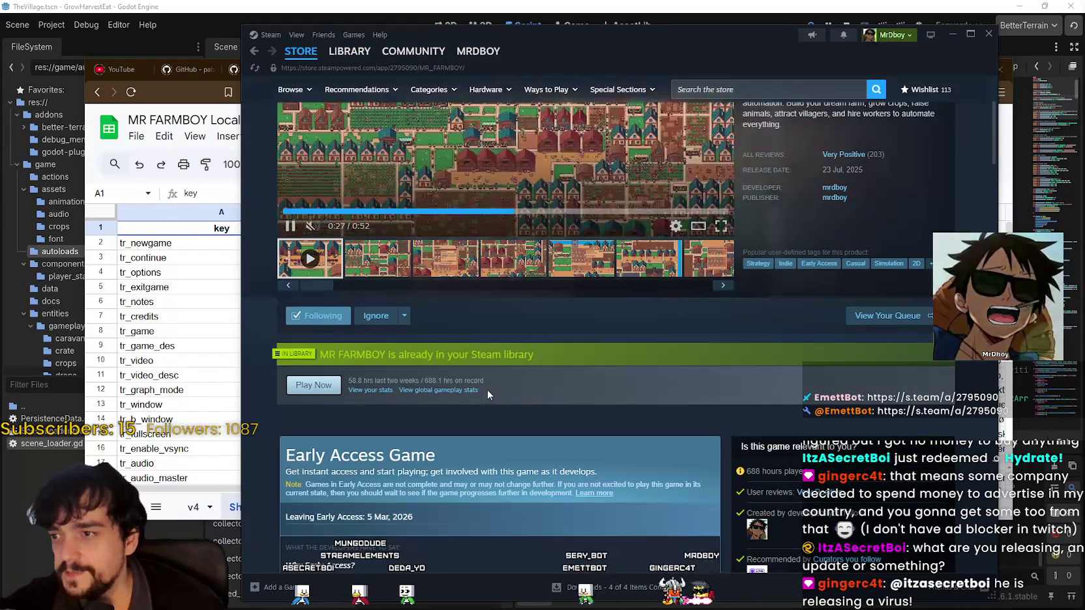
scroll(459, 476, up, 4)
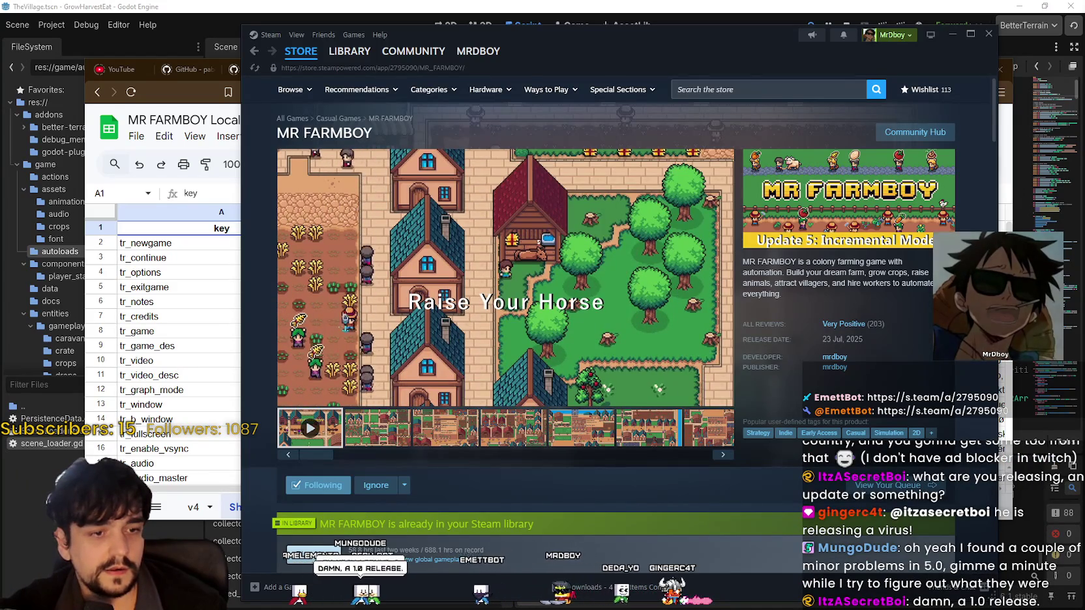
- Bring the LaunchPredictions.txt notes forward and jump to the end of the prediction list
key(alt+Tab)
scroll(396, 261, down, 3)
click(397, 365)
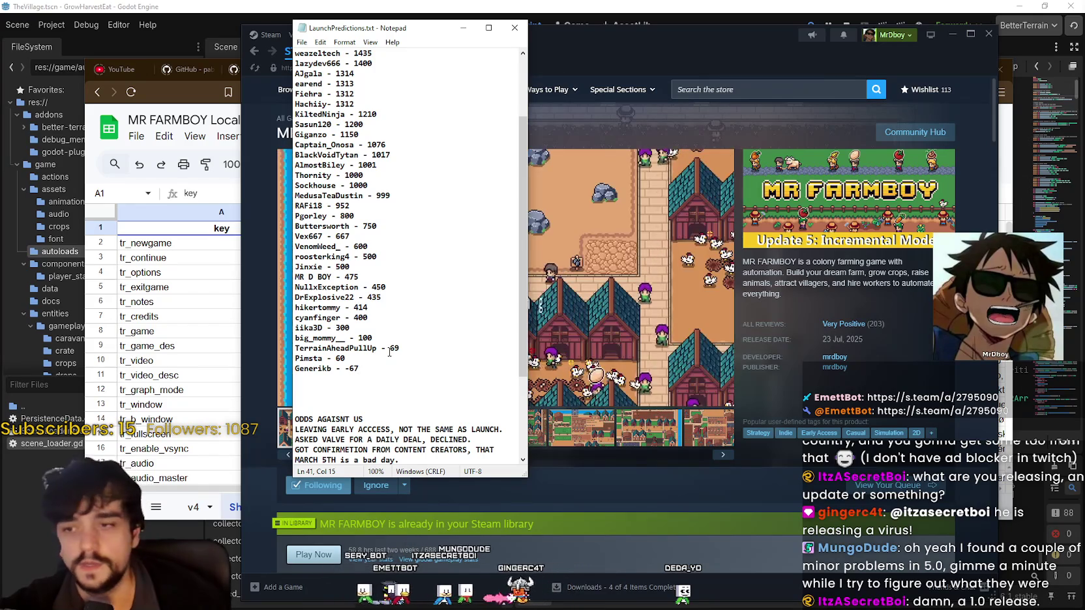
- Stretch the LaunchPredictions.txt window to full screen height and review the whole list, then return to Steam
scroll(389, 348, up, 3)
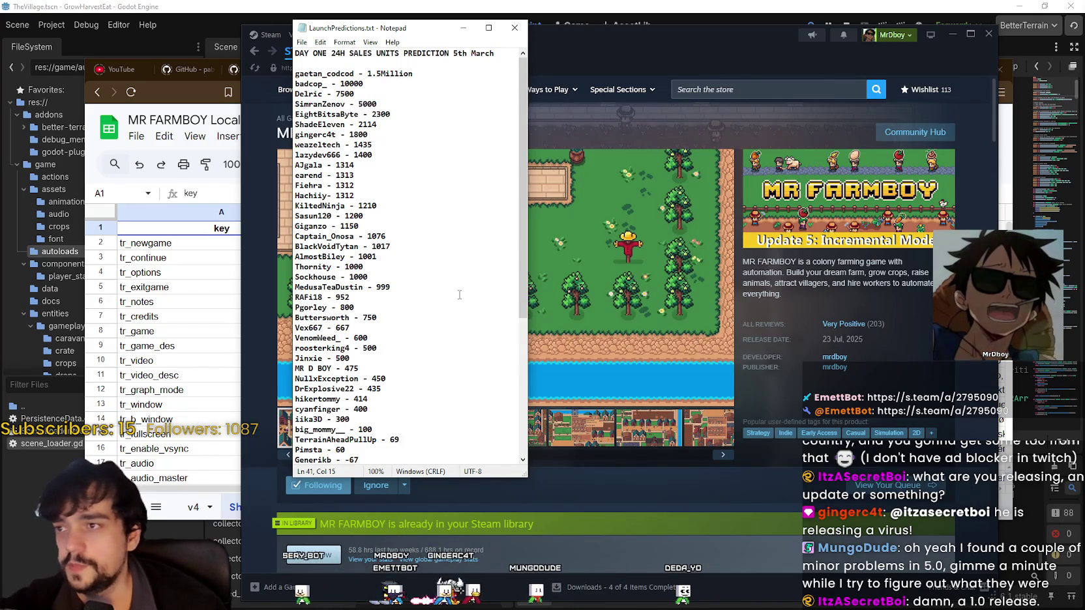
double_click(421, 477)
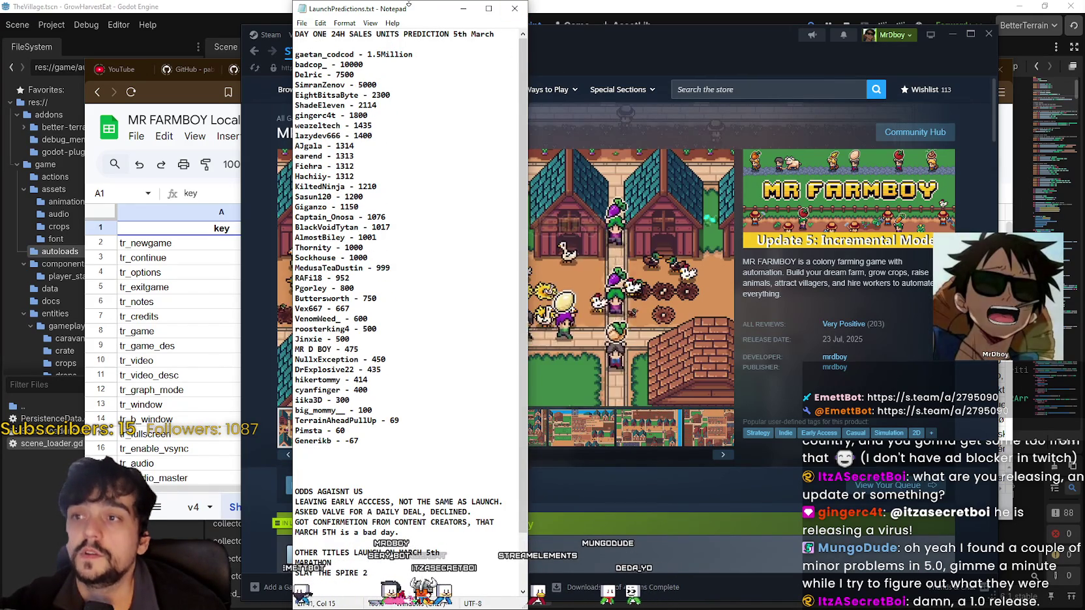
mouse_move(768, 335)
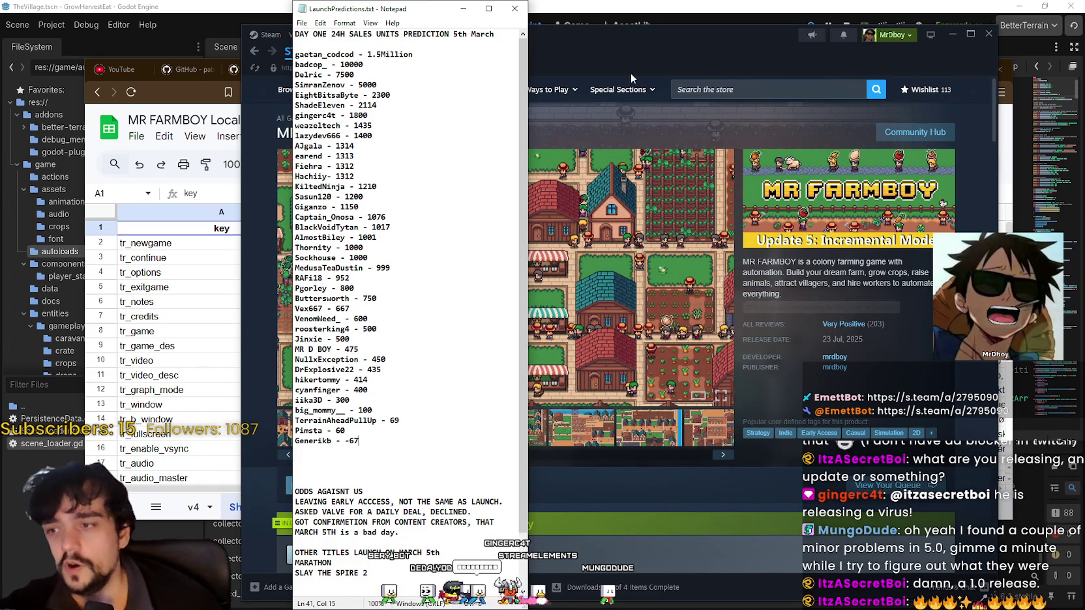
drag(295, 53, 365, 345)
click(325, 451)
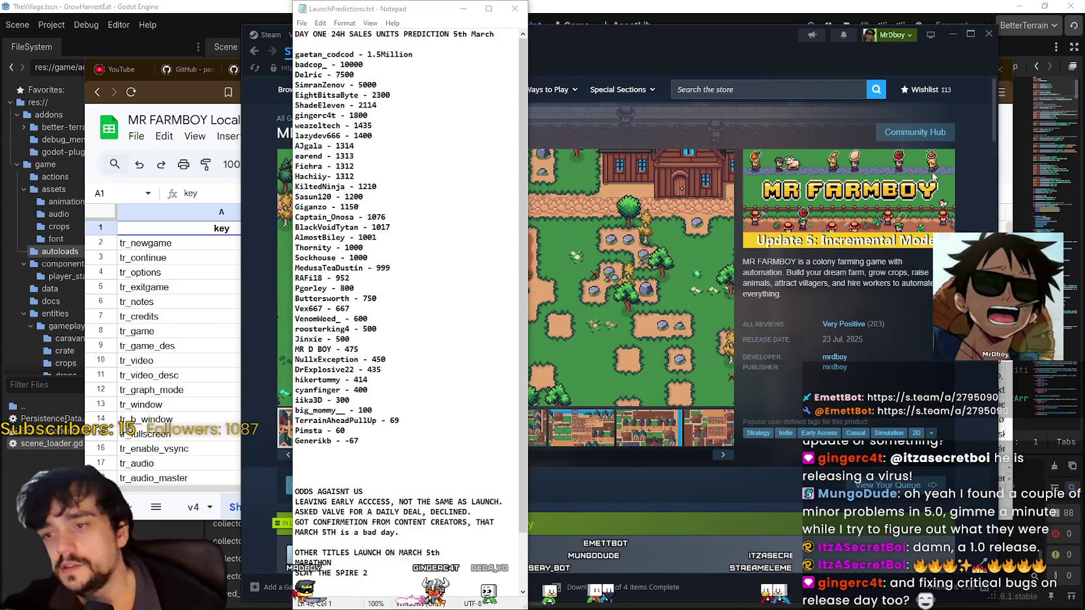
drag(658, 33, 676, 39)
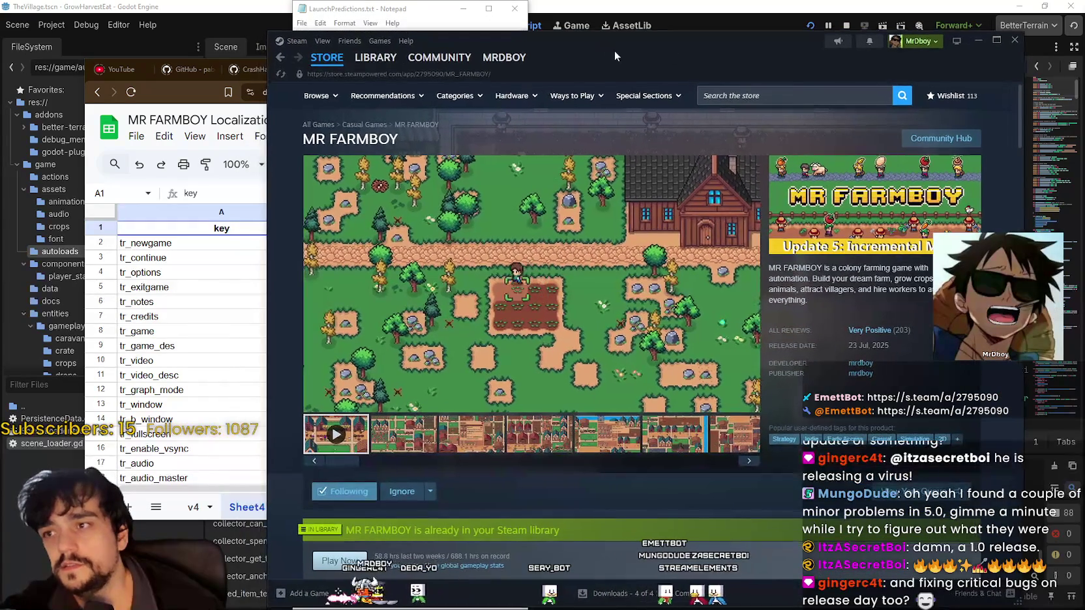
- Bring the MR FARMBOY store page in front and view the last screenshot, showing the hirable-workers panel
drag(766, 56, 745, 56)
click(383, 14)
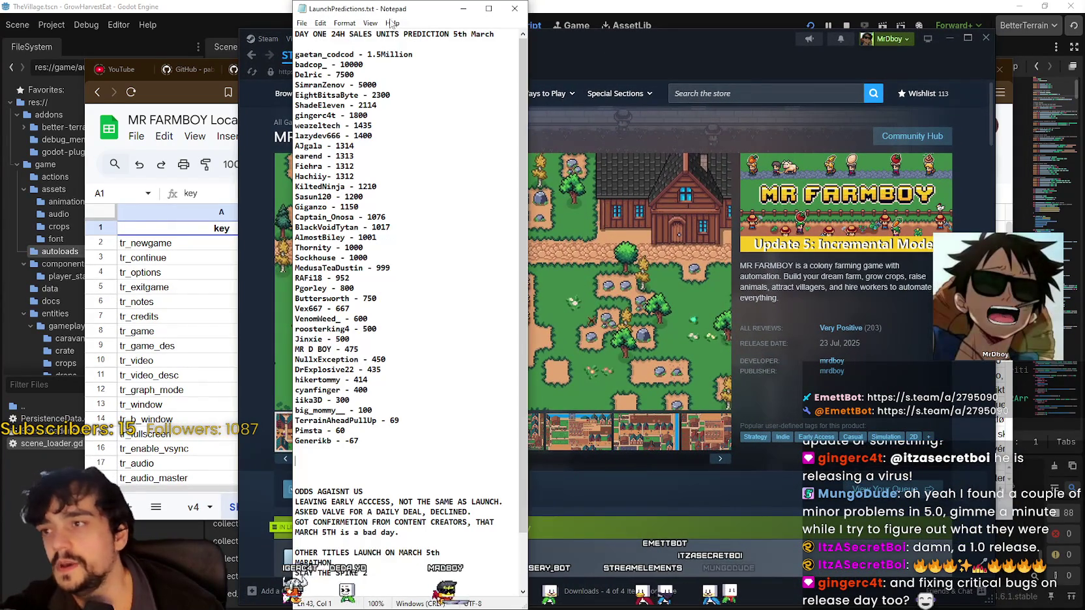
click(759, 66)
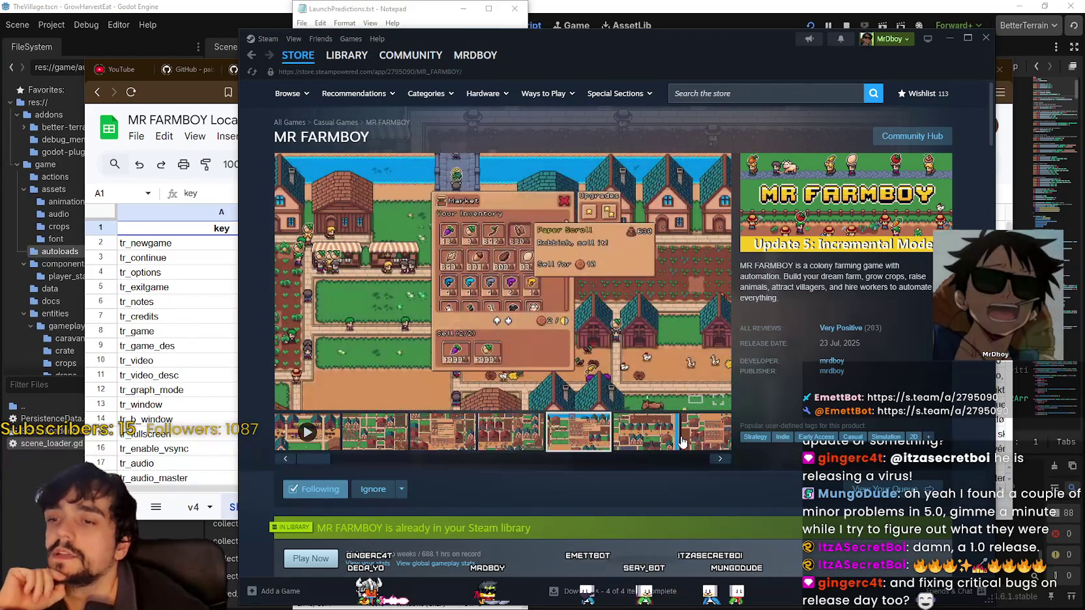
scroll(618, 431, down, 3)
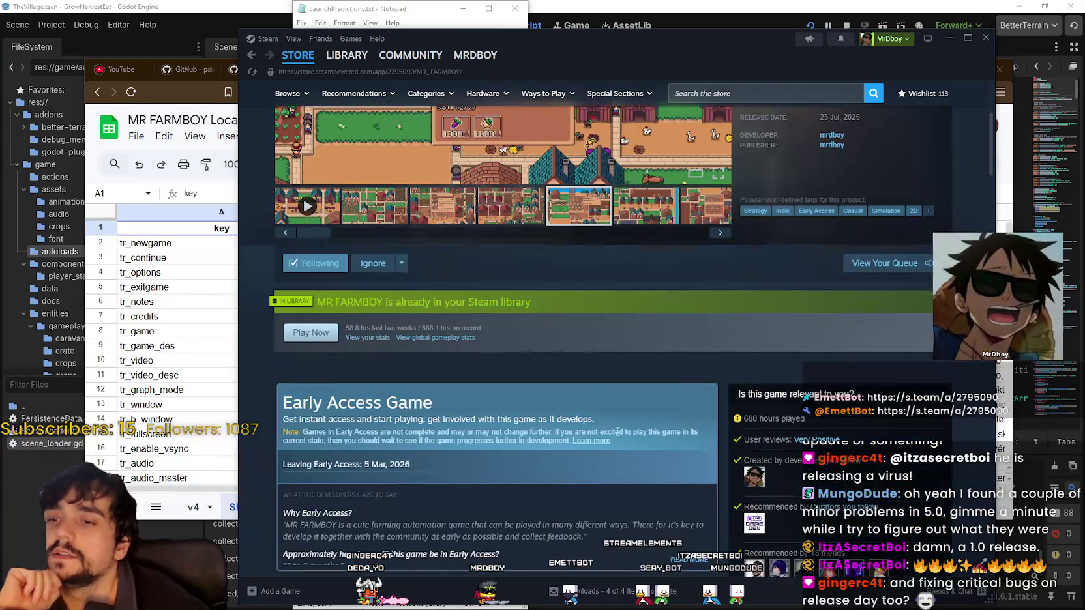
click(715, 214)
scroll(715, 214, up, 3)
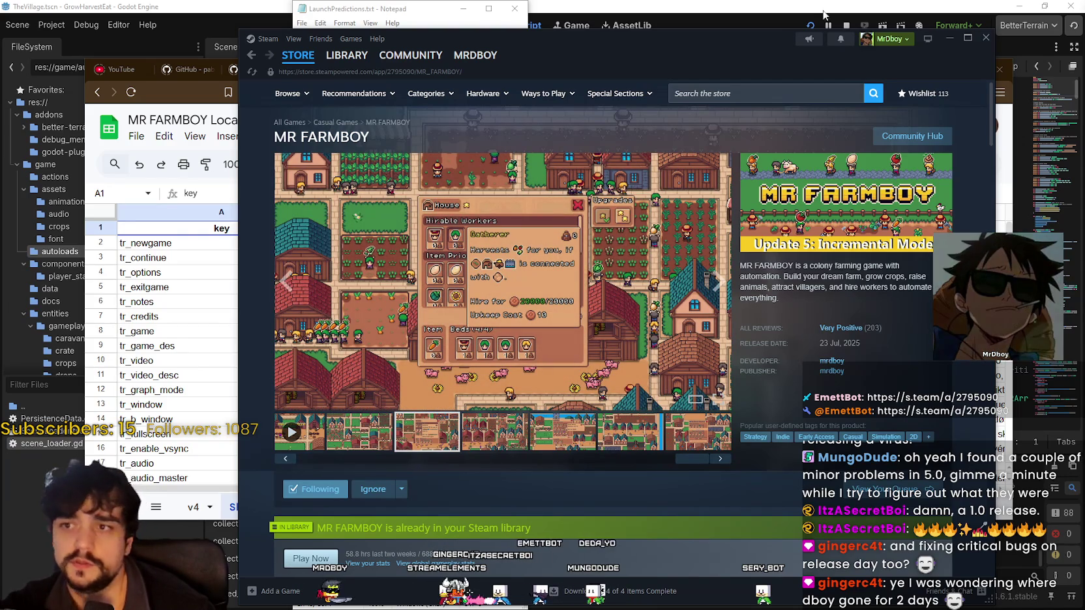
- Minimize Steam and close the game window that was already running
click(949, 39)
click(723, 338)
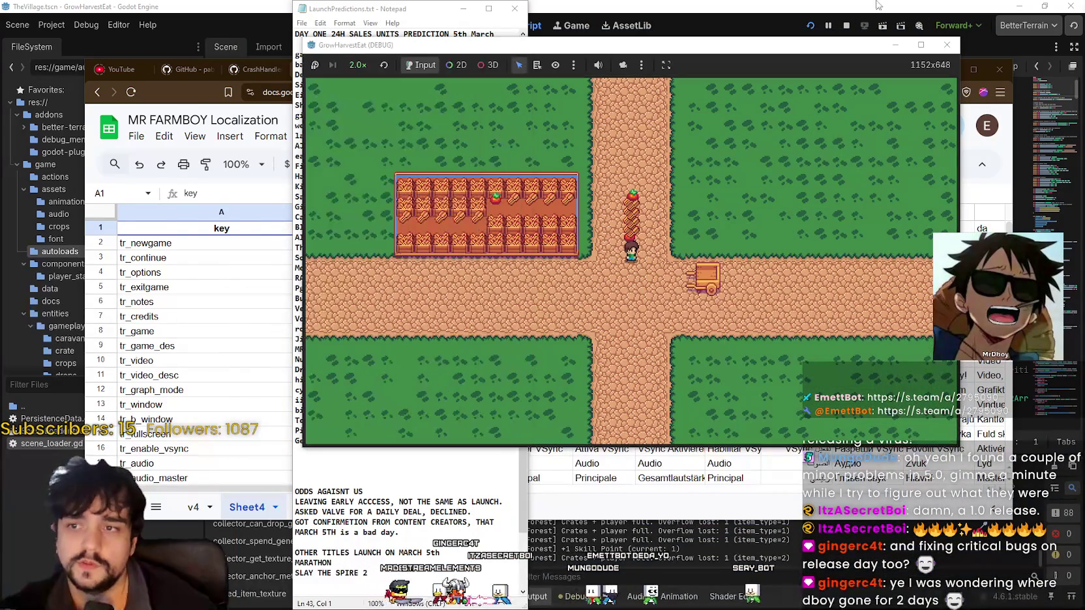
click(847, 24)
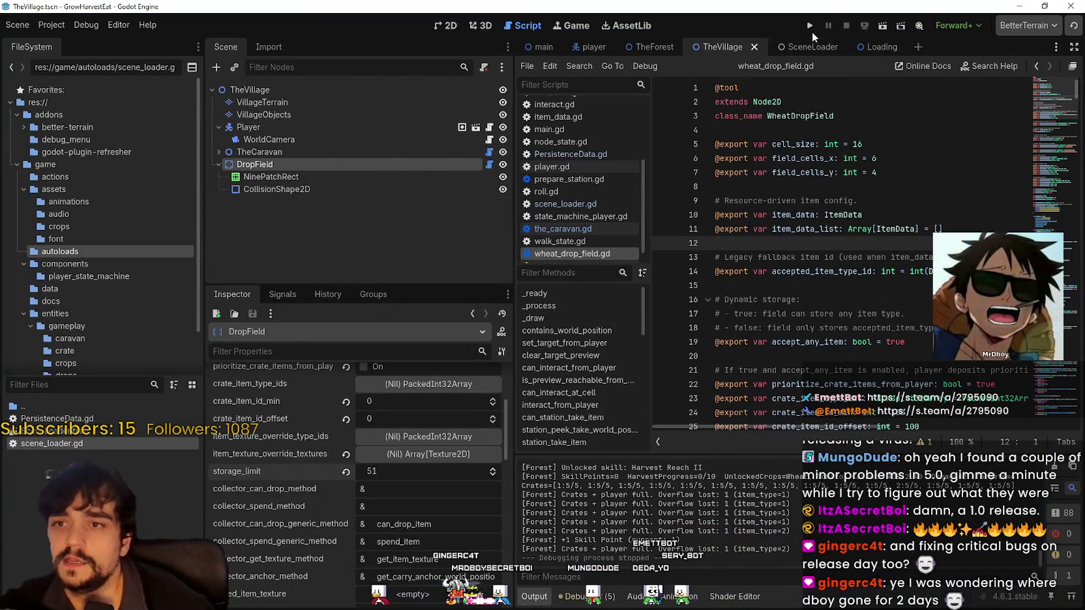
- Run GrowHarvestEat, start a game into the village map, pause it, and switch to the notes
click(811, 30)
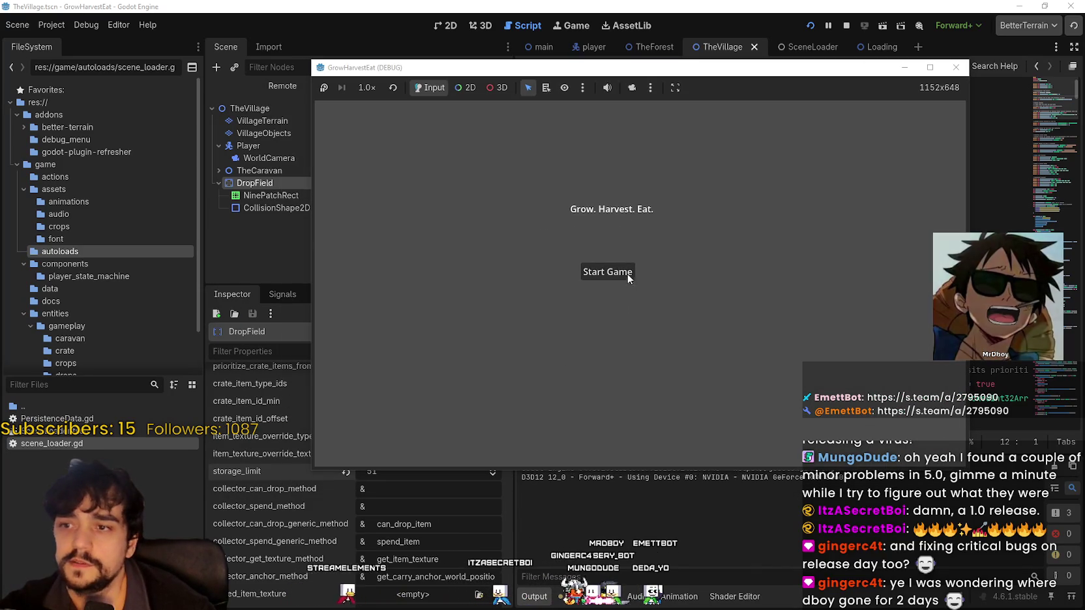
click(619, 273)
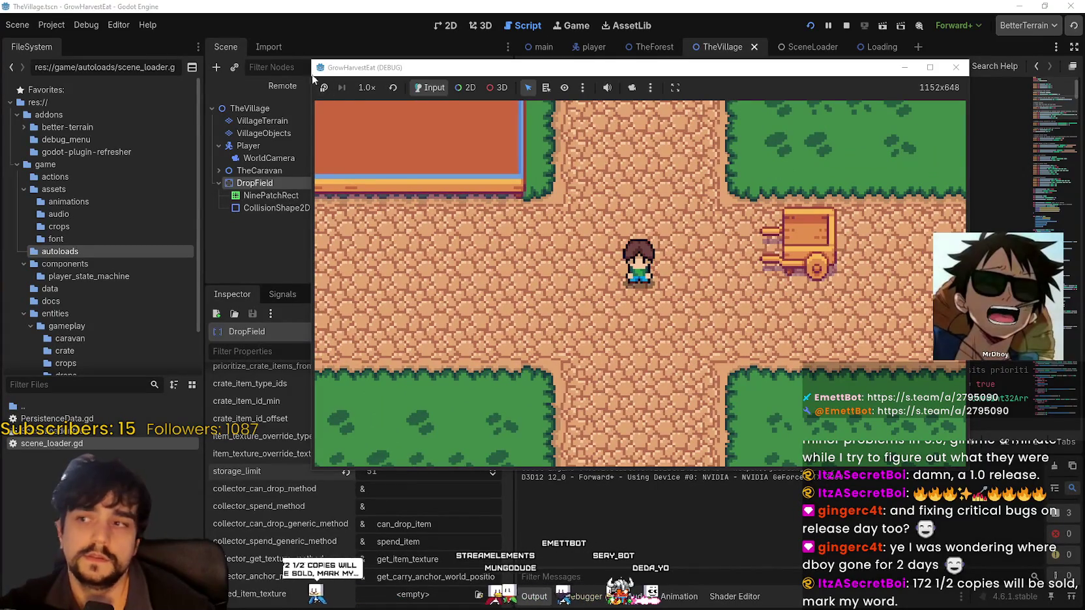
key(F7)
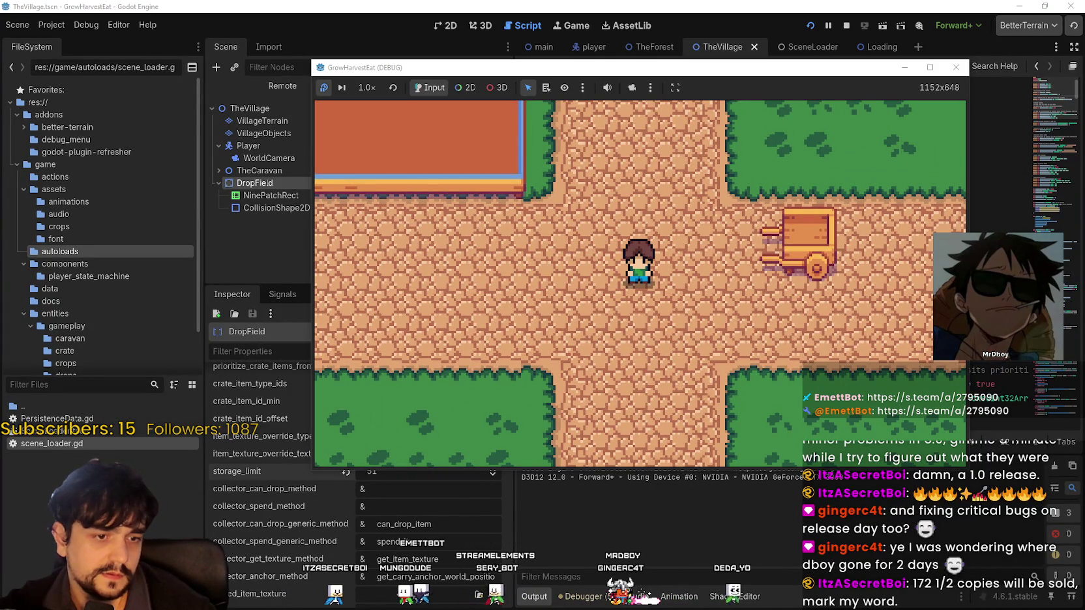
key(alt+Tab)
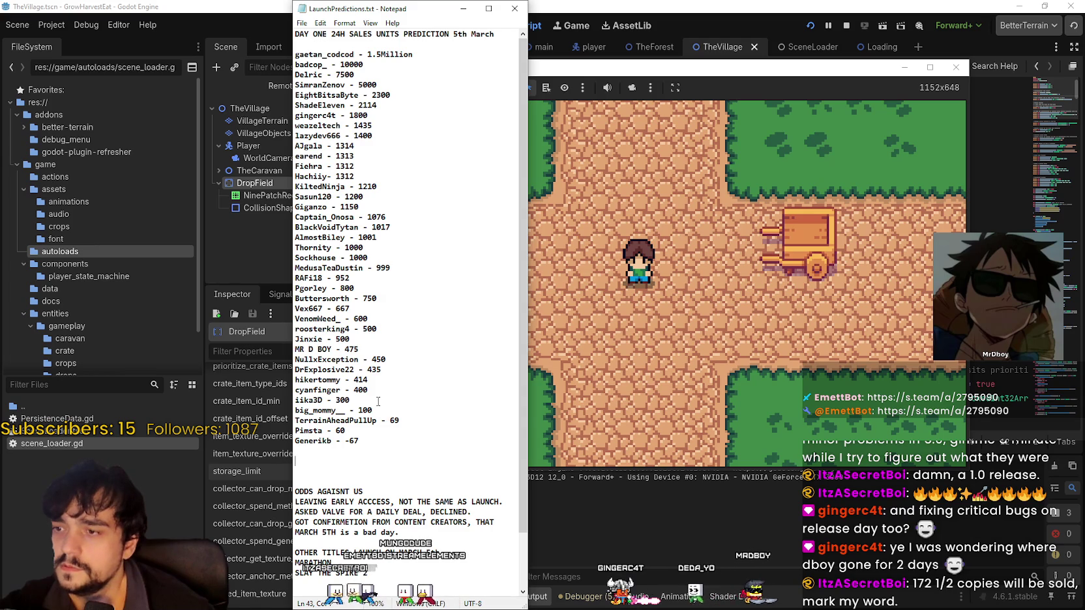
- Add a viewer's '172 and a half' prediction below the 300 entry, then return to Godot
key(Return)
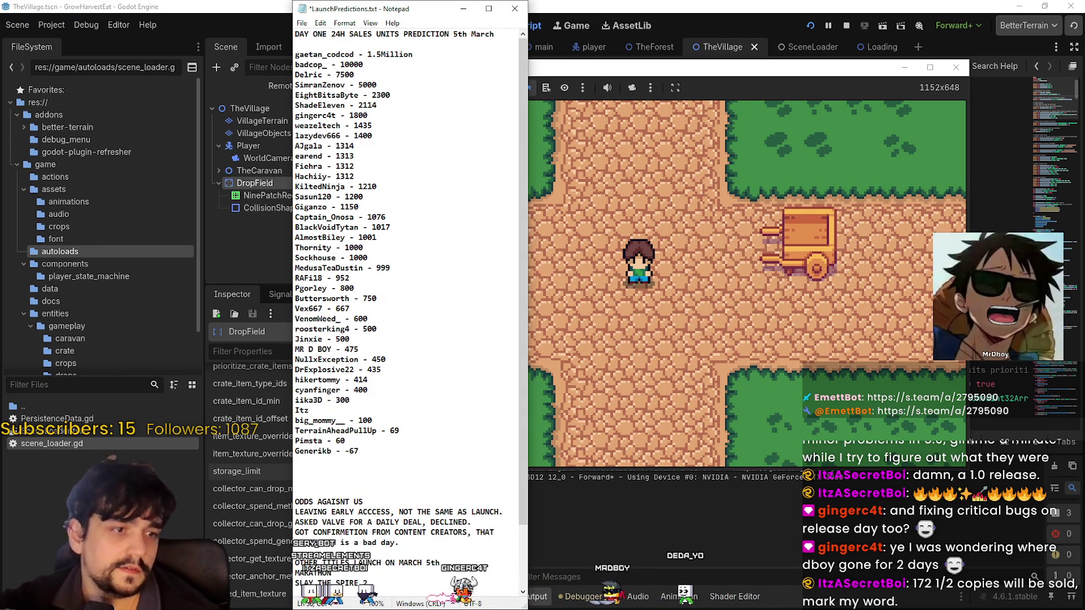
text(zA)
text(Sec)
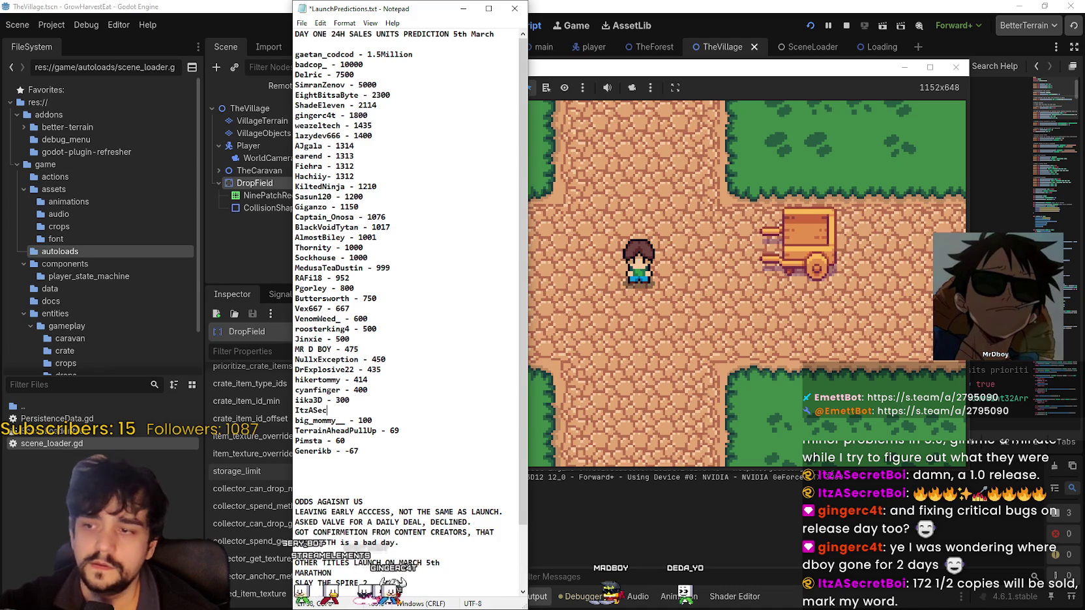
text(retB)
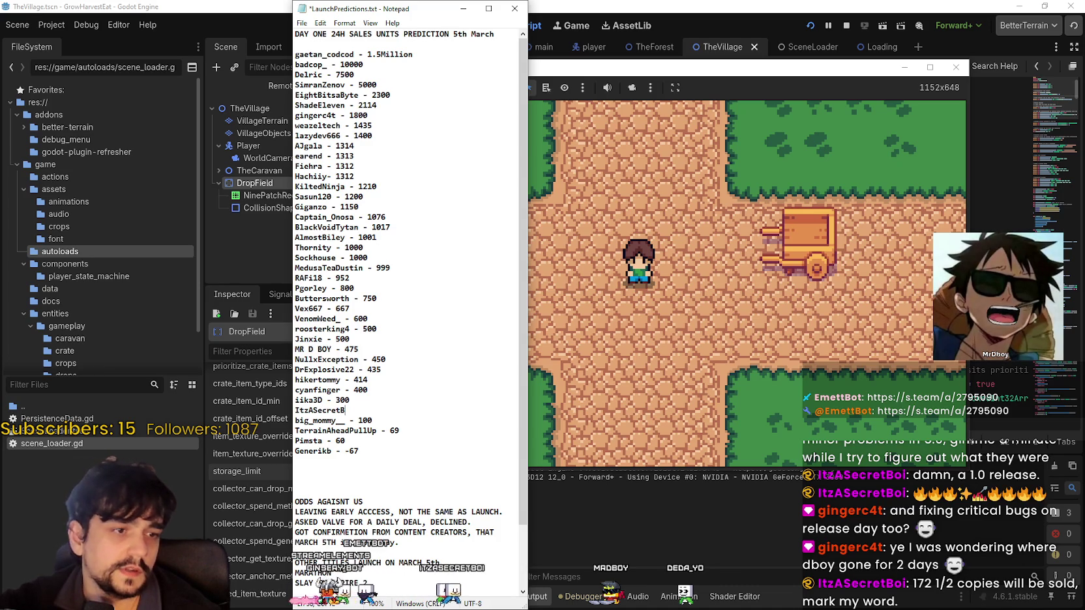
text(oi - 1)
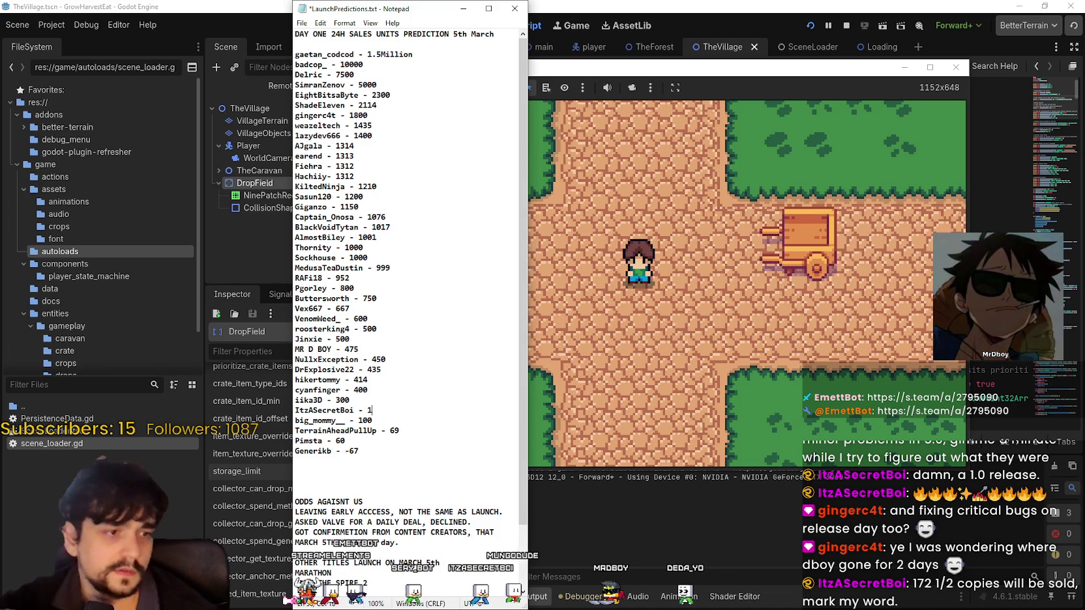
text(72)
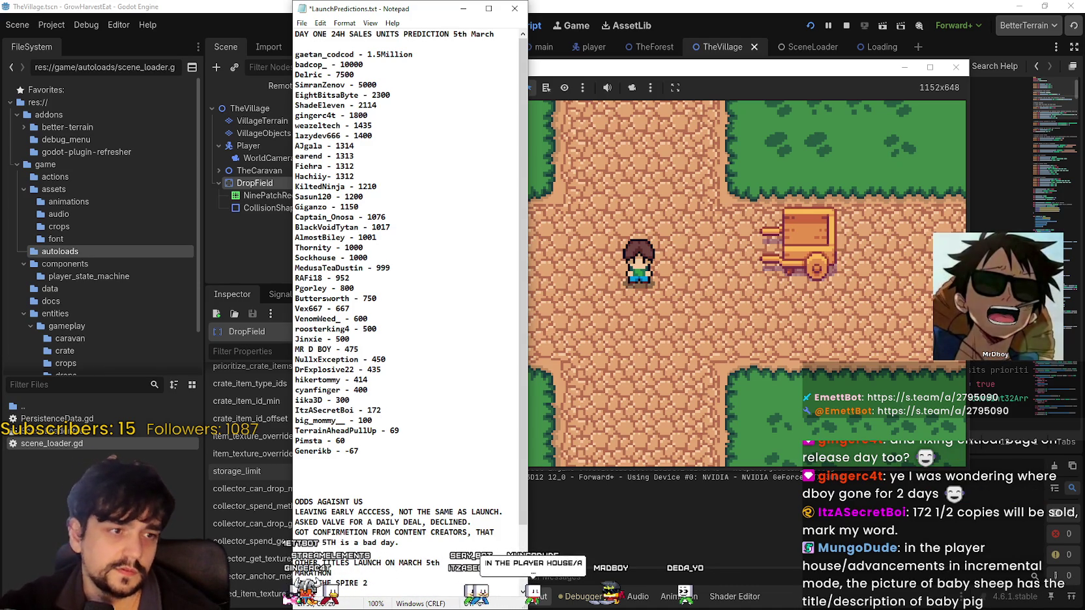
text( and a half)
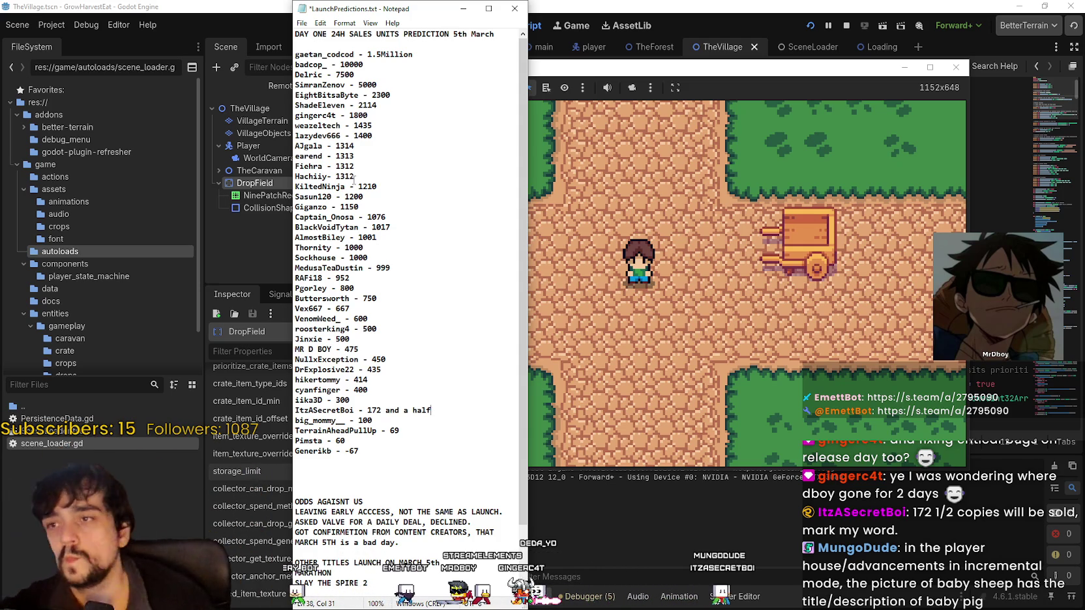
key(alt+Tab)
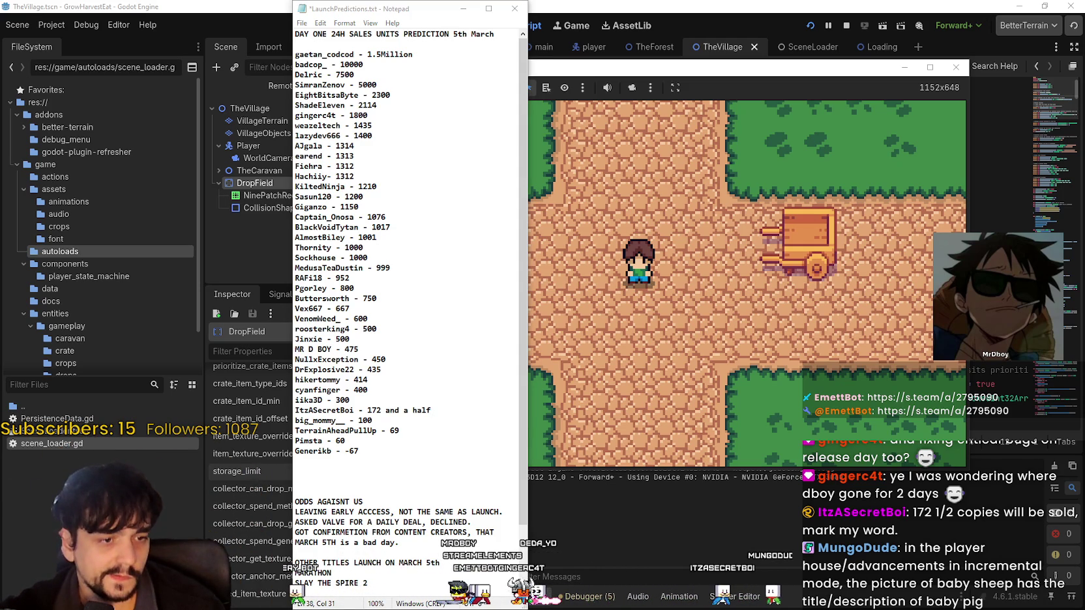
key(F8)
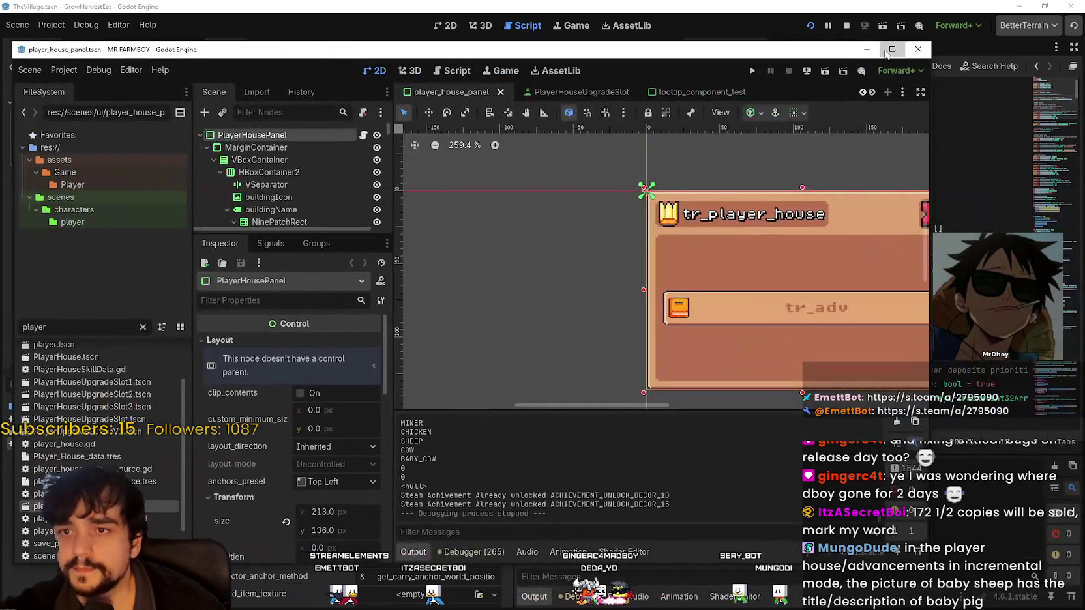
- Maximize the MR FARMBOY editor and select the SheepBaby upgrade slot in the Scene tree
click(892, 49)
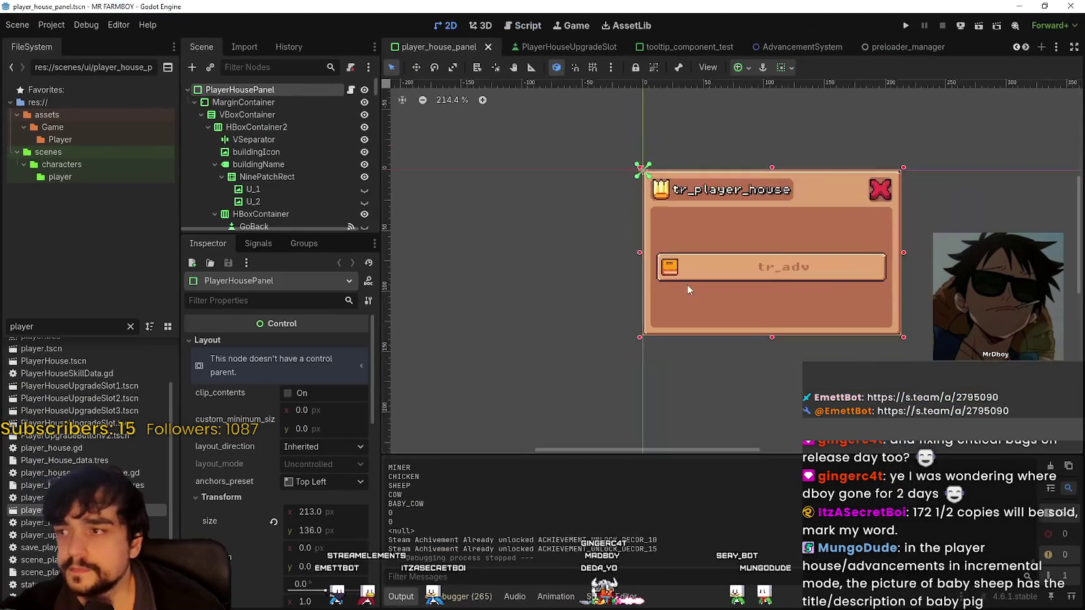
scroll(287, 193, down, 10)
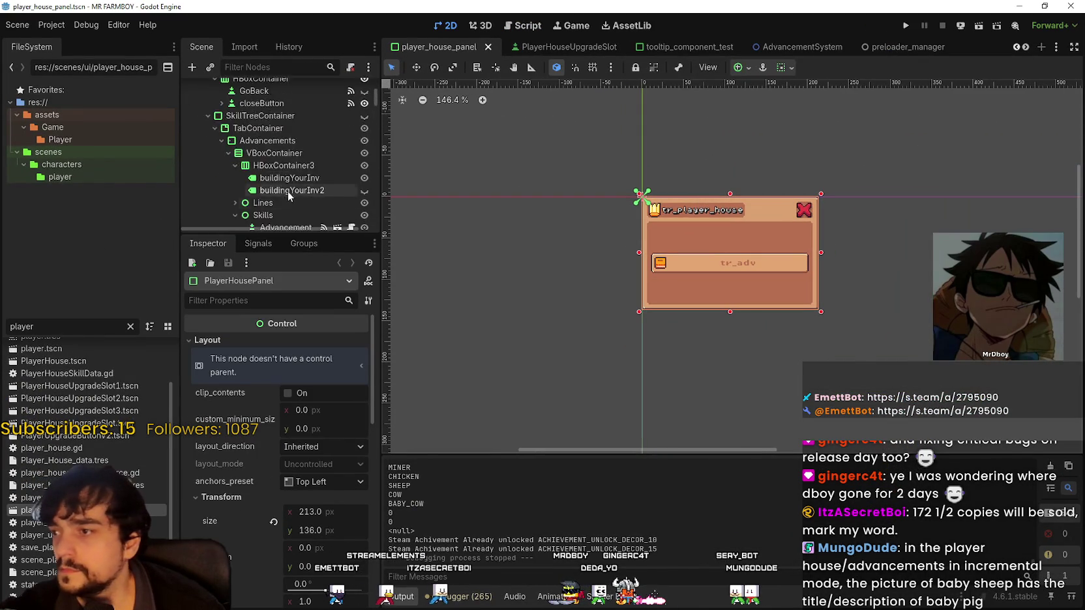
scroll(290, 193, down, 5)
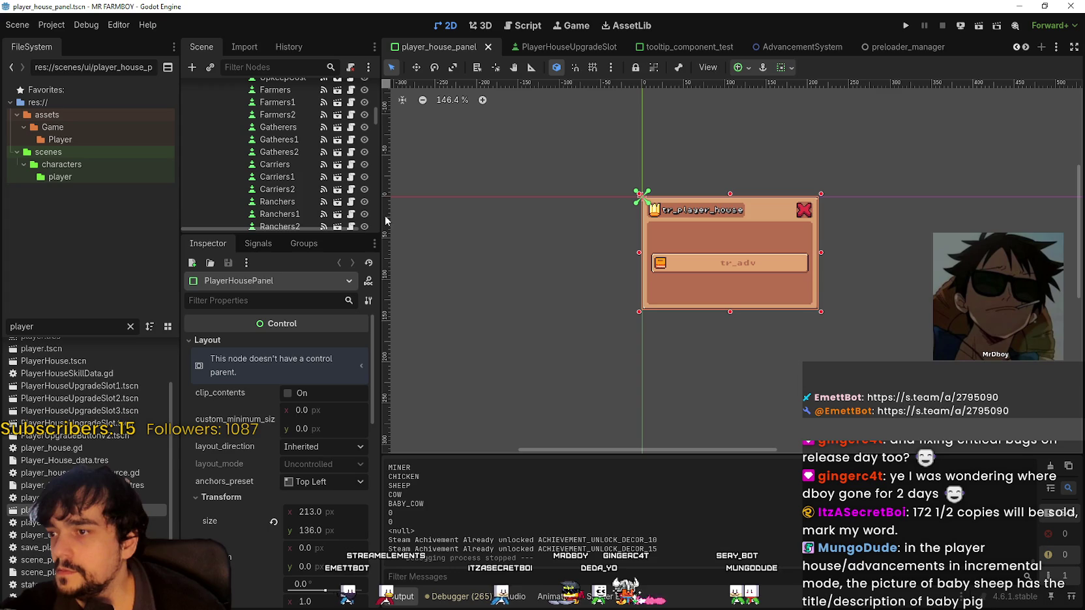
drag(379, 217, 504, 216)
scroll(377, 177, down, 5)
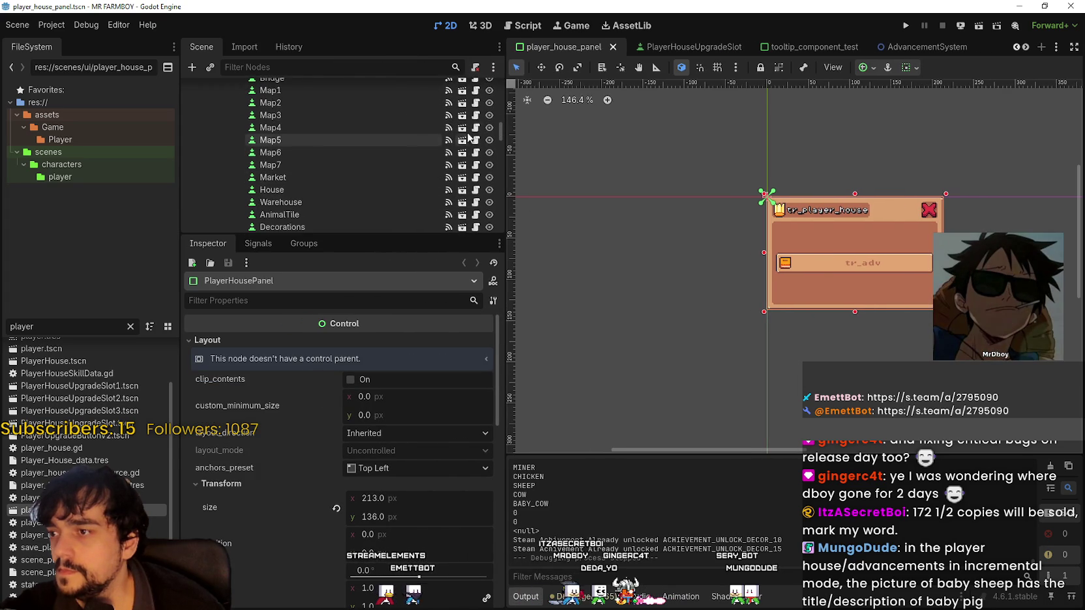
scroll(384, 154, down, 10)
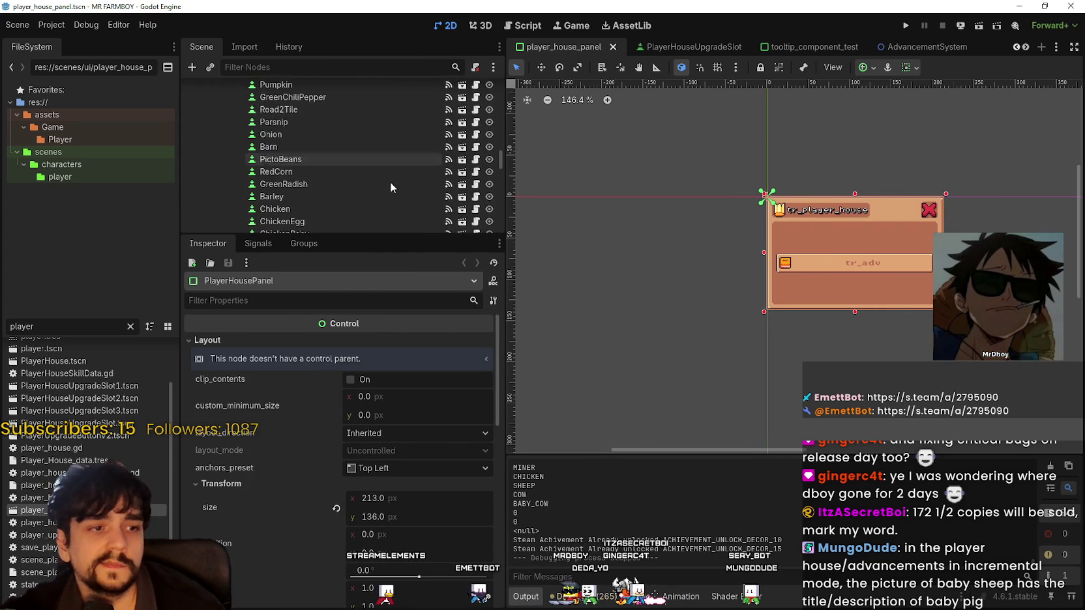
drag(370, 232, 376, 397)
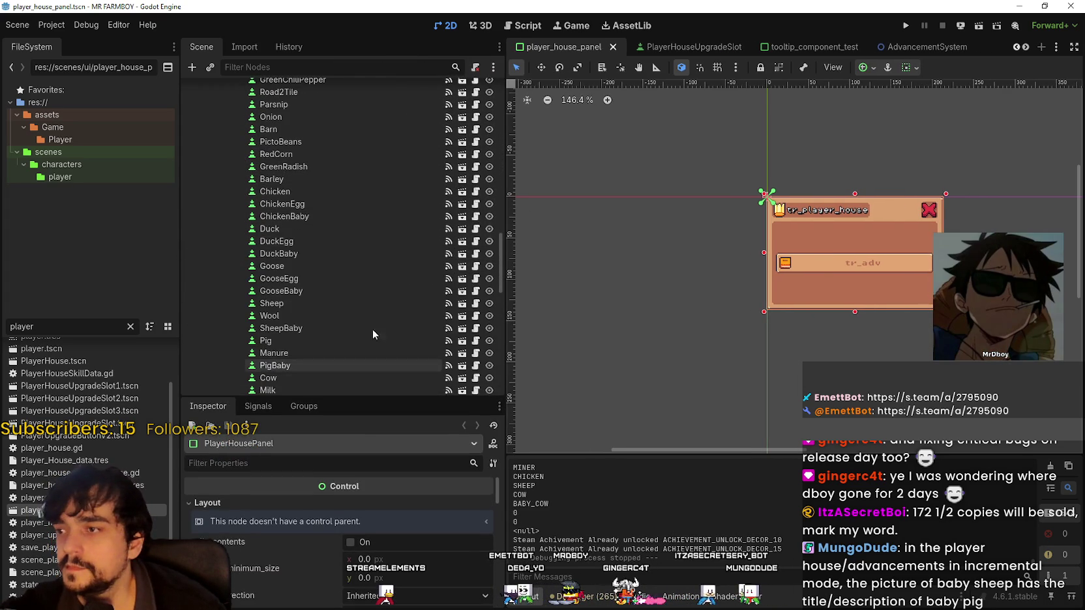
scroll(358, 272, down, 3)
scroll(375, 312, down, 4)
scroll(324, 269, up, 3)
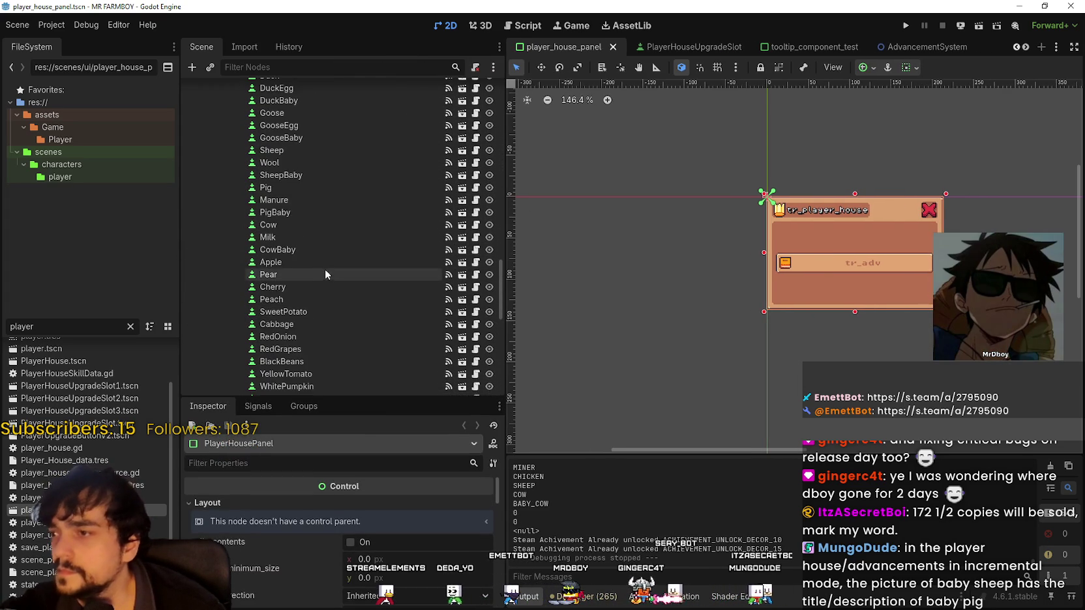
click(305, 175)
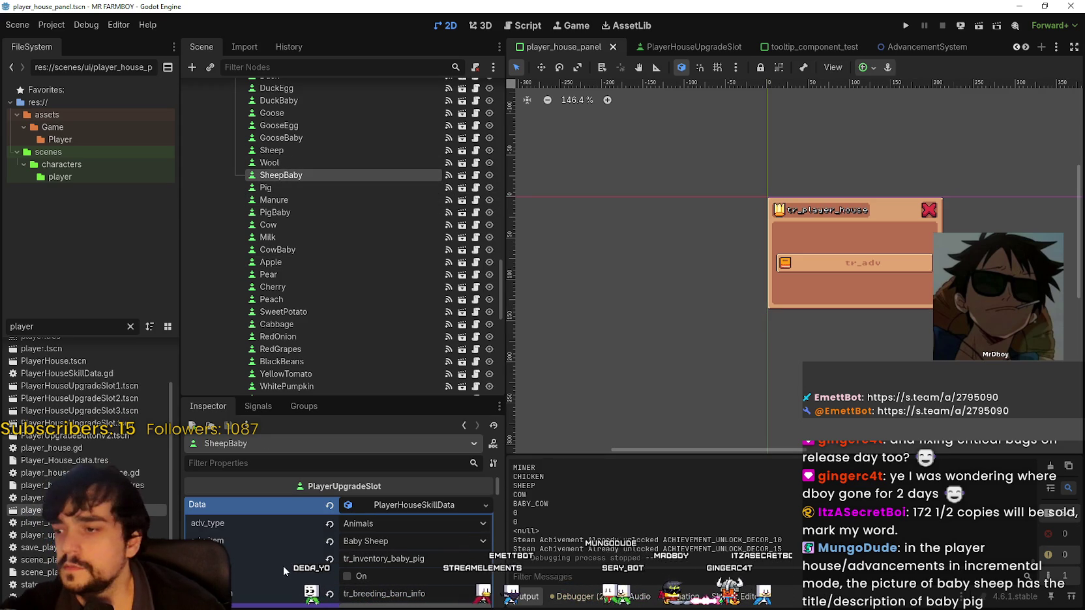
- Change its name key from baby_pig to tr_inventory_baby_sheep and save player_house_panel.tscn
scroll(345, 388, down, 2)
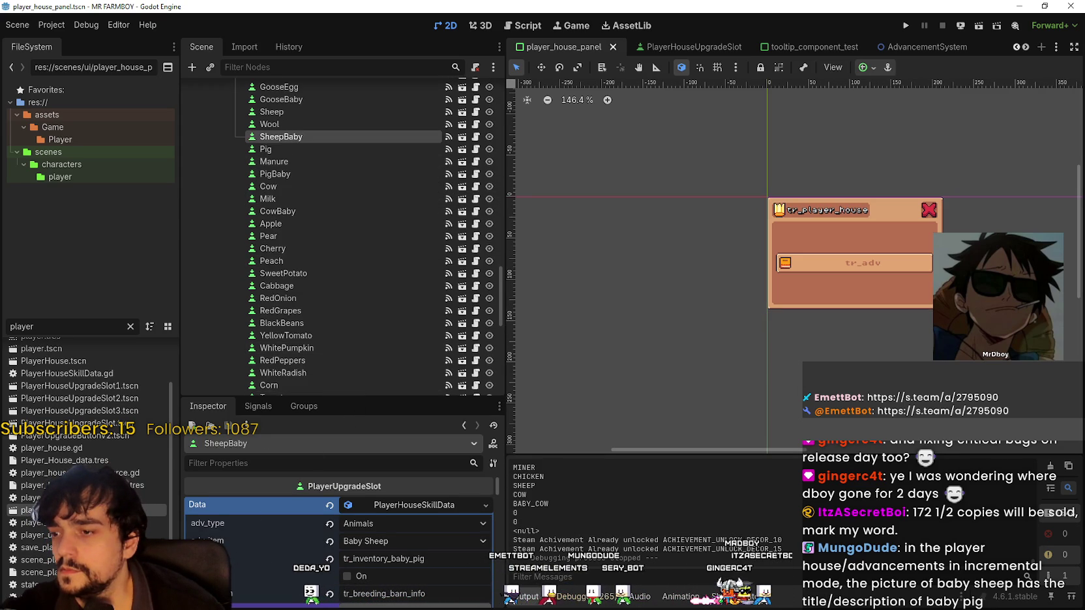
scroll(413, 528, down, 1)
drag(413, 542, 483, 550)
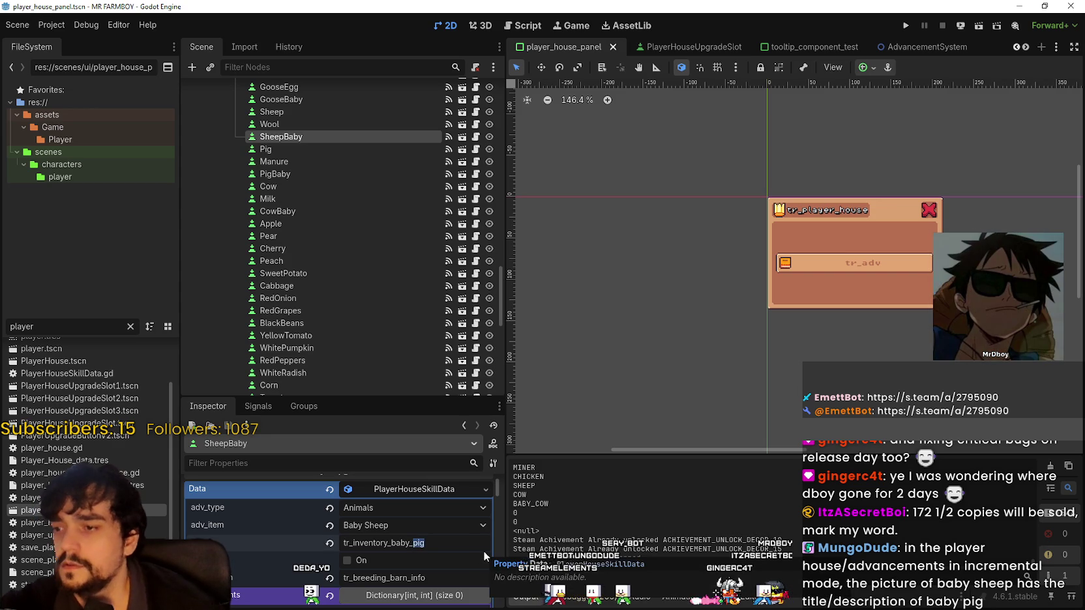
text(sheep)
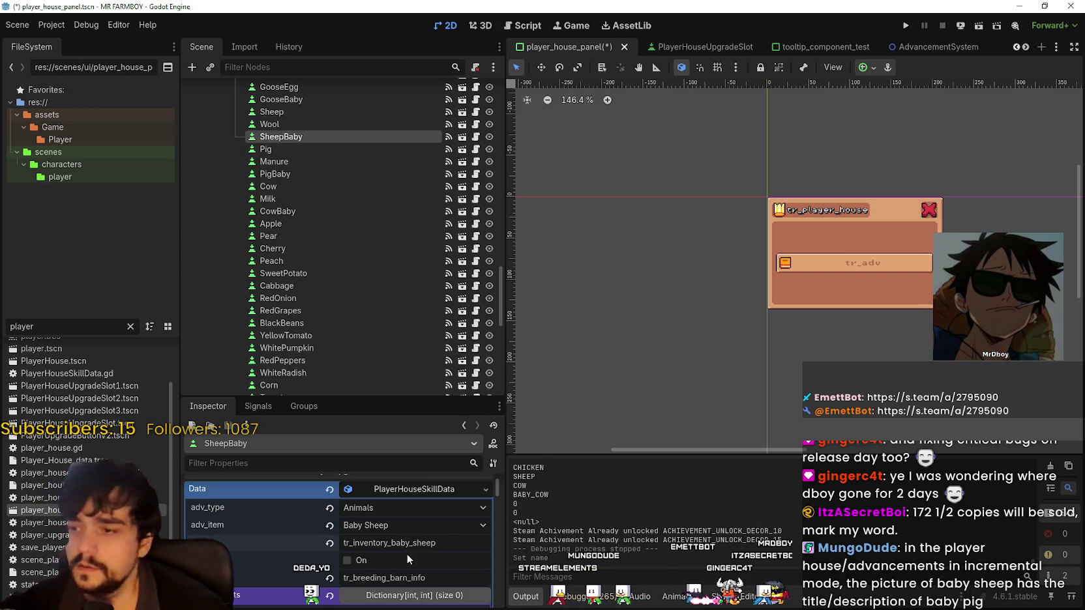
scroll(420, 547, down, 1)
click(437, 549)
scroll(341, 505, up, 1)
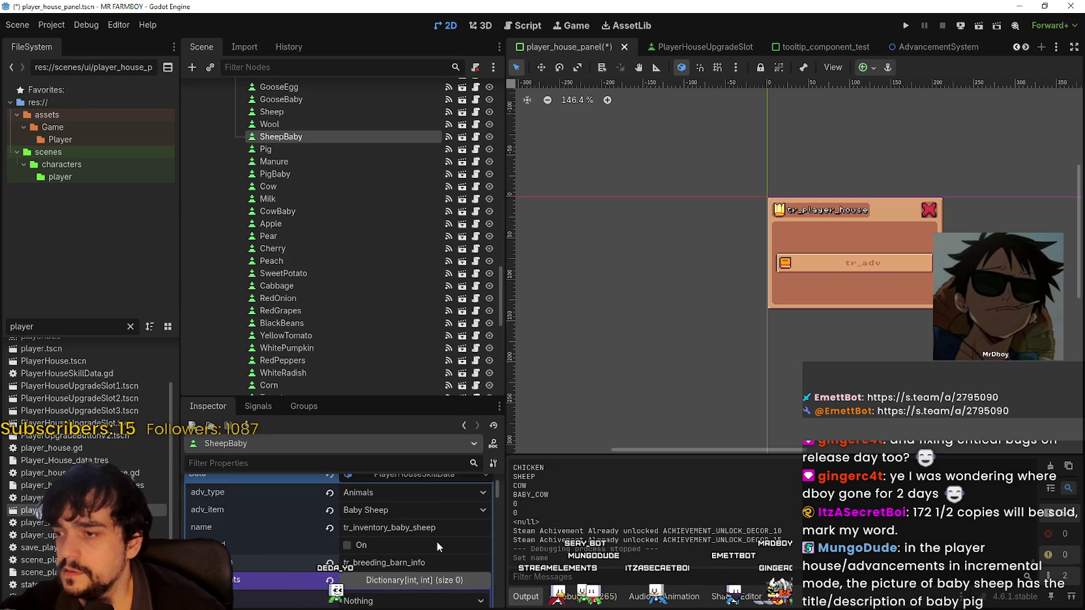
key(ctrl+s)
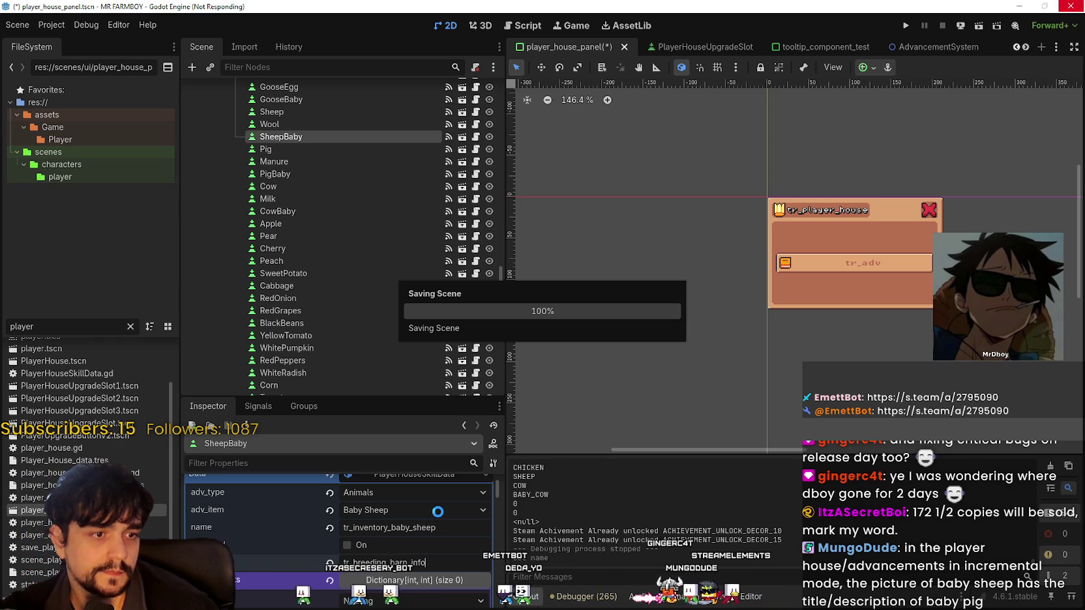
- Widen the 2D viewport, filter FileSystem by 'main', and open main_menu.tscn
scroll(420, 551, down, 5)
scroll(420, 551, down, 5)
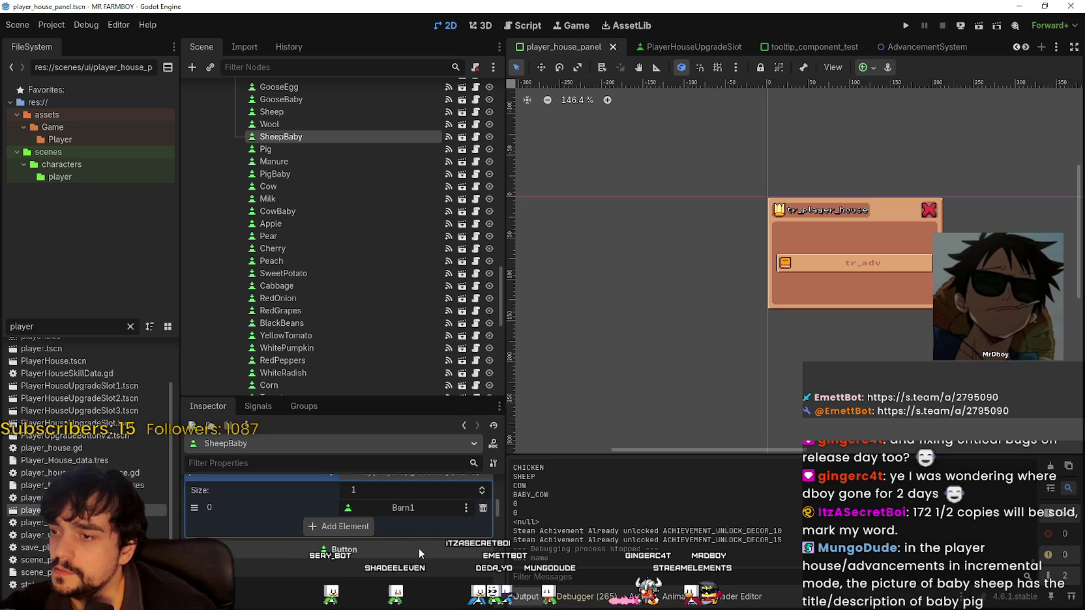
drag(494, 519, 498, 444)
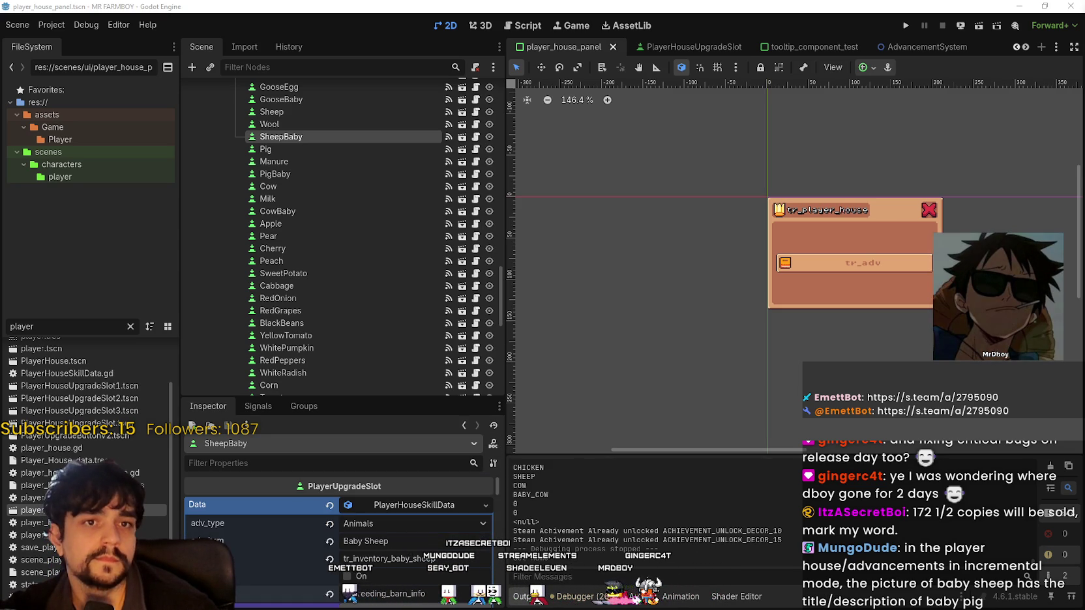
scroll(712, 242, down, 2)
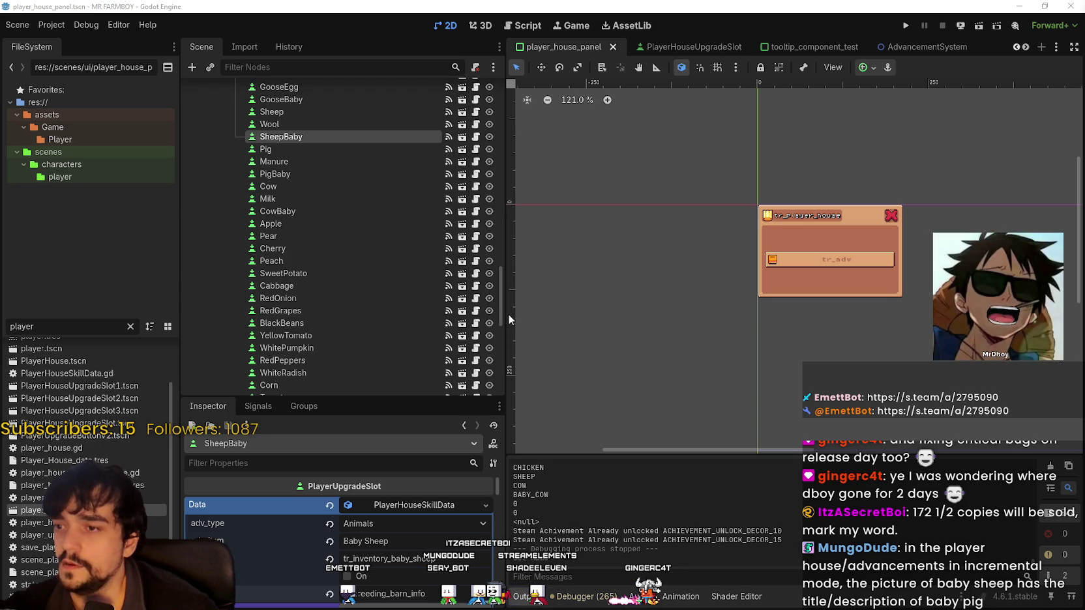
drag(508, 319, 460, 321)
drag(39, 326, 2, 314)
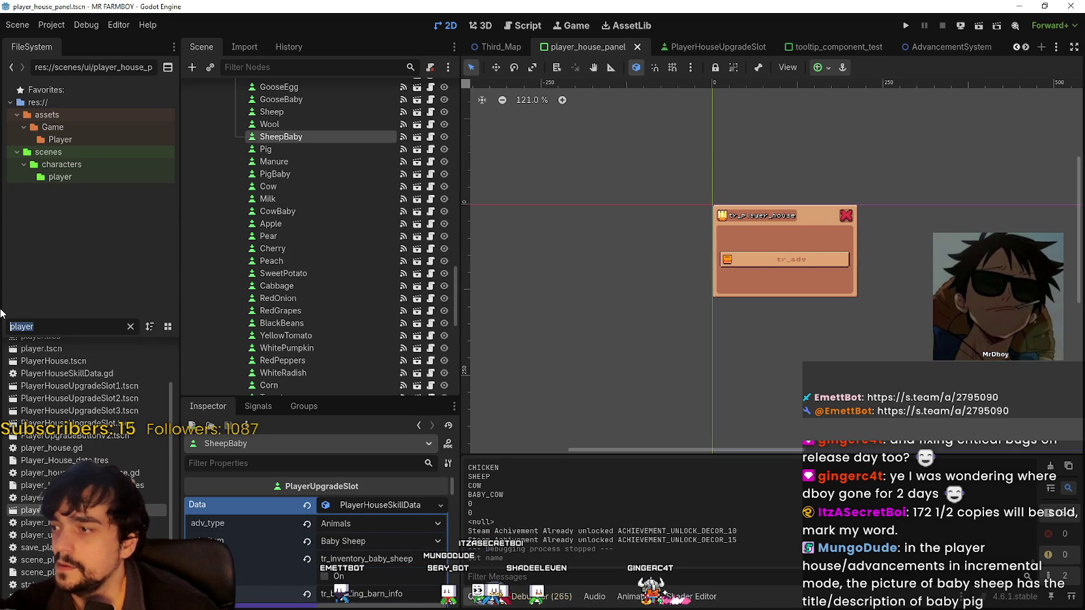
text(main)
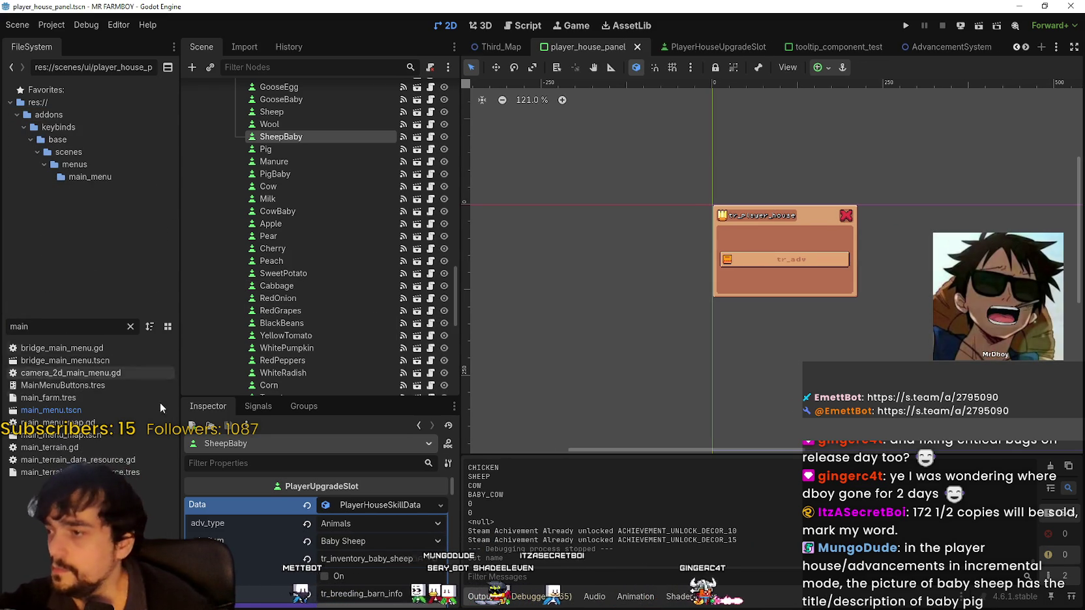
double_click(106, 410)
scroll(670, 261, down, 1)
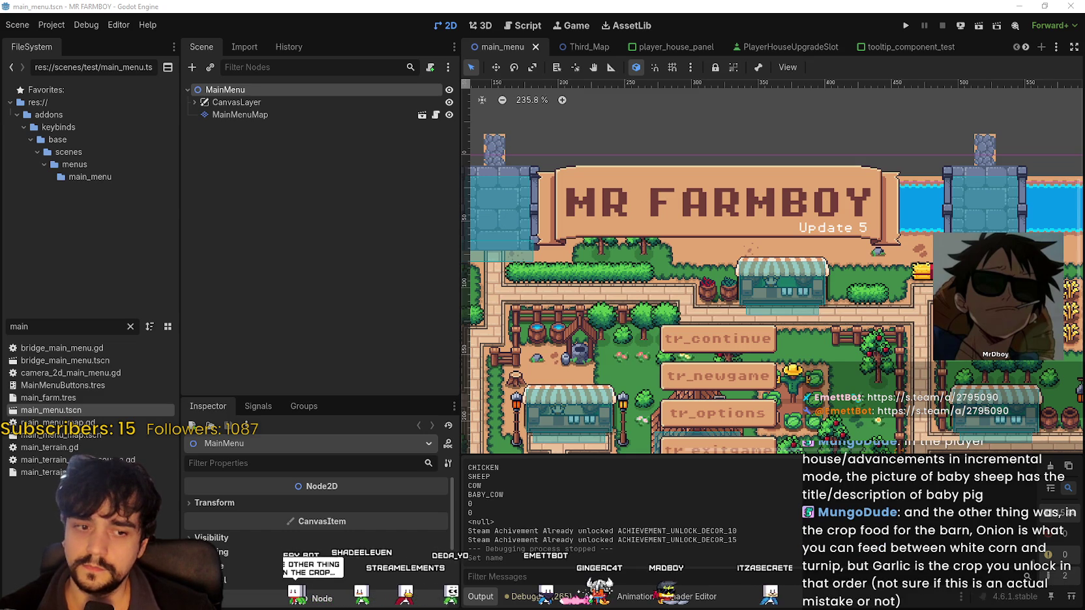
key(alt+Tab)
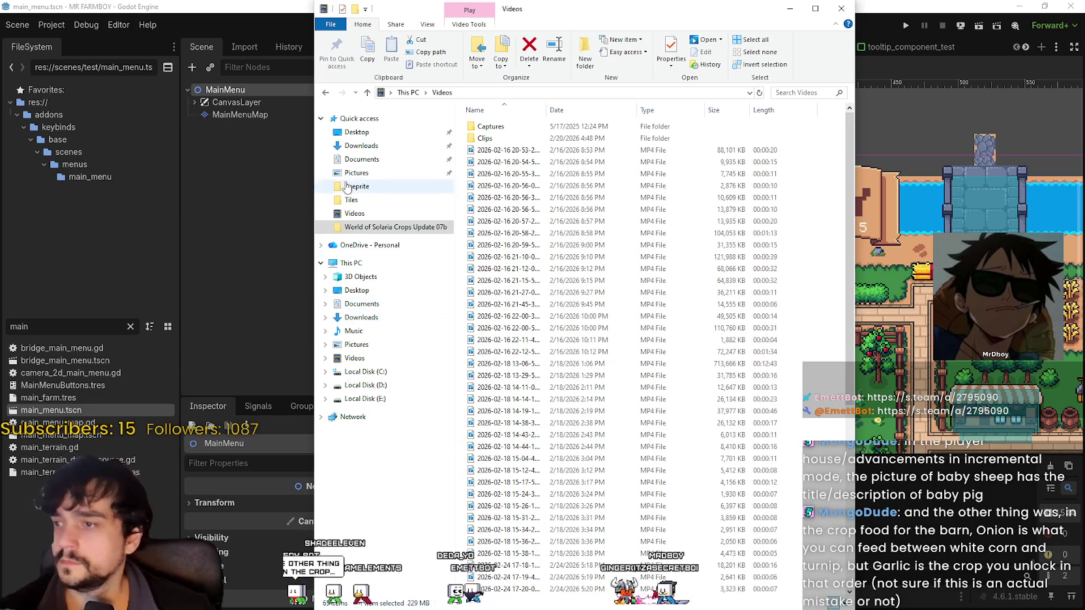
- Browse Documents > GitHub > GodotExportTemplates > Steam > SteamCovers images, then switch back to Godot
click(374, 161)
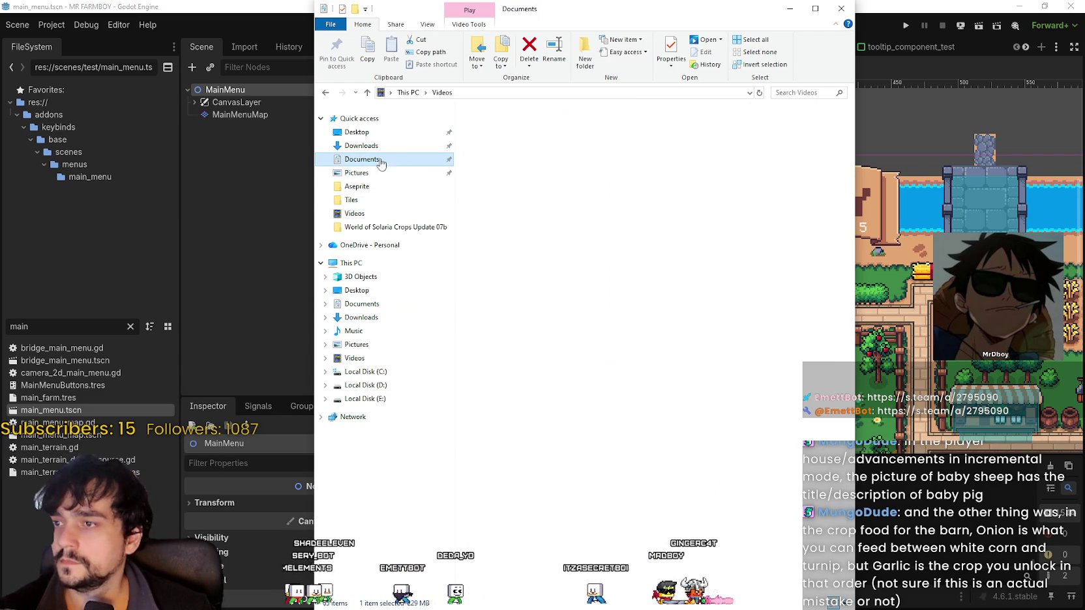
click(501, 173)
double_click(500, 173)
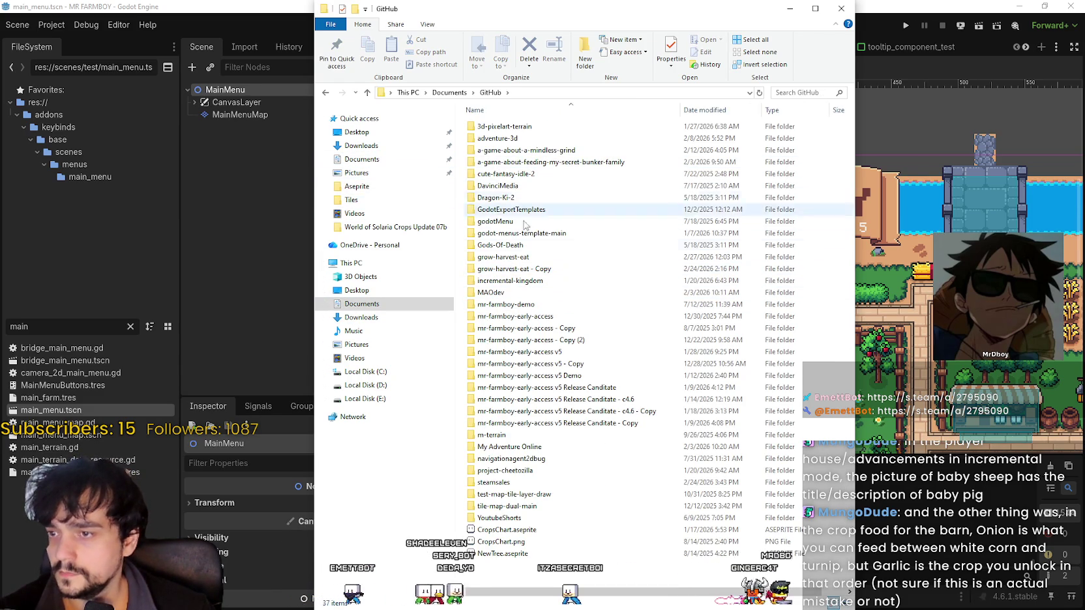
double_click(519, 234)
click(490, 92)
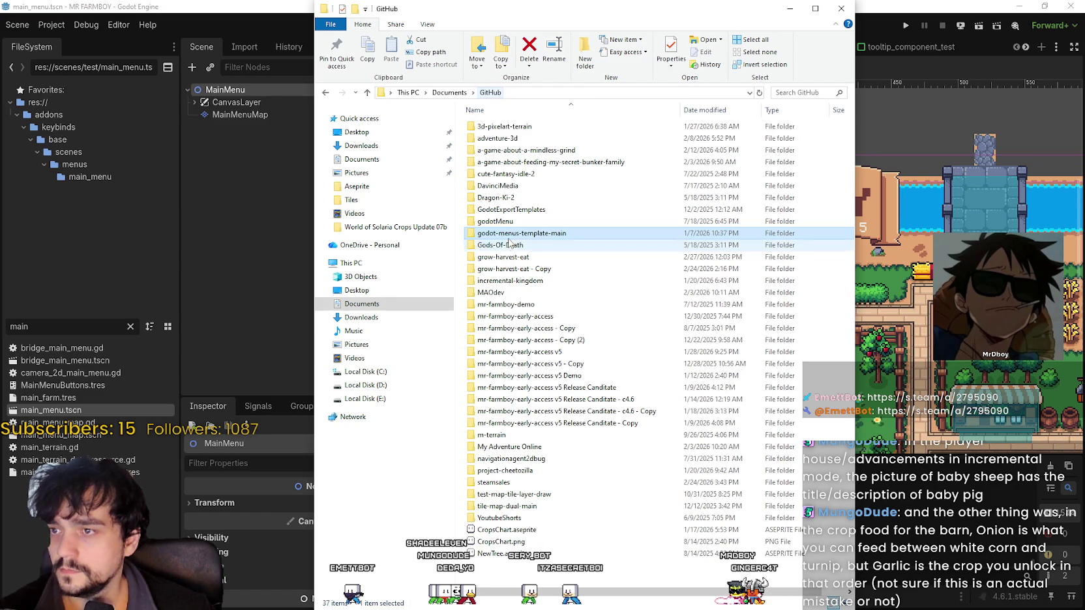
double_click(511, 199)
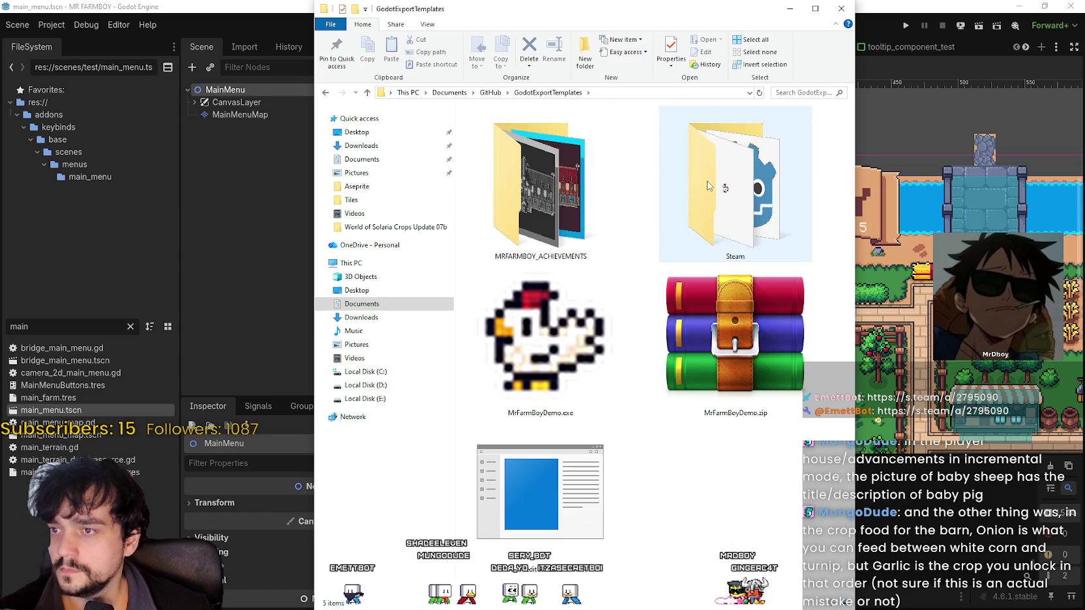
double_click(725, 179)
double_click(731, 159)
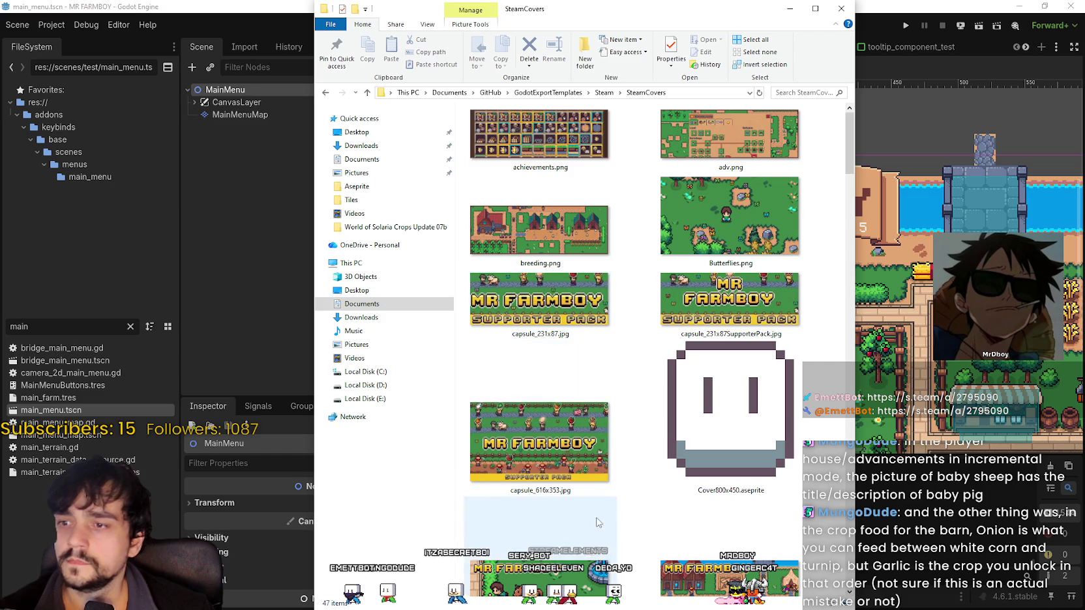
mouse_move(846, 156)
mouse_down()
mouse_move(854, 296)
mouse_move(876, 337)
mouse_up()
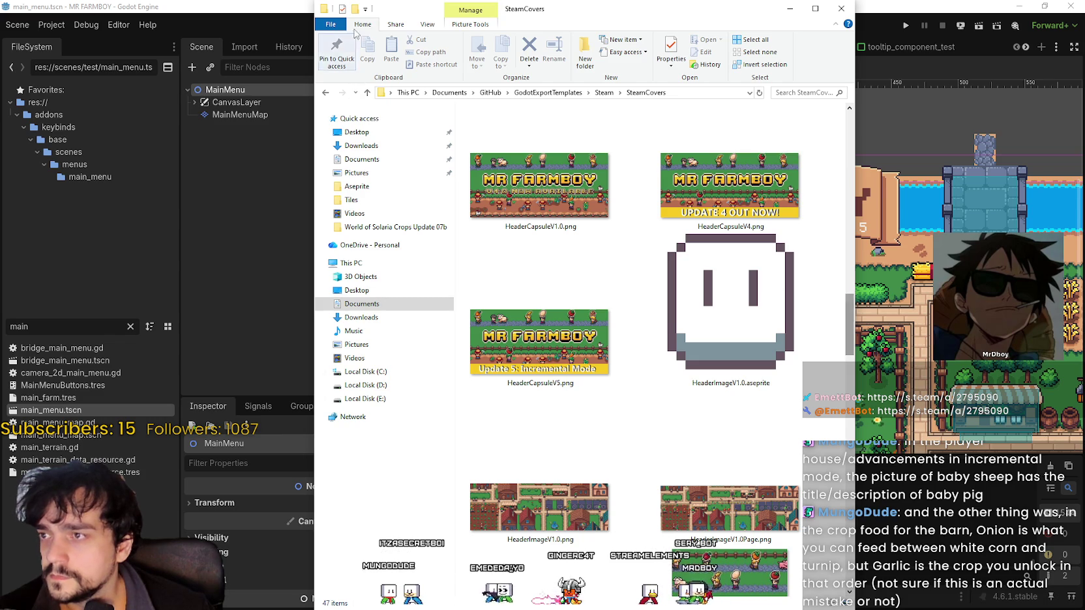
click(259, 22)
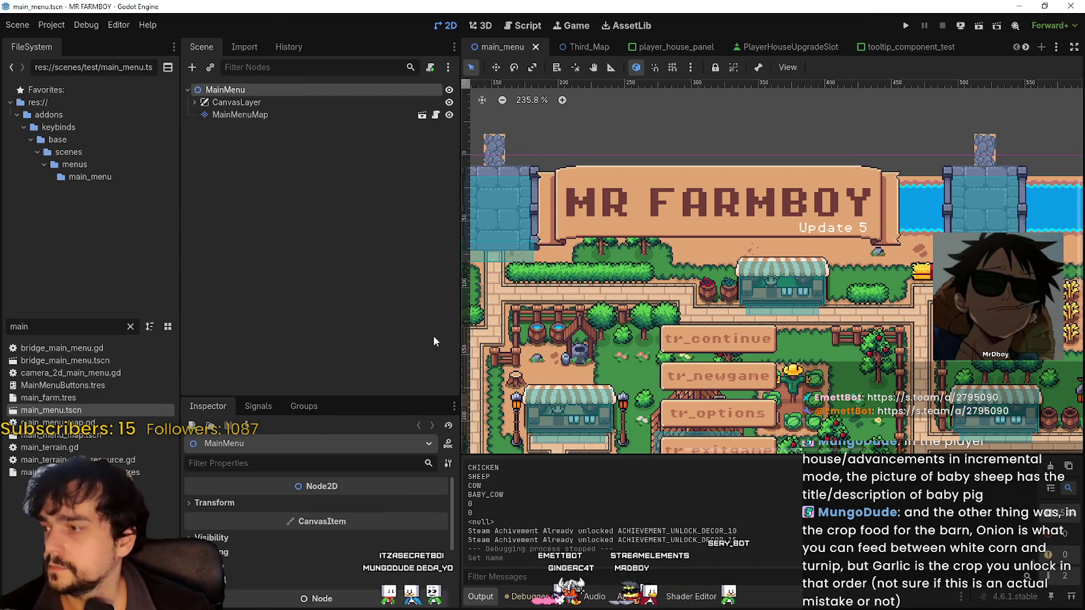
- Select the UpdateLabel node under CanvasLayer, retype its text as 'V. 1.0', and save
scroll(840, 219, up, 1)
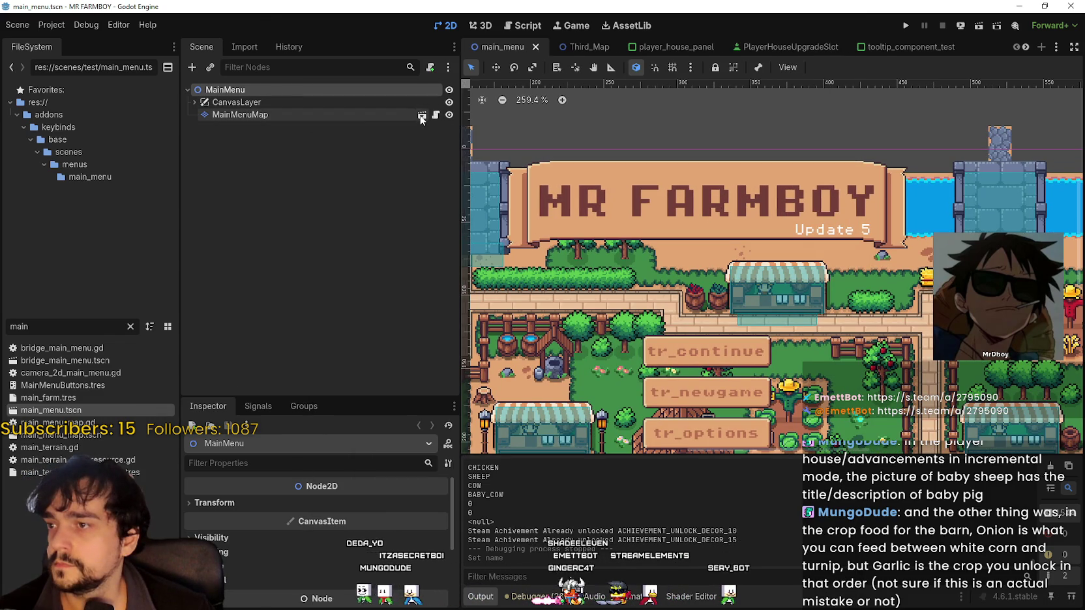
click(193, 102)
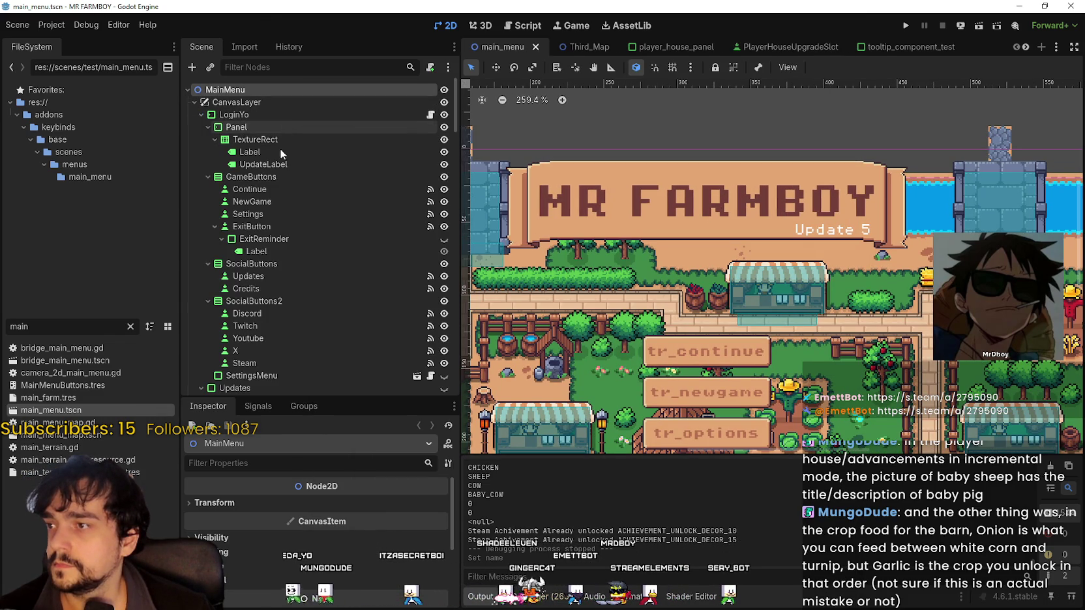
click(263, 164)
click(257, 533)
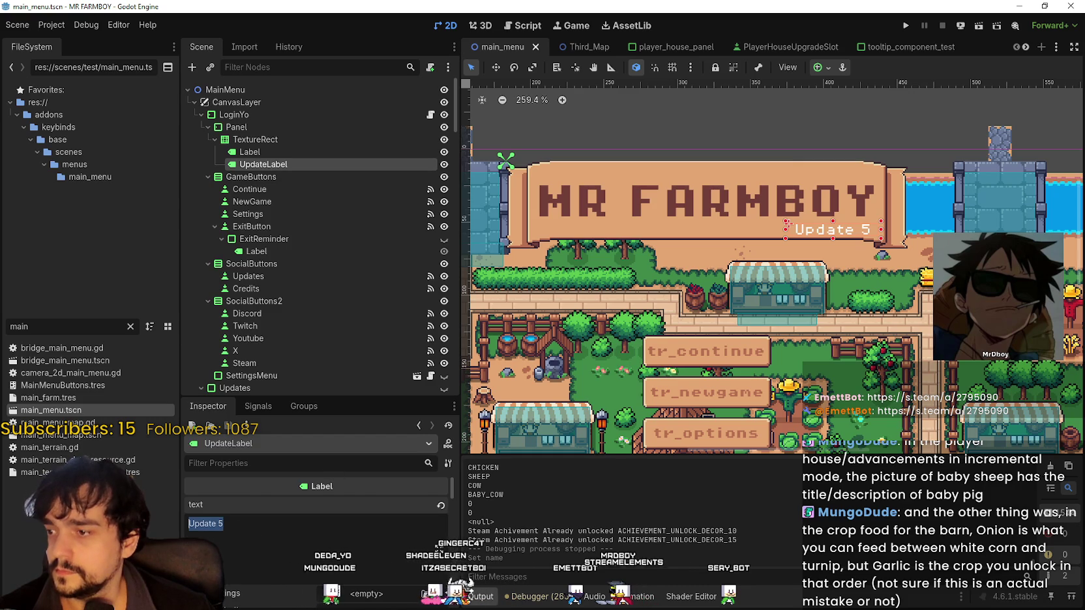
text(V)
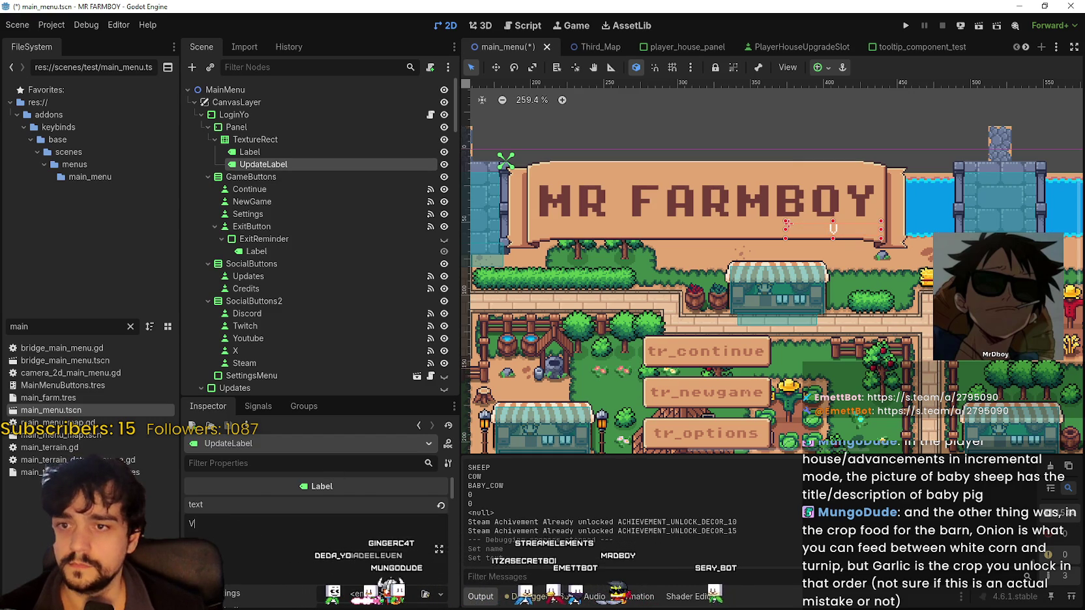
text( 1)
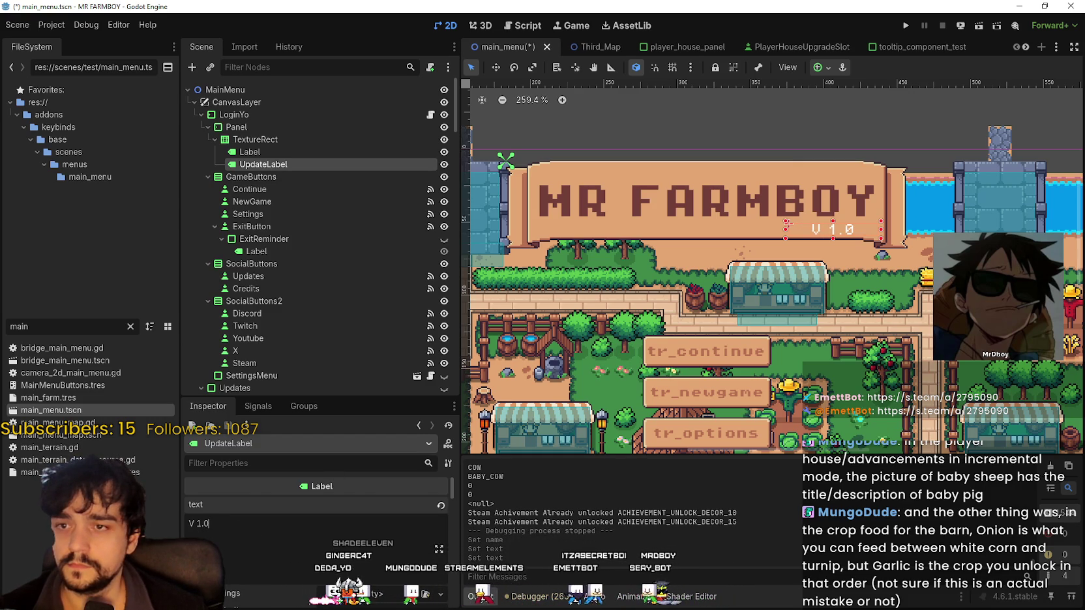
scroll(839, 211, up, 10)
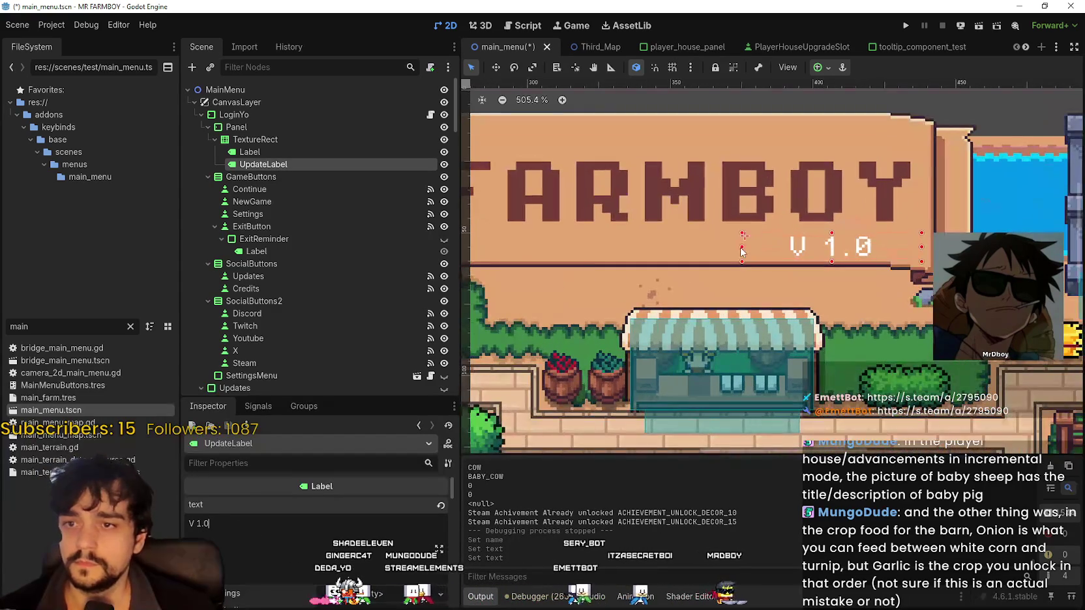
key(Left)
key(Left)
key(Left)
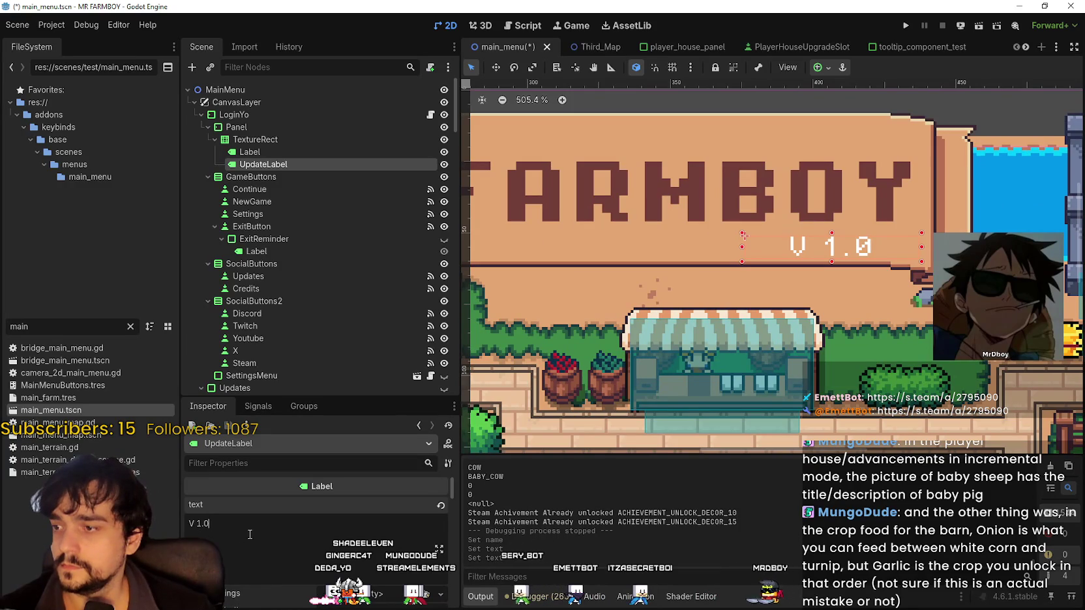
text(.)
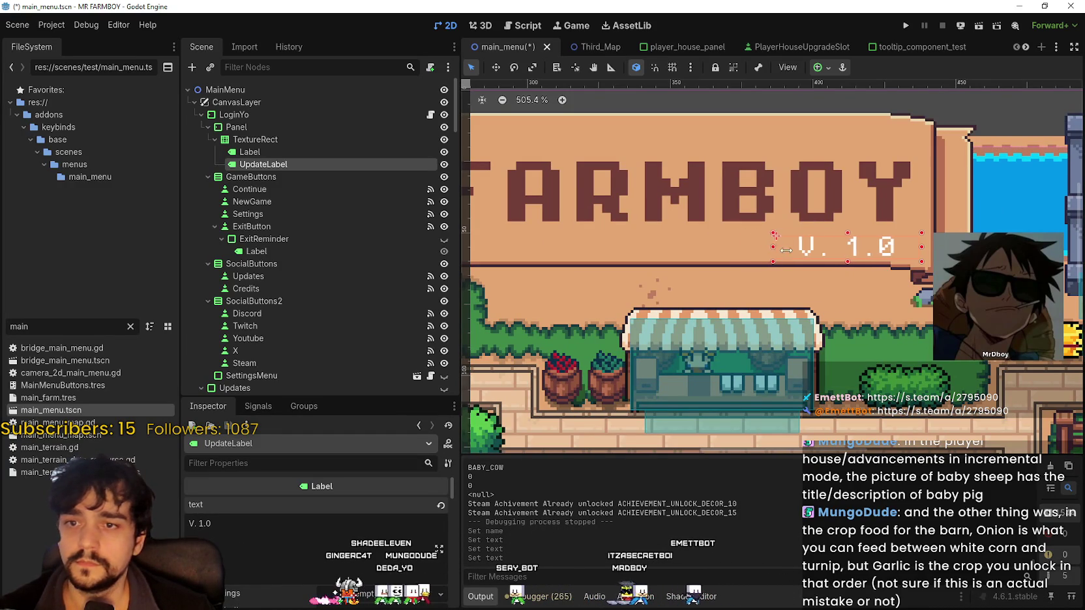
drag(809, 248, 815, 249)
scroll(820, 255, down, 5)
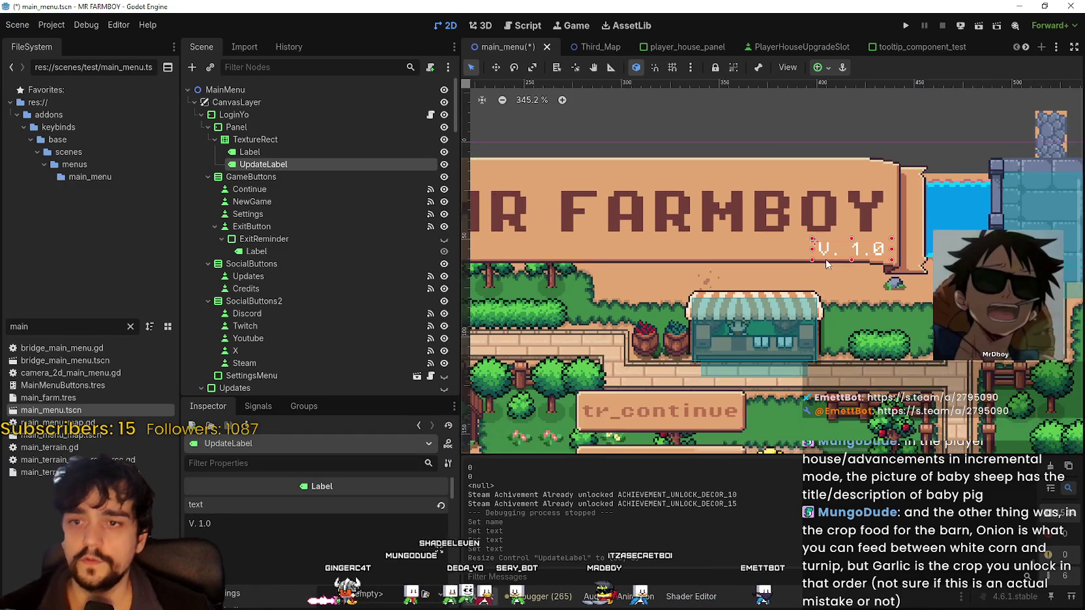
key(ctrl+s)
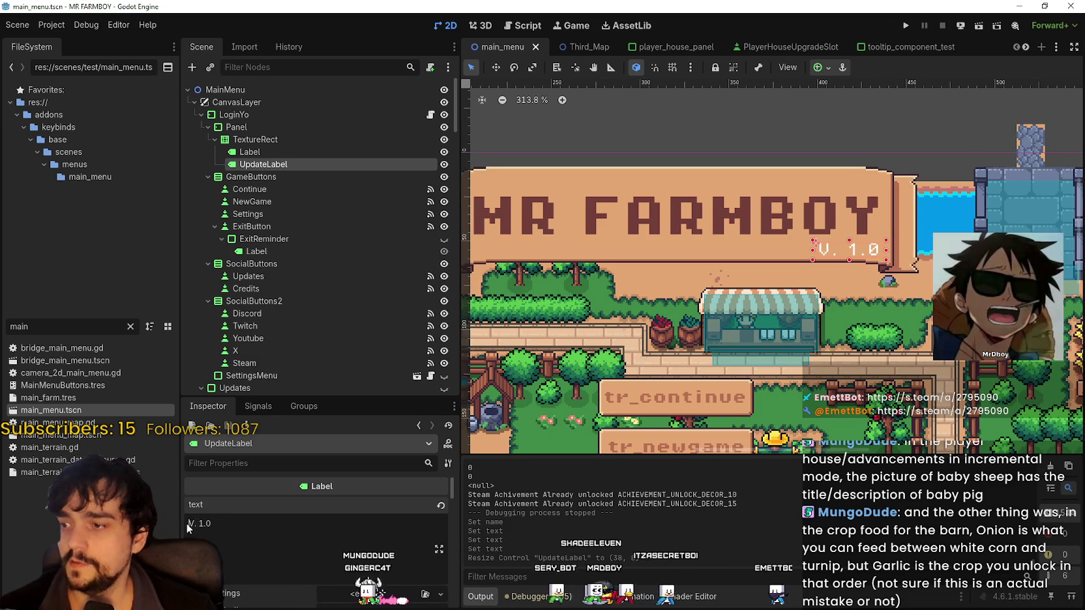
- Correct the label to lowercase 'v1.0' without period or space, and save the scene
text(v)
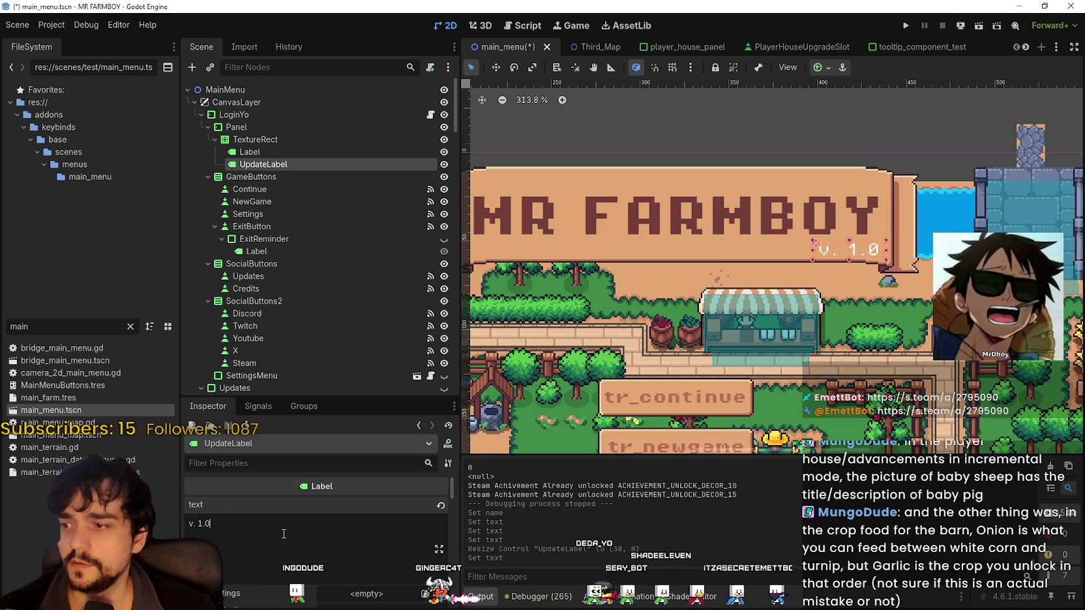
key(ctrl+s)
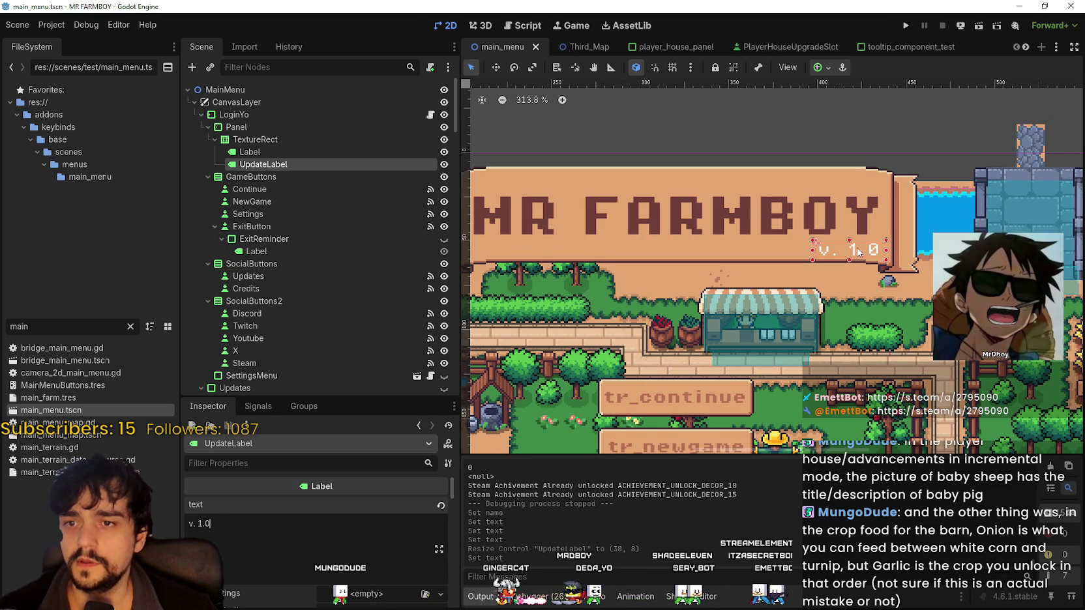
scroll(863, 305, down, 5)
scroll(862, 295, up, 5)
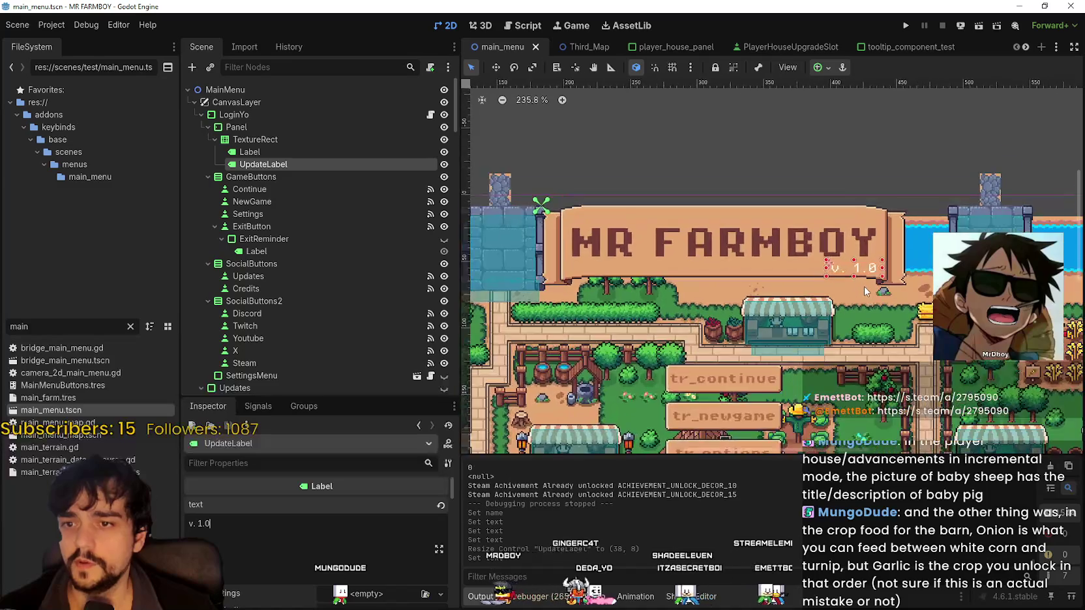
click(192, 528)
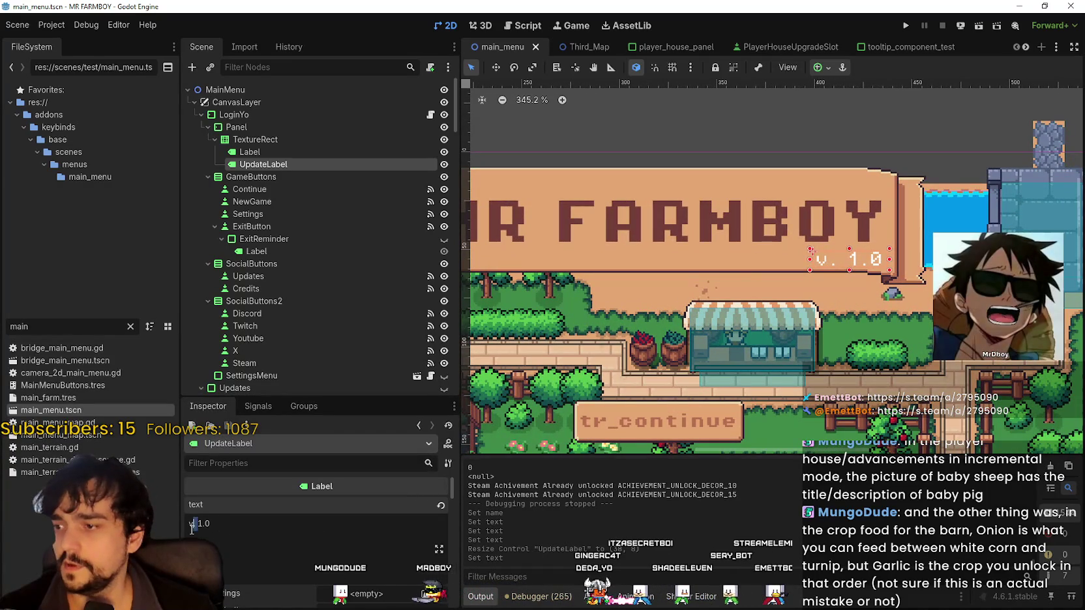
key(Delete)
key(Delete)
key(ctrl+s)
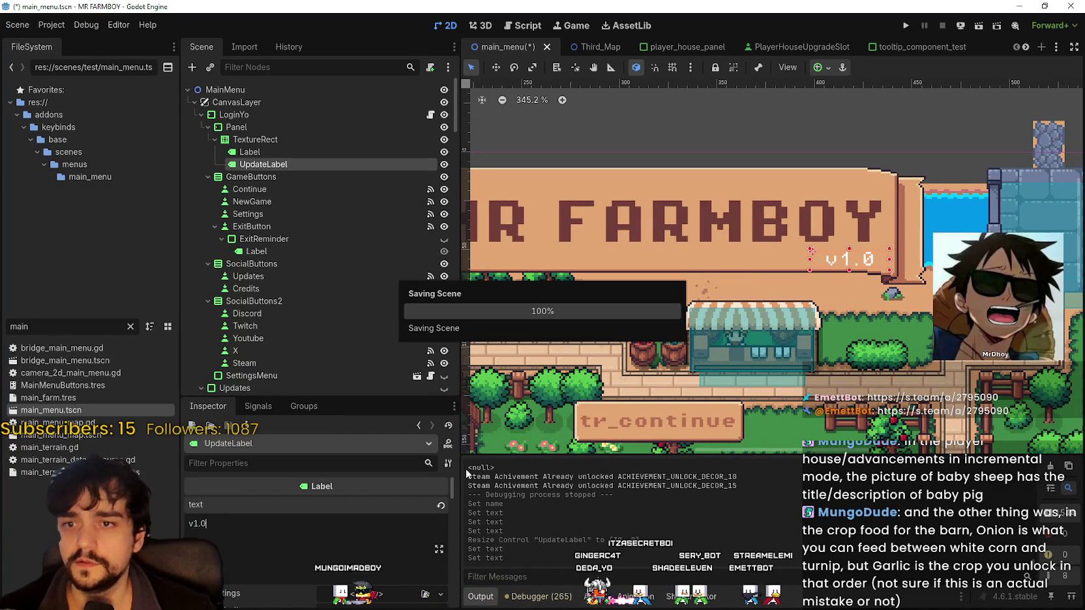
scroll(813, 261, up, 2)
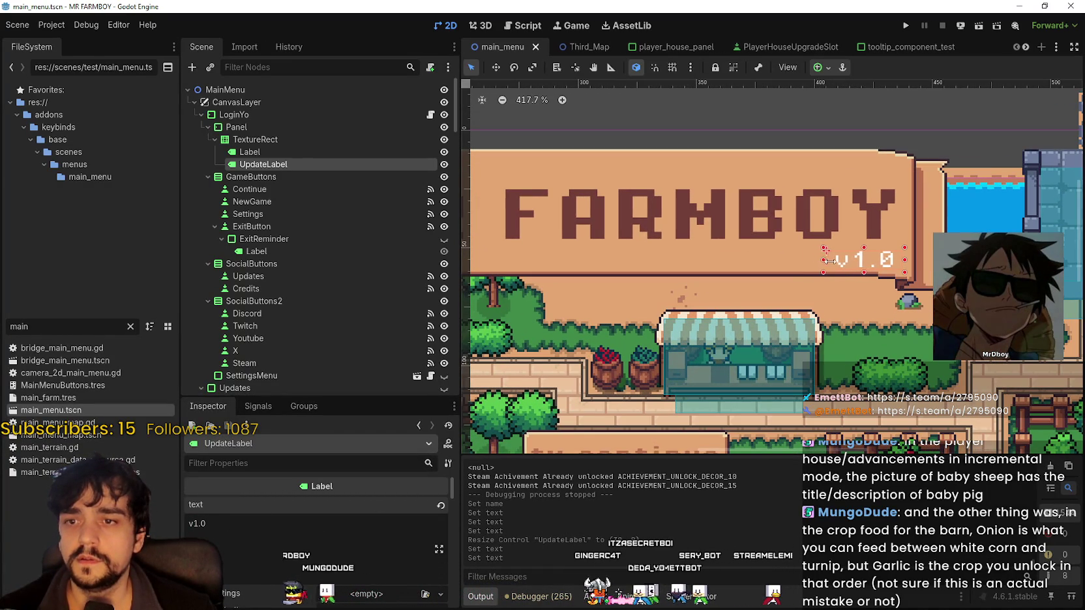
click(870, 264)
scroll(874, 273, down, 10)
key(ctrl+s)
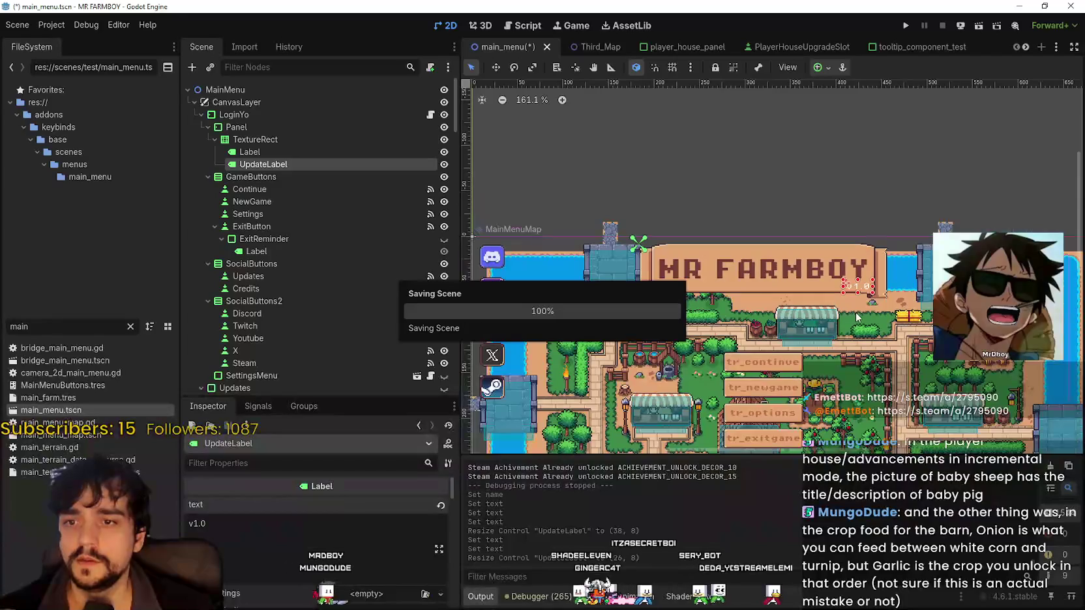
scroll(890, 282, up, 4)
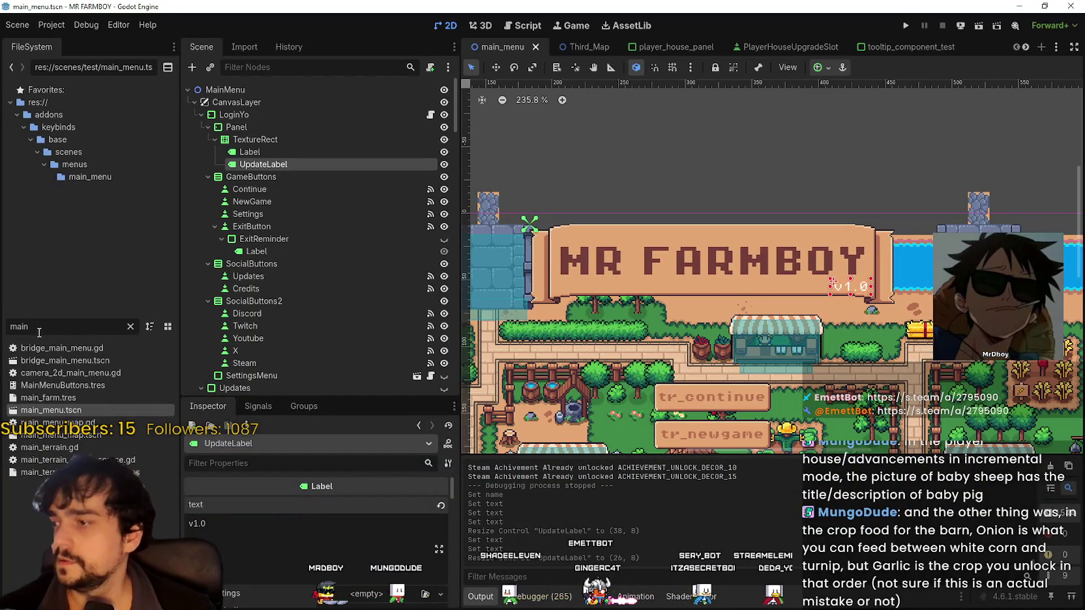
scroll(335, 105, down, 4)
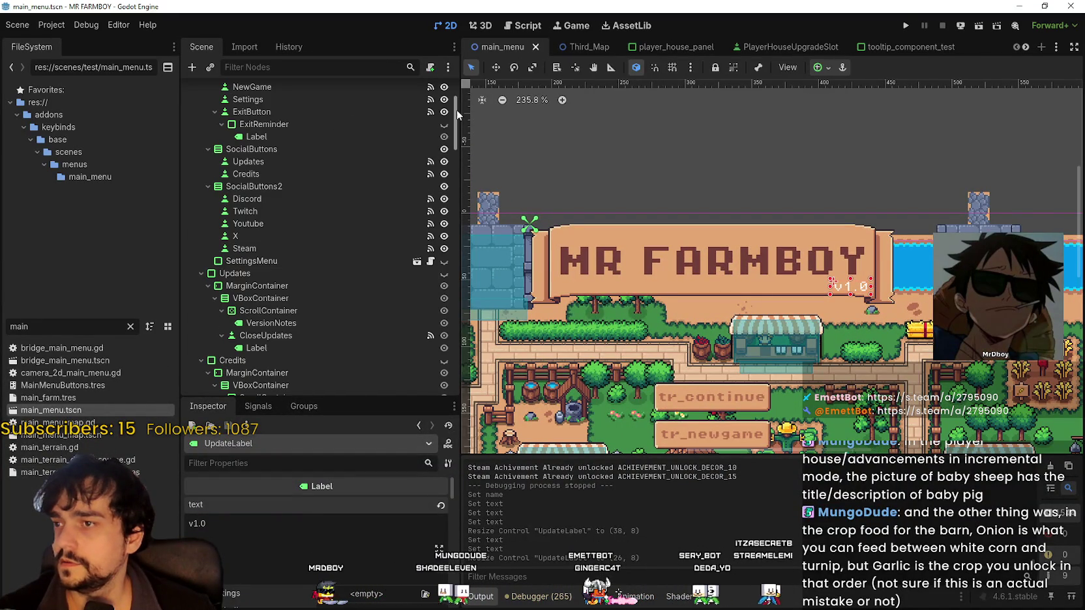
scroll(399, 267, down, 4)
drag(454, 144, 448, 458)
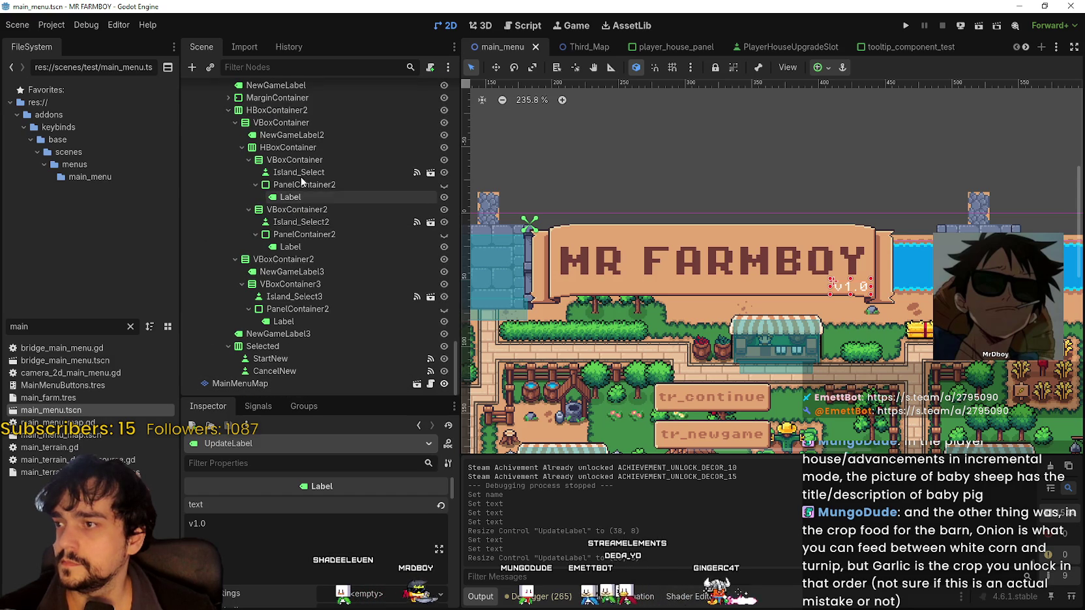
scroll(305, 350, up, 5)
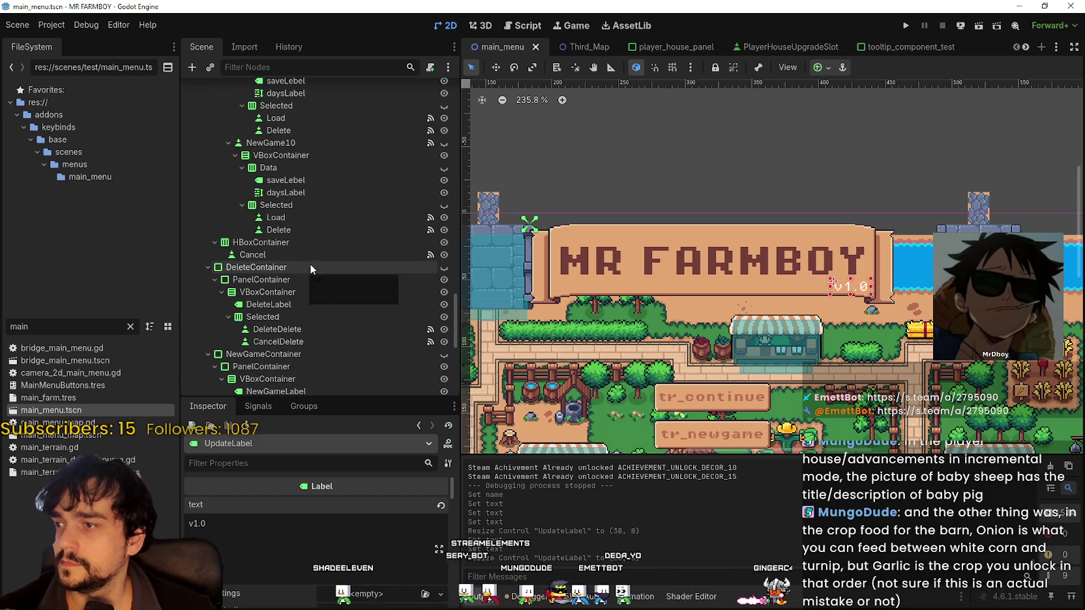
scroll(294, 299, down, 3)
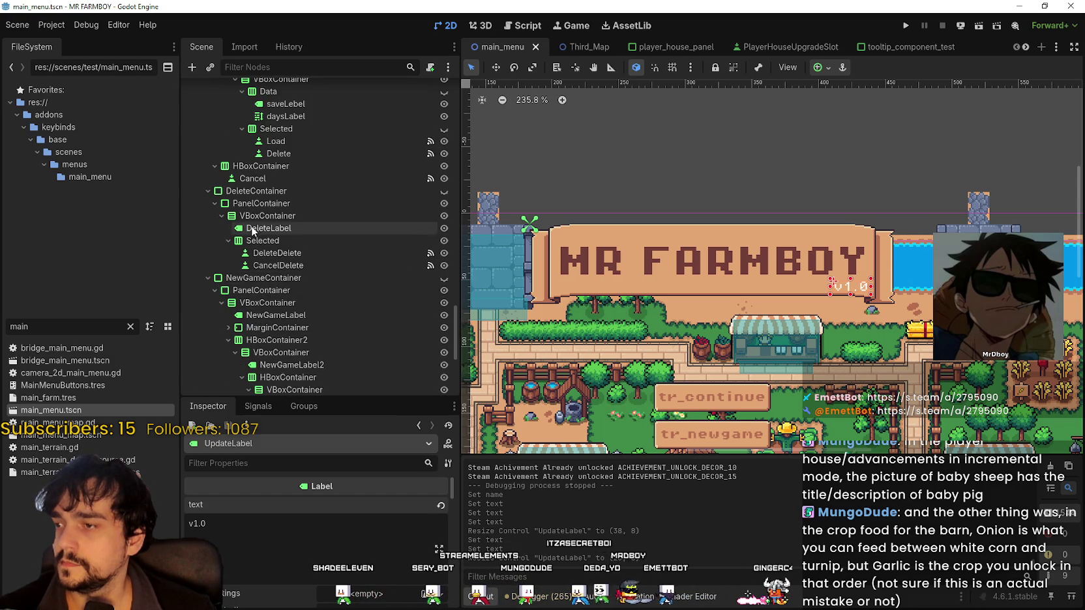
scroll(264, 278, up, 10)
scroll(264, 278, up, 10)
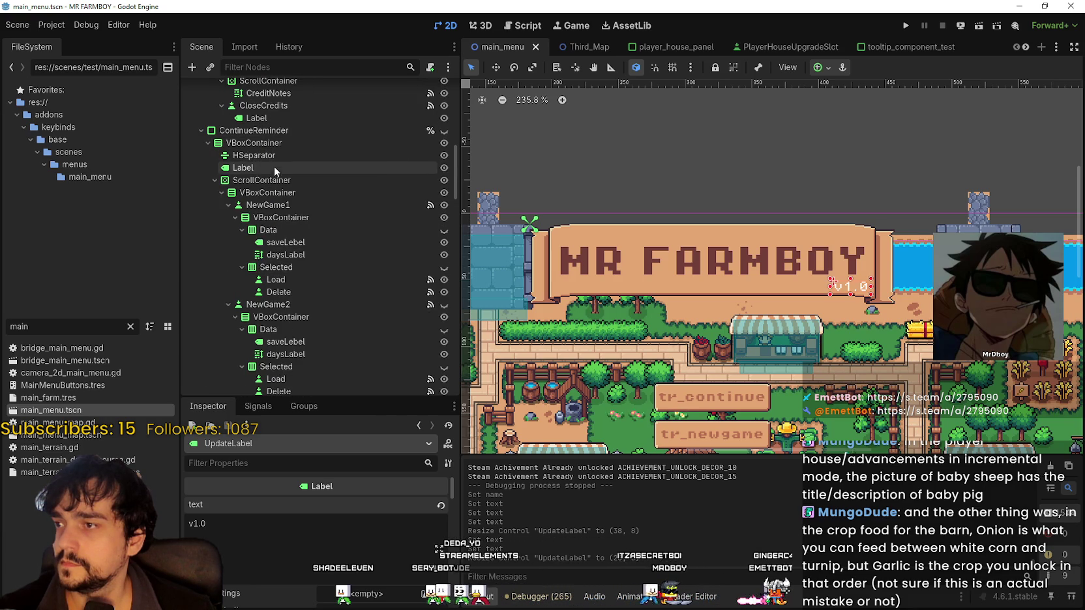
scroll(303, 217, up, 5)
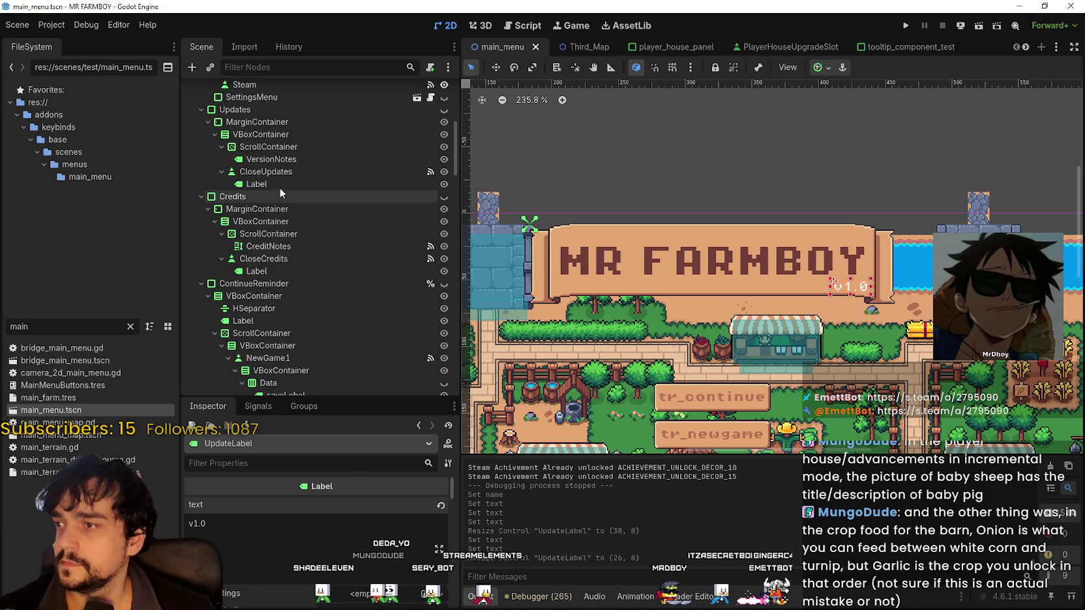
- Insert '(v1.0' after 'Update 5' in the VersionNotes text and save main_menu.tscn
click(274, 160)
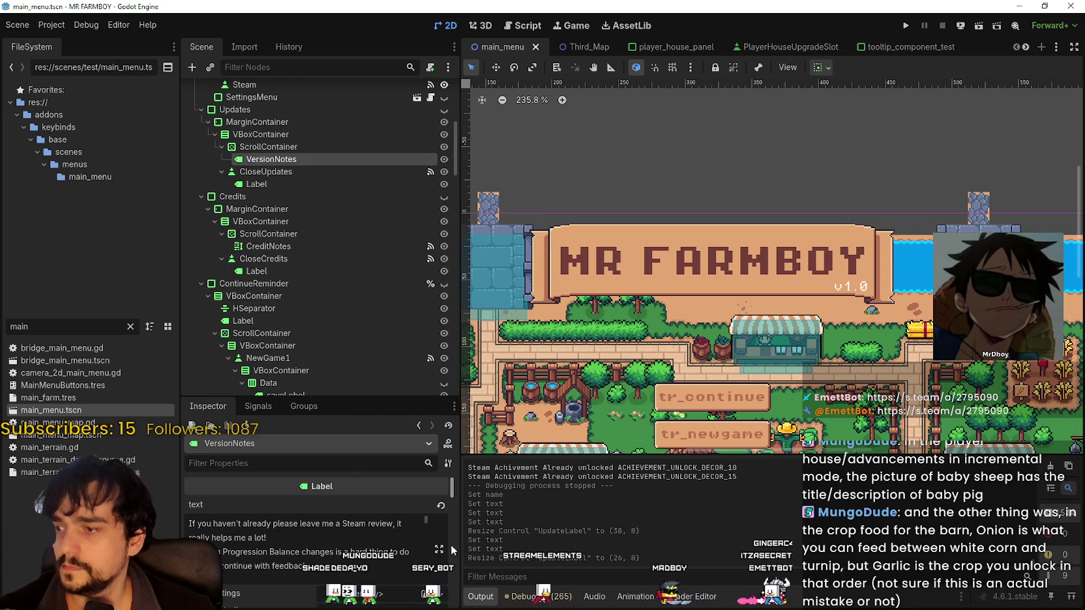
click(440, 549)
click(304, 119)
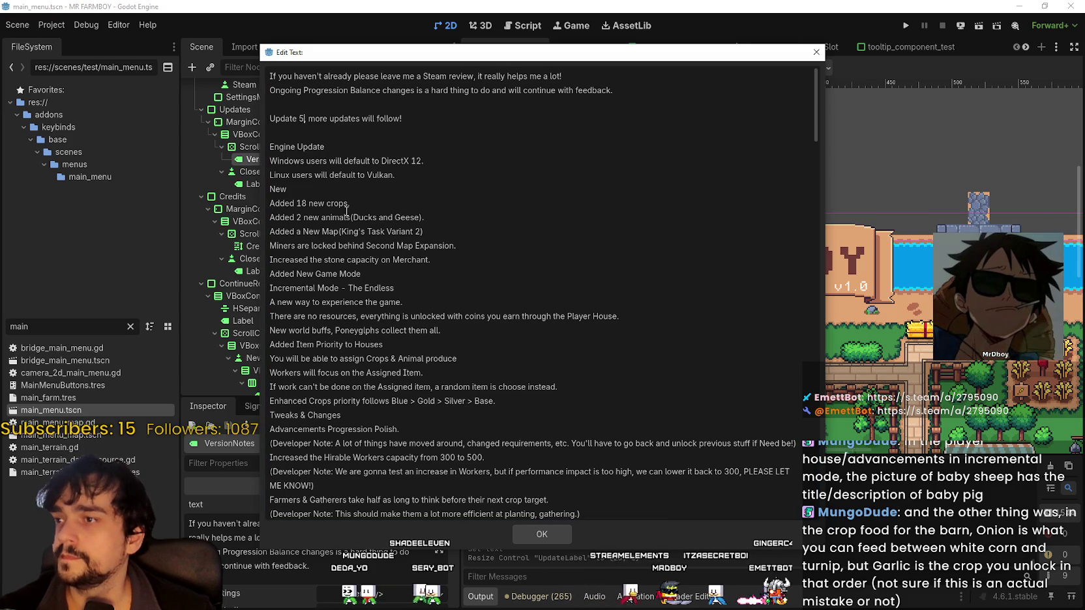
click(457, 130)
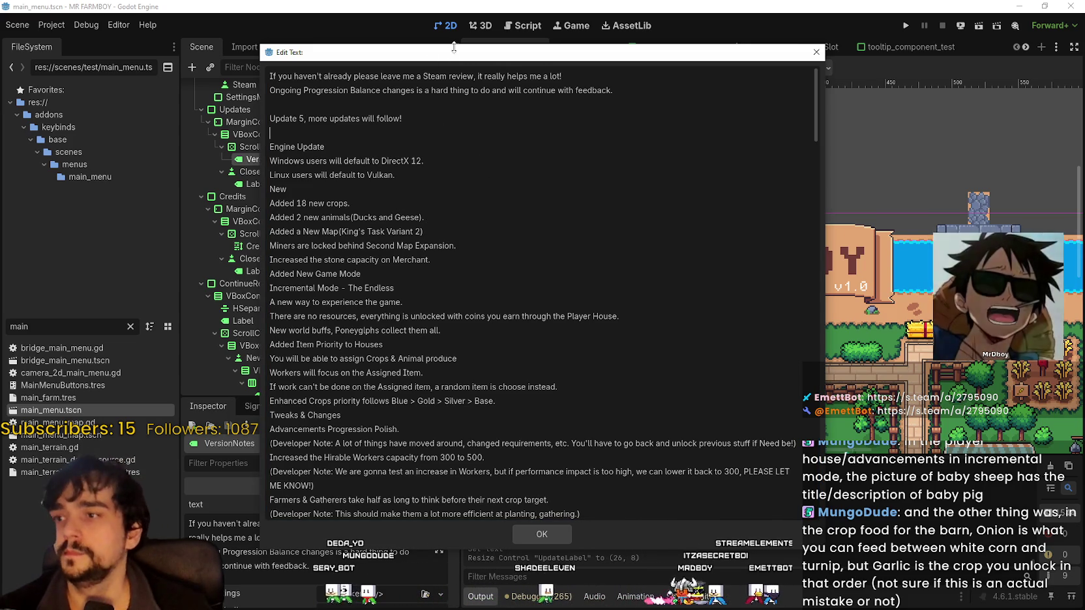
click(310, 121)
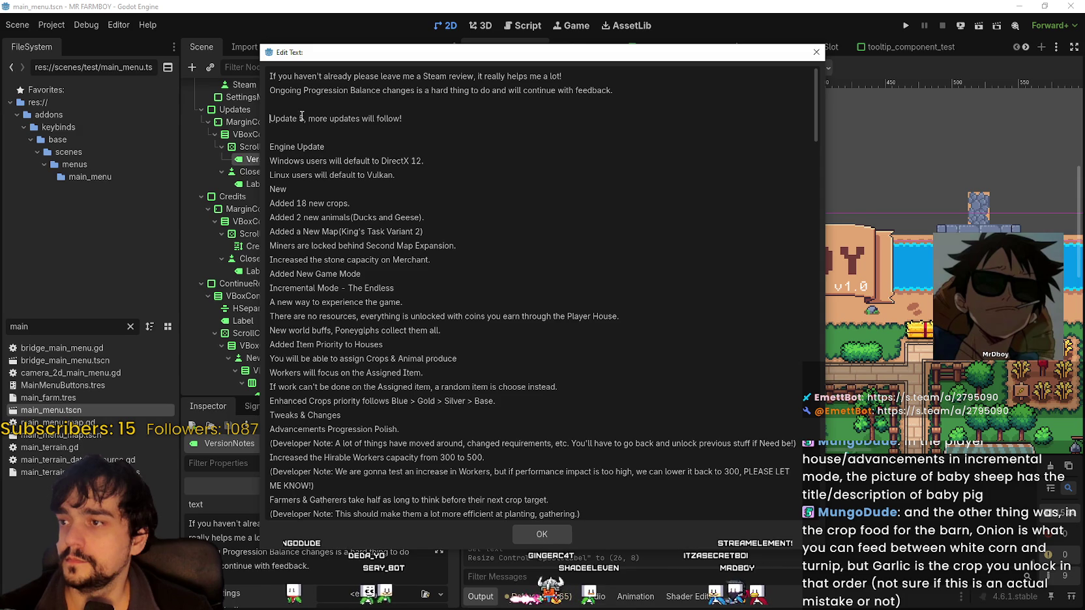
click(306, 120)
text((v1.0)
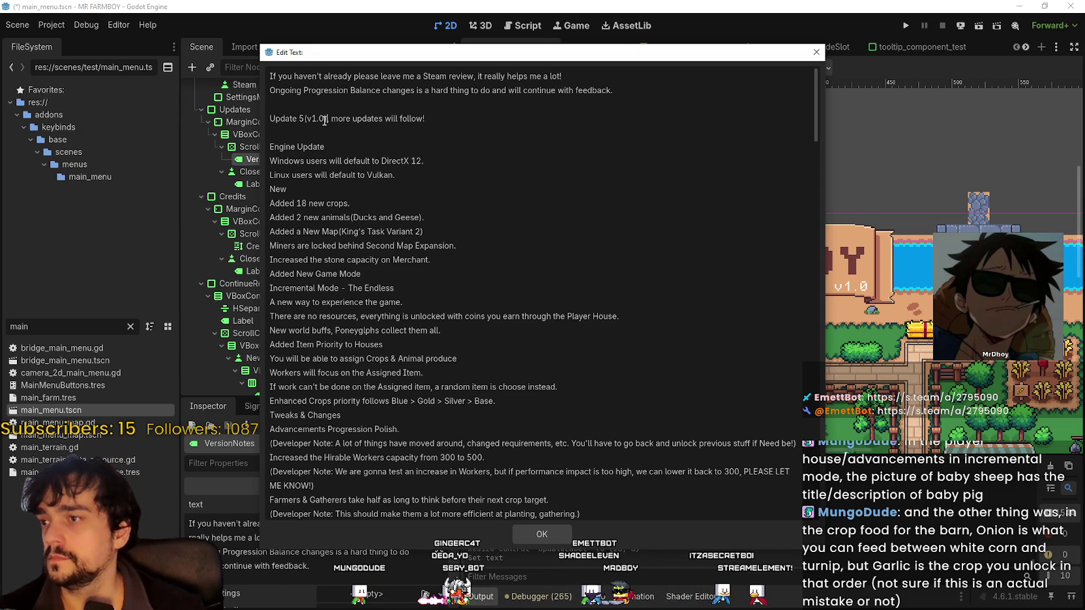
click(532, 534)
key(ctrl+s)
drag(28, 326, 2, 324)
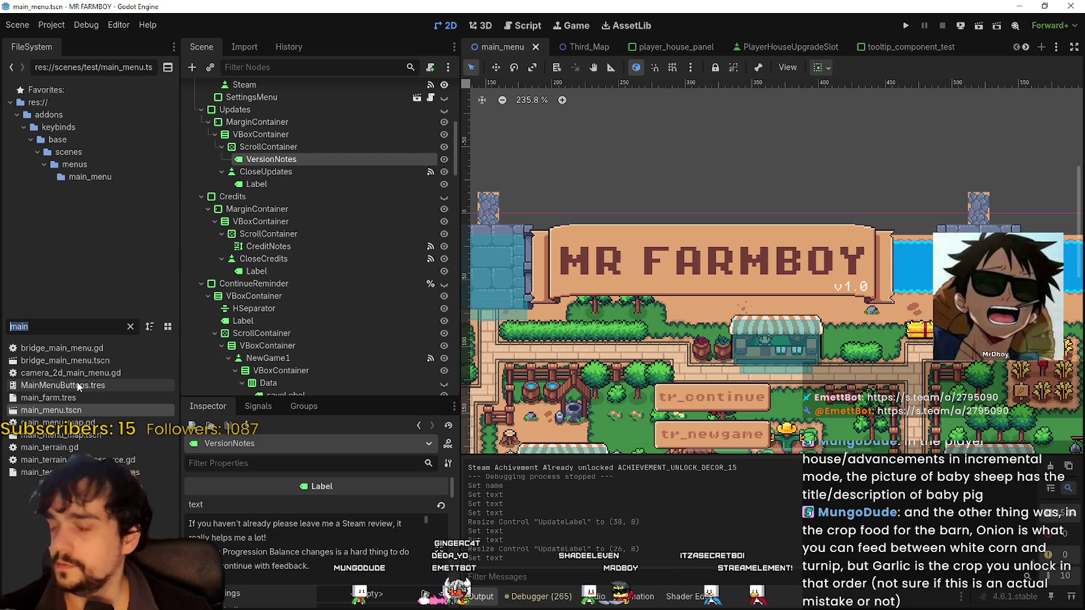
- Filter the FileSystem for 'sett' and open the settingsMenu.tscn scene
text(sett)
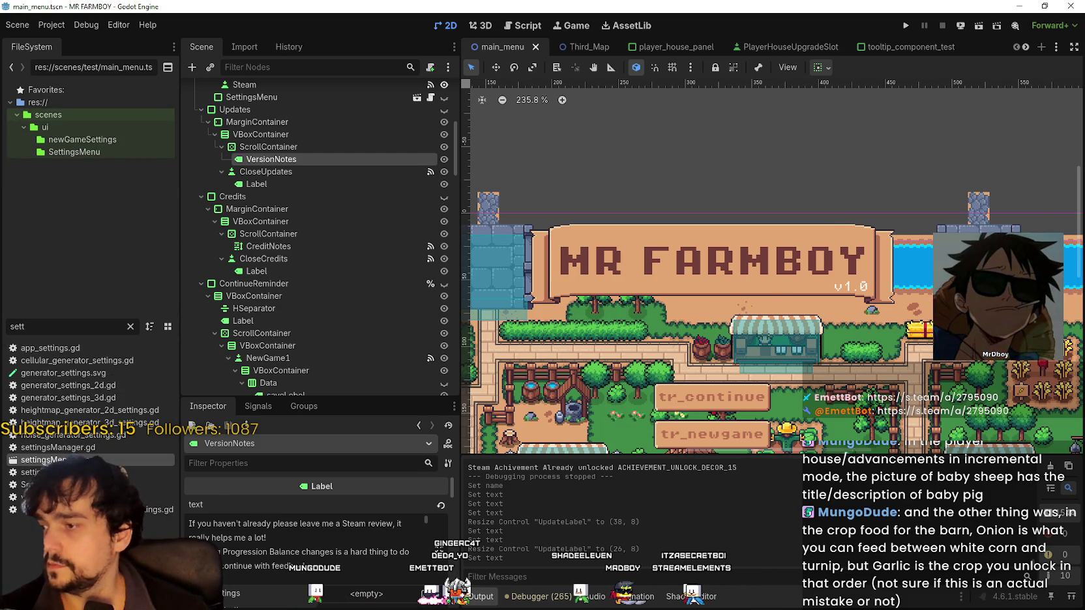
double_click(43, 460)
scroll(326, 283, down, 10)
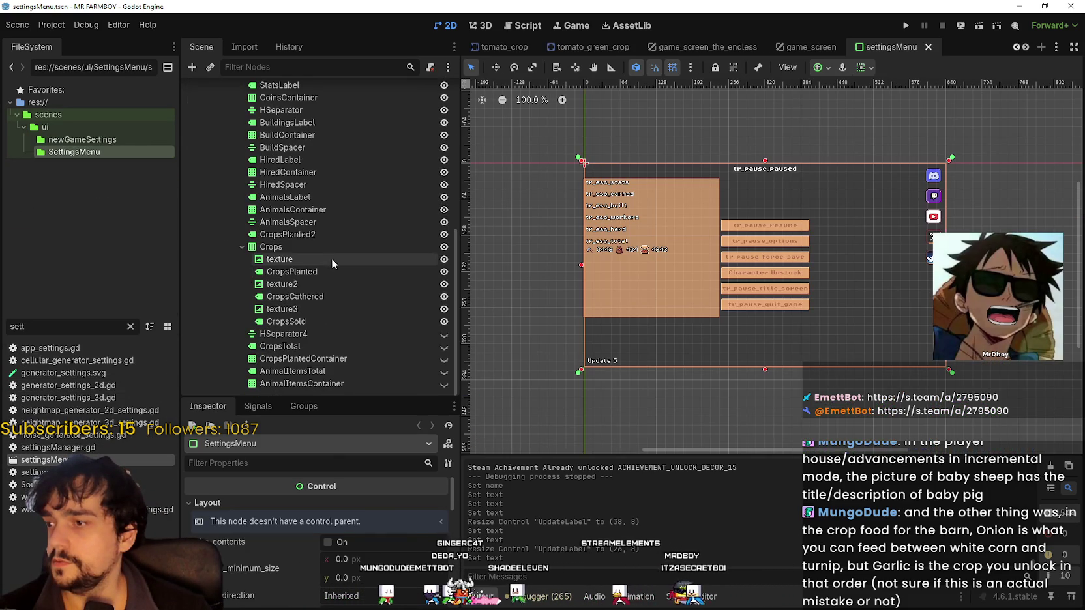
scroll(300, 373, up, 8)
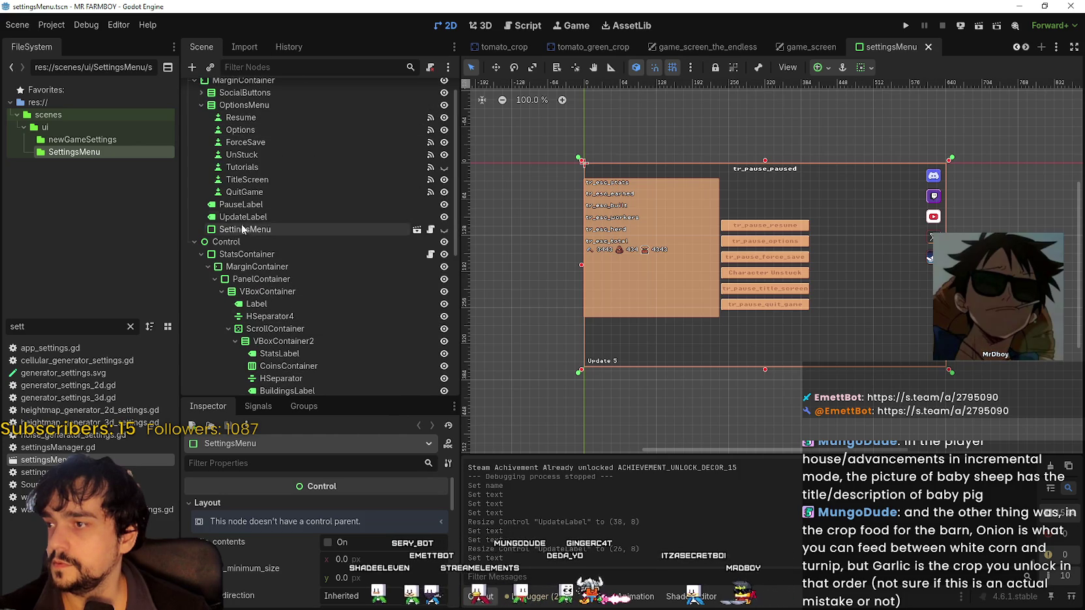
- Change the UpdateLabel text from 'Update 5' to 'v 1.0', save, and clear the filter
click(242, 217)
key(BackSpace)
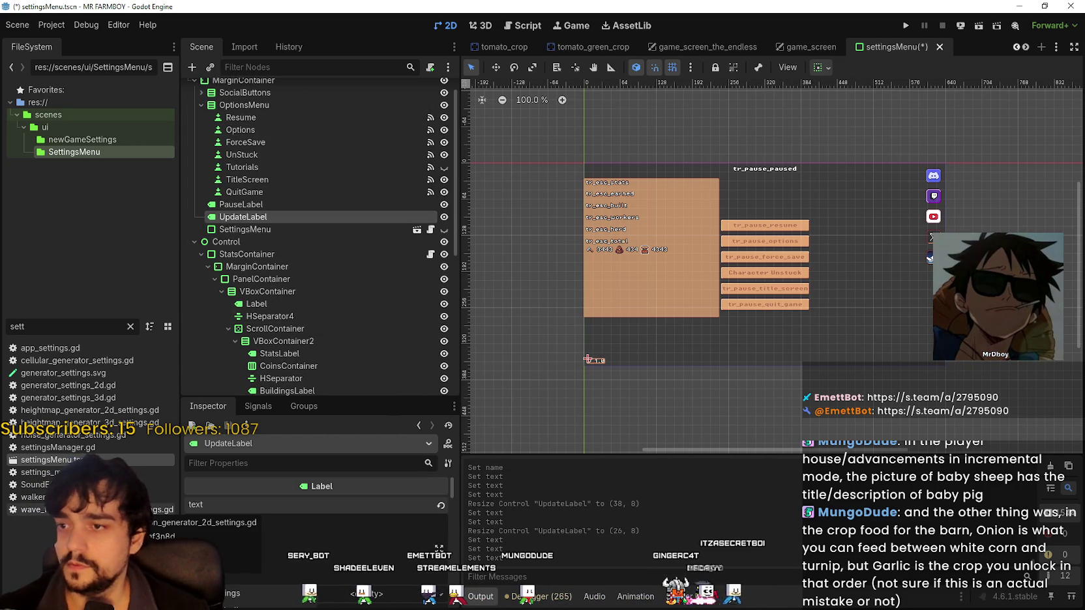
key(ctrl+s)
scroll(621, 370, up, 5)
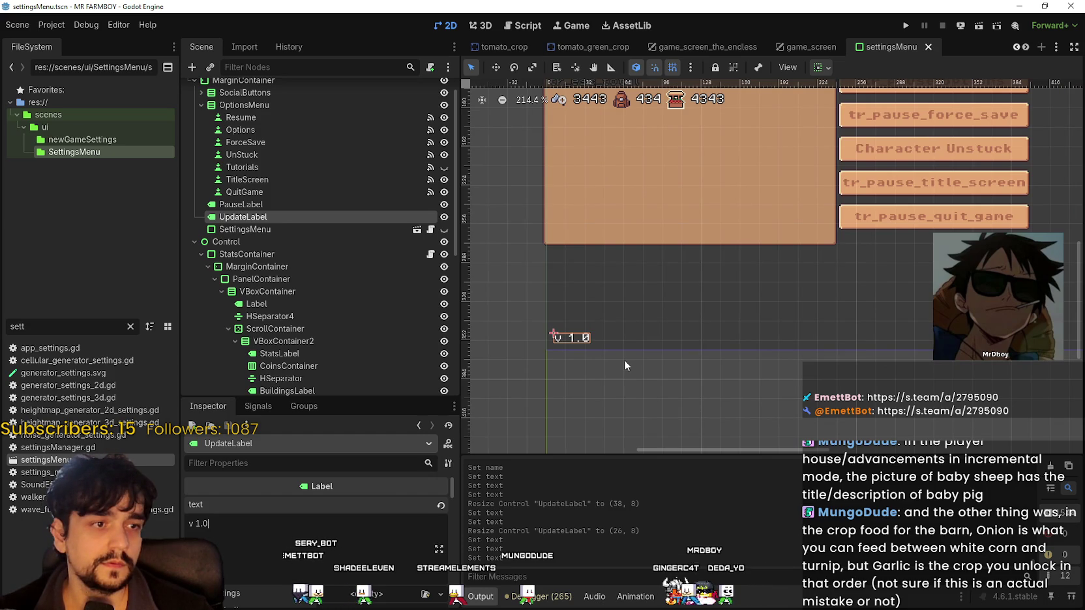
scroll(624, 360, up, 1)
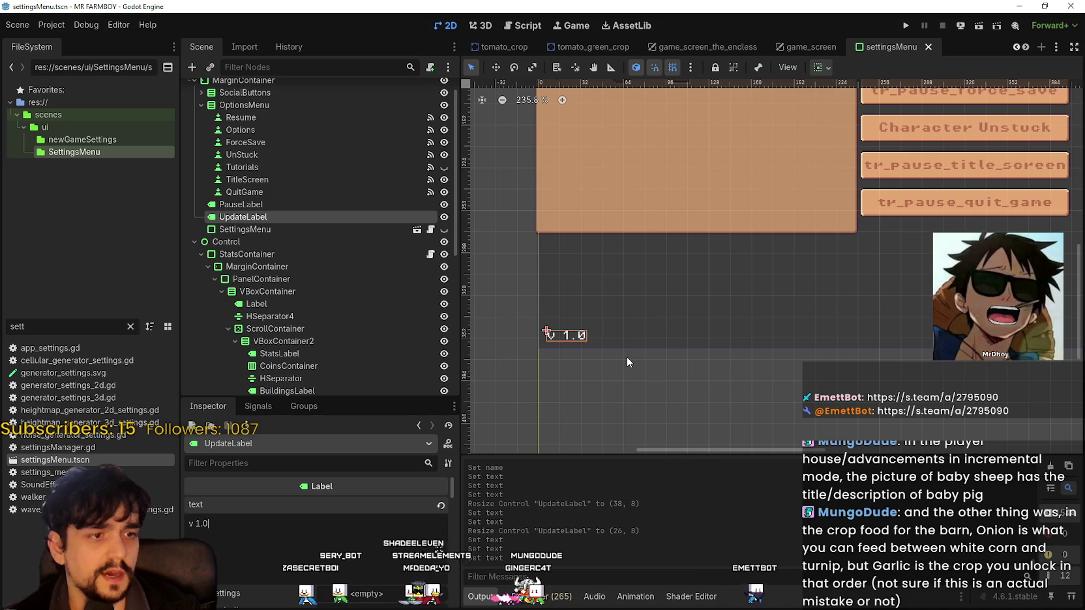
click(131, 326)
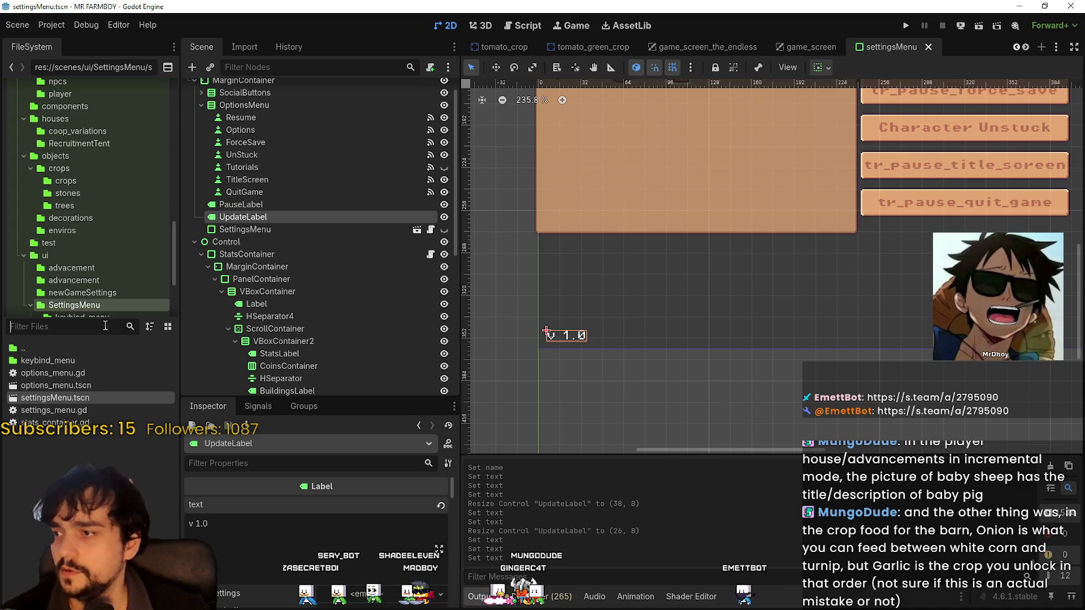
- Open Barn.tscn via the 'Barn' filter and view its barn.gd script in the Script workspace
text(Barn)
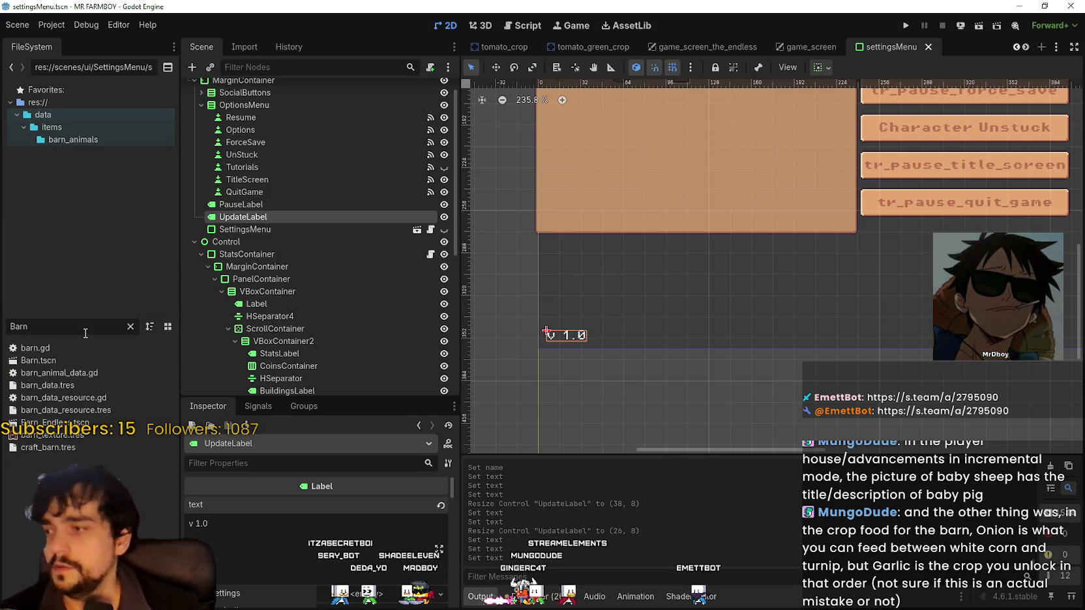
click(64, 361)
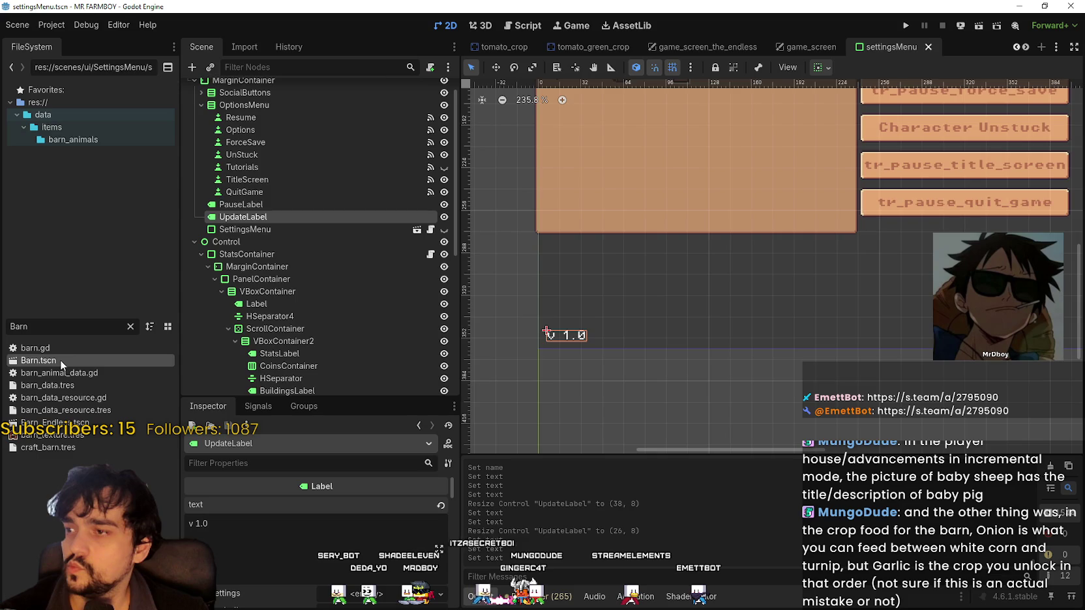
double_click(60, 359)
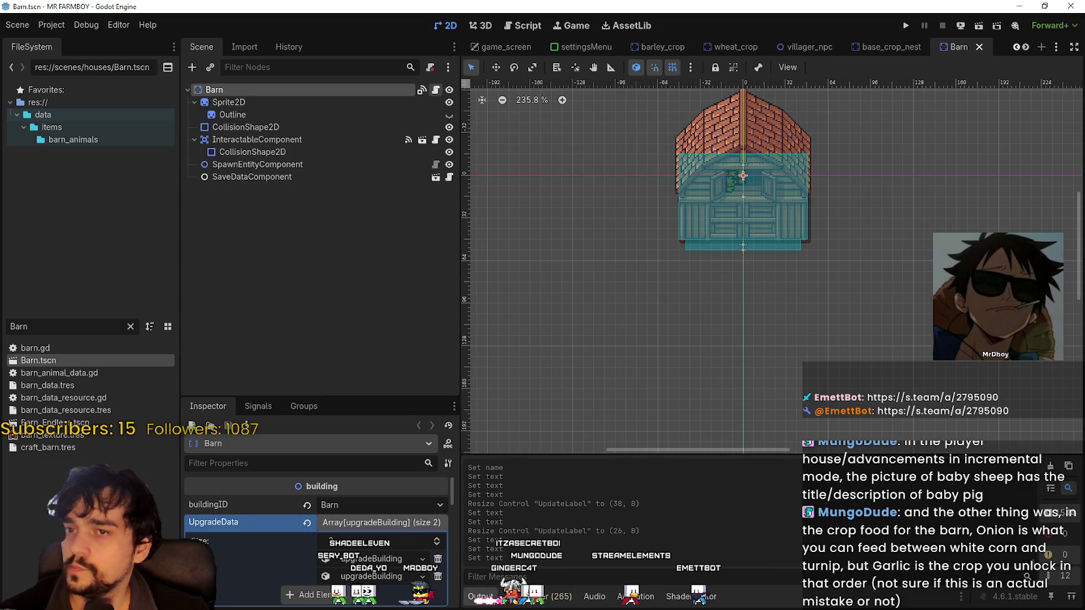
key(ctrl+F3)
mouse_move(1054, 120)
mouse_down()
mouse_move(1056, 365)
mouse_move(1040, 415)
mouse_move(1039, 117)
mouse_up()
click(131, 327)
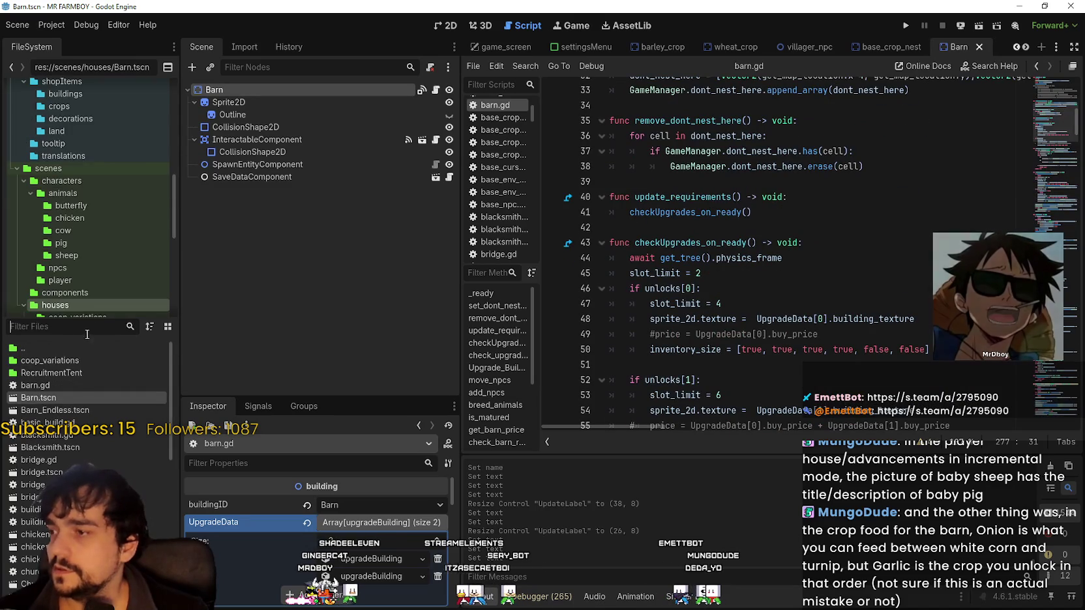
- Open data_types.gd via the 'ty' filter and scroll to the crop lists near its end
text(ty)
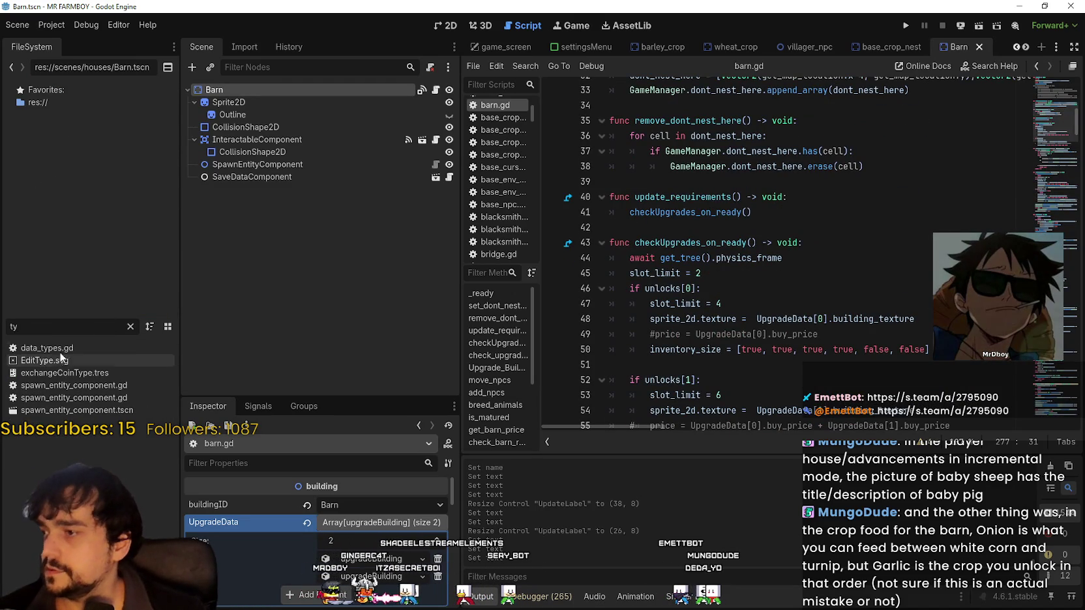
double_click(47, 348)
scroll(843, 417, down, 3)
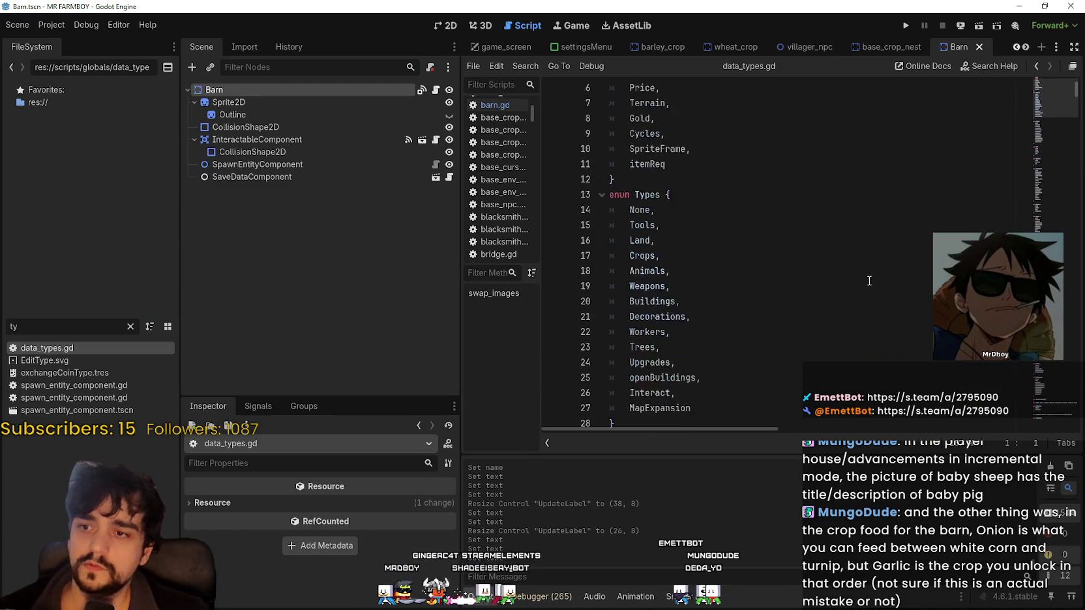
mouse_move(1050, 111)
mouse_down()
mouse_move(1043, 165)
mouse_move(838, 327)
mouse_up()
- Scroll back through the enums and dictionaries, then bring up the project-wide Find in Files search
scroll(838, 328, up, 5)
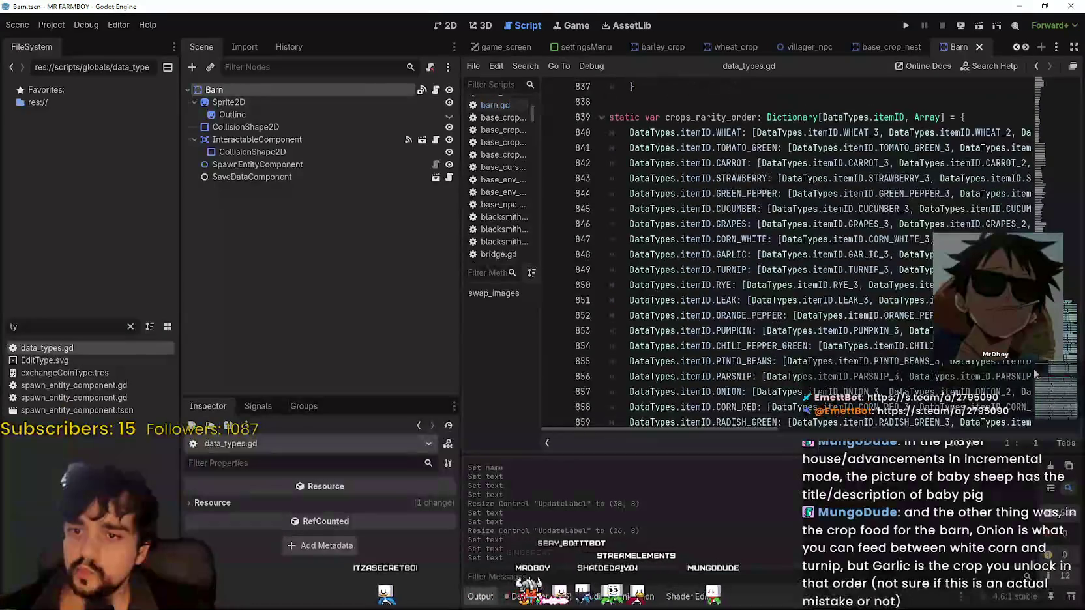
scroll(829, 269, up, 8)
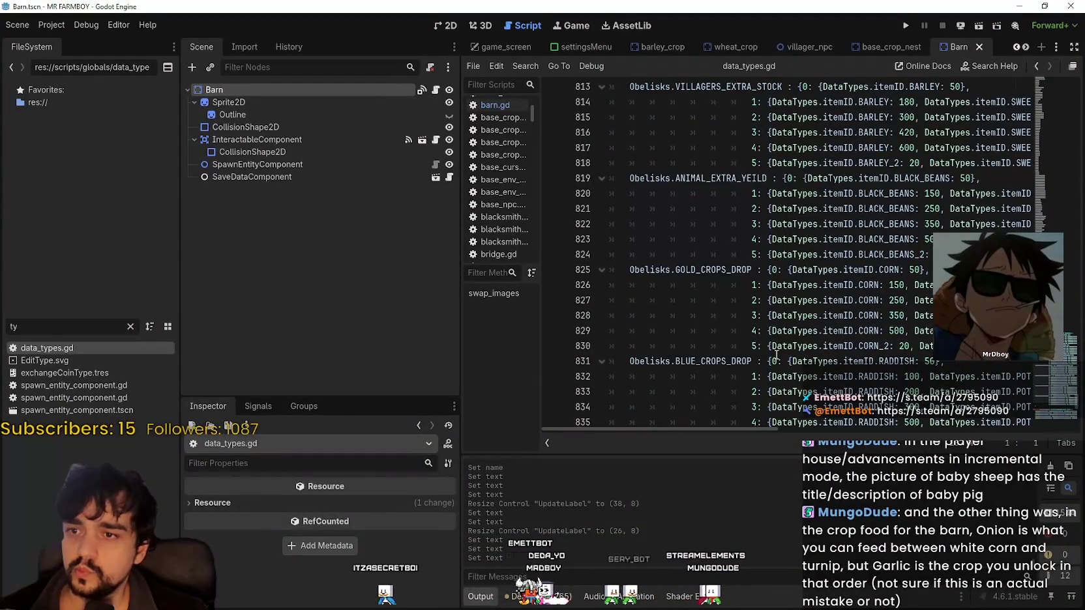
scroll(776, 326, up, 11)
click(758, 274)
scroll(757, 261, up, 1)
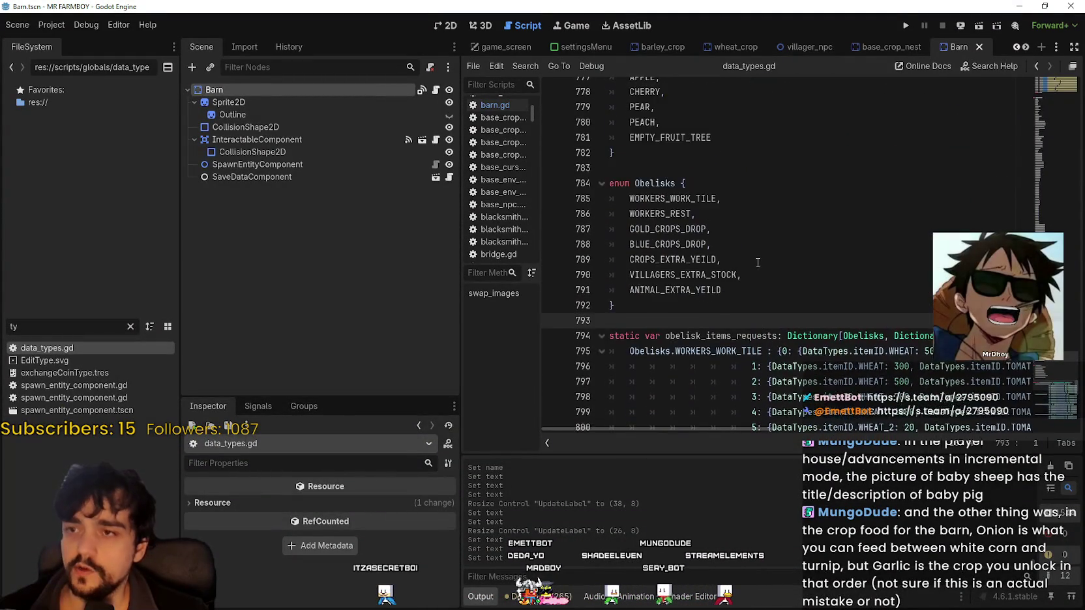
scroll(758, 261, up, 20)
scroll(1027, 161, down, 20)
click(745, 324)
key(ctrl+shift+f)
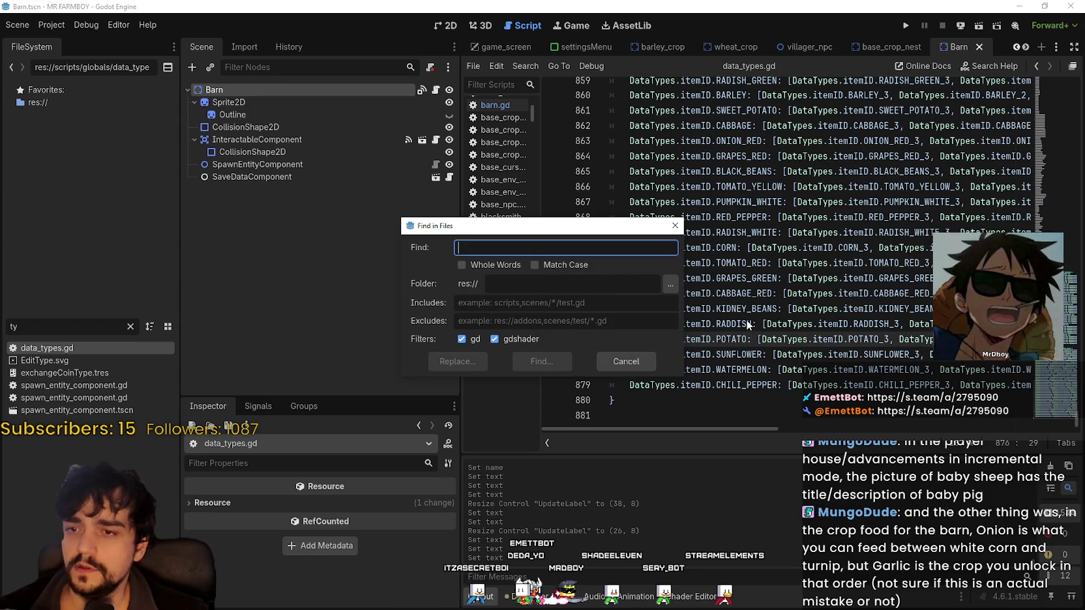
- Search all project files for 'barn', scroll through the matches, then filter files for 'game_s'
text(barn)
key(Return)
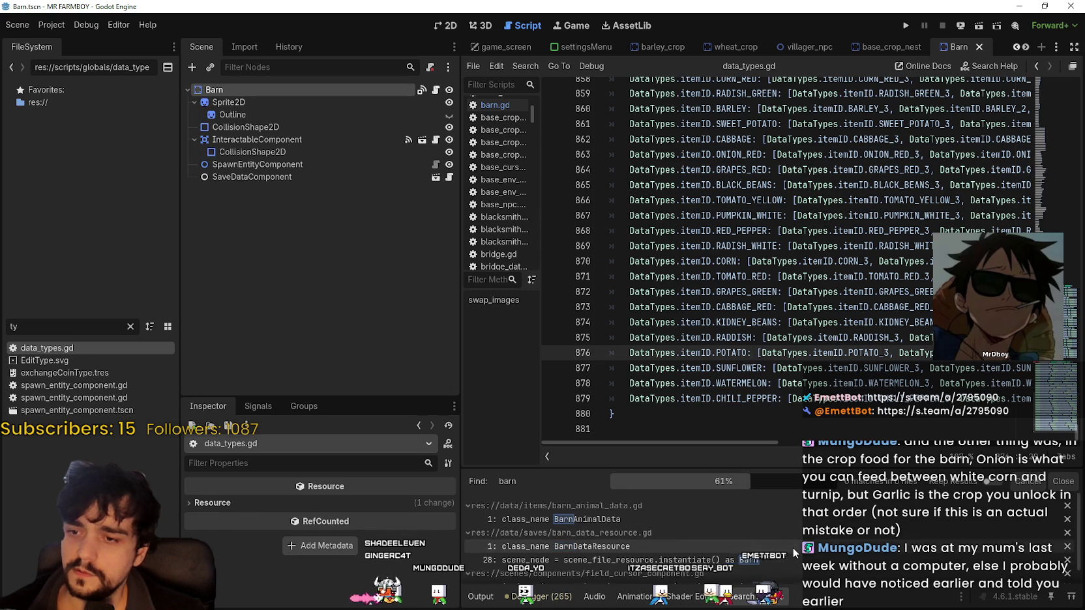
scroll(782, 559, down, 3)
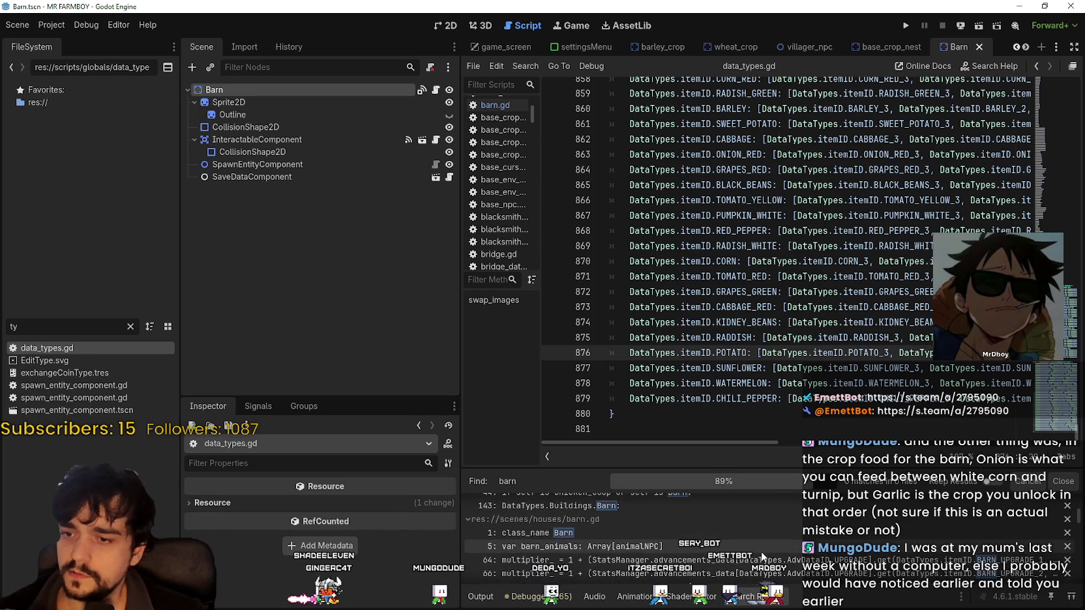
scroll(786, 555, down, 5)
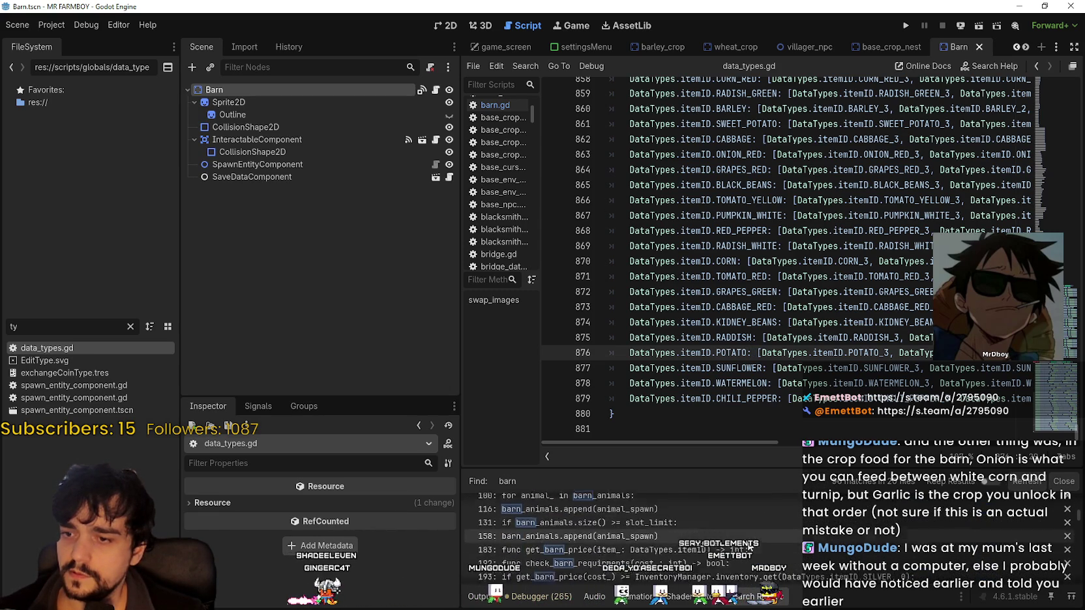
scroll(779, 552, down, 5)
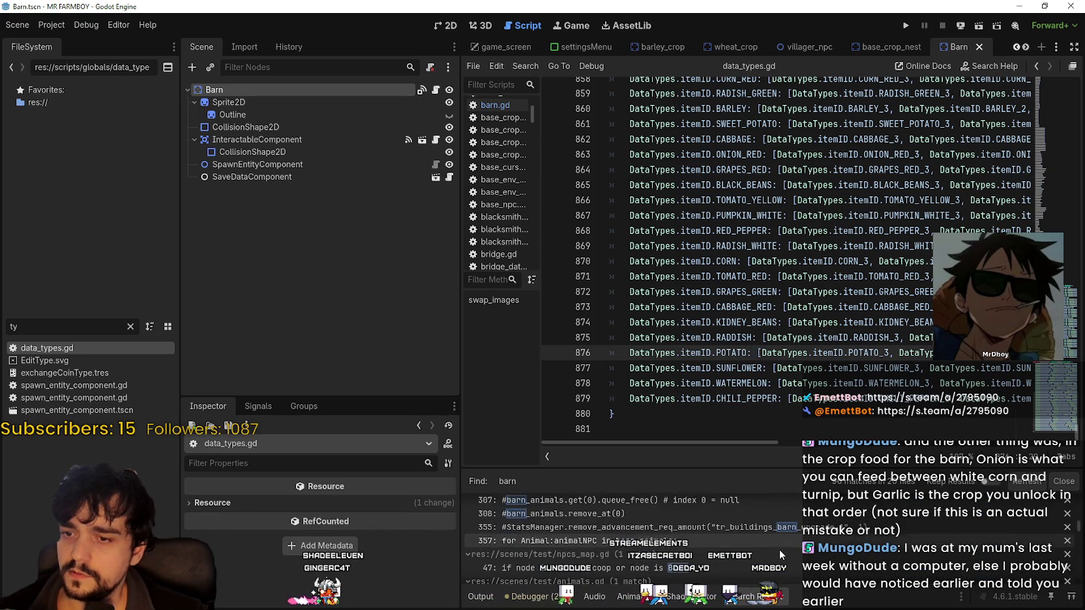
scroll(770, 539, down, 8)
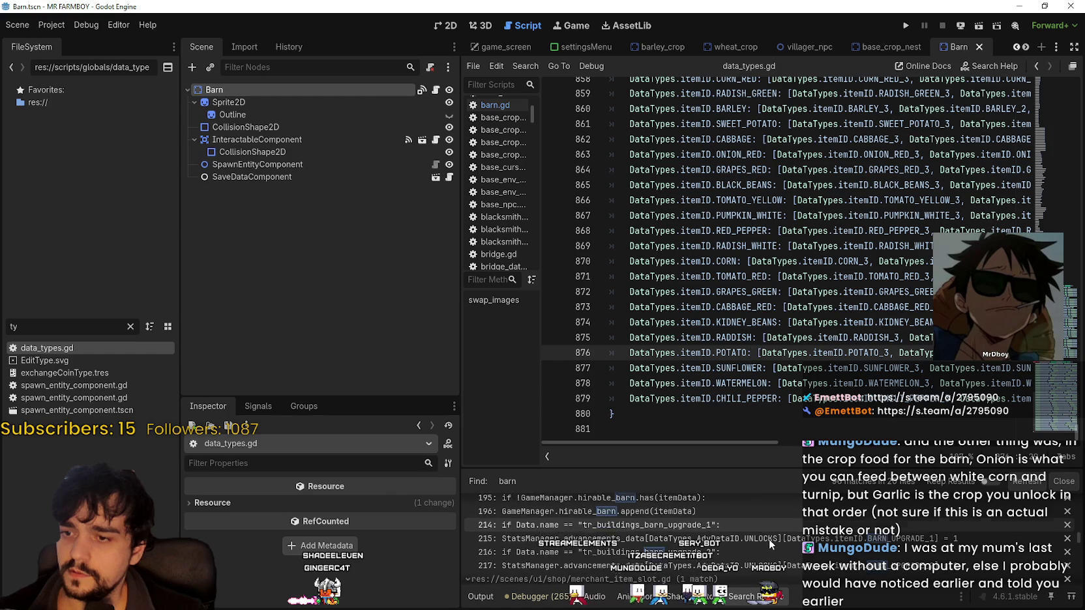
scroll(765, 530, down, 1)
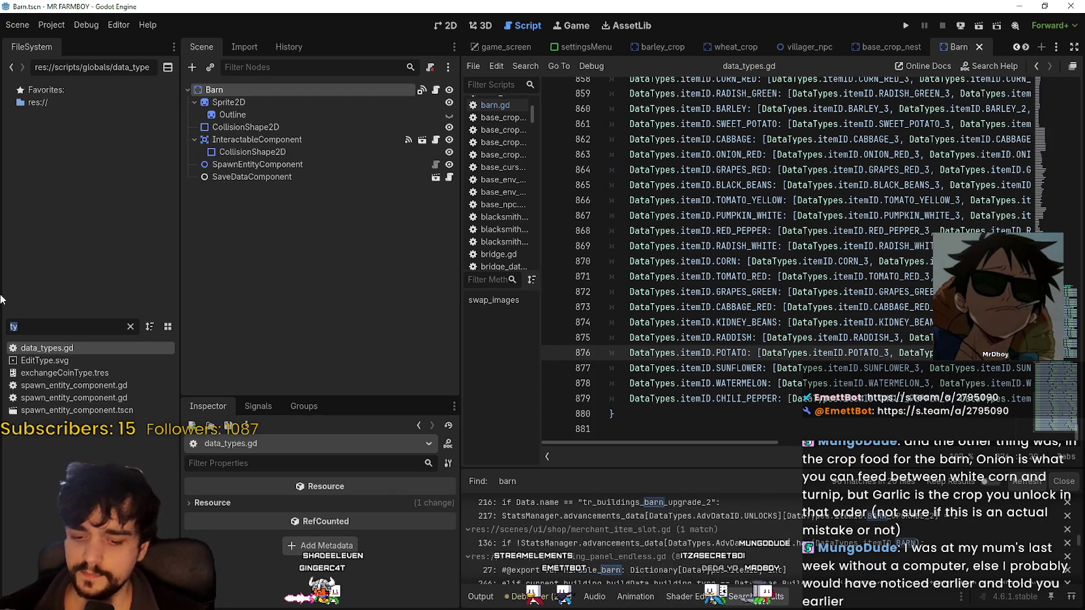
text(game)
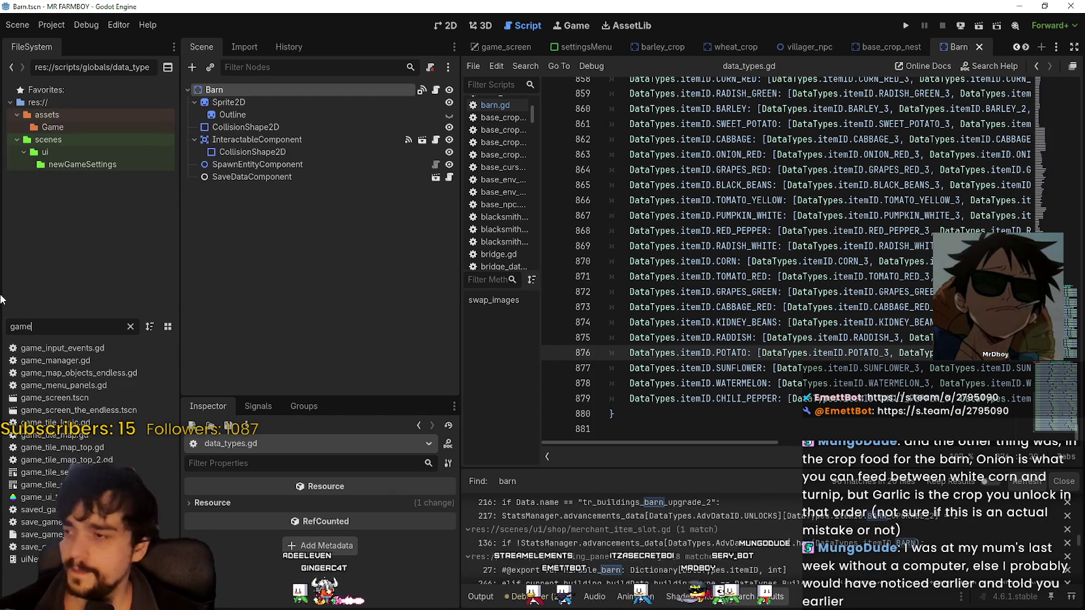
text(_s)
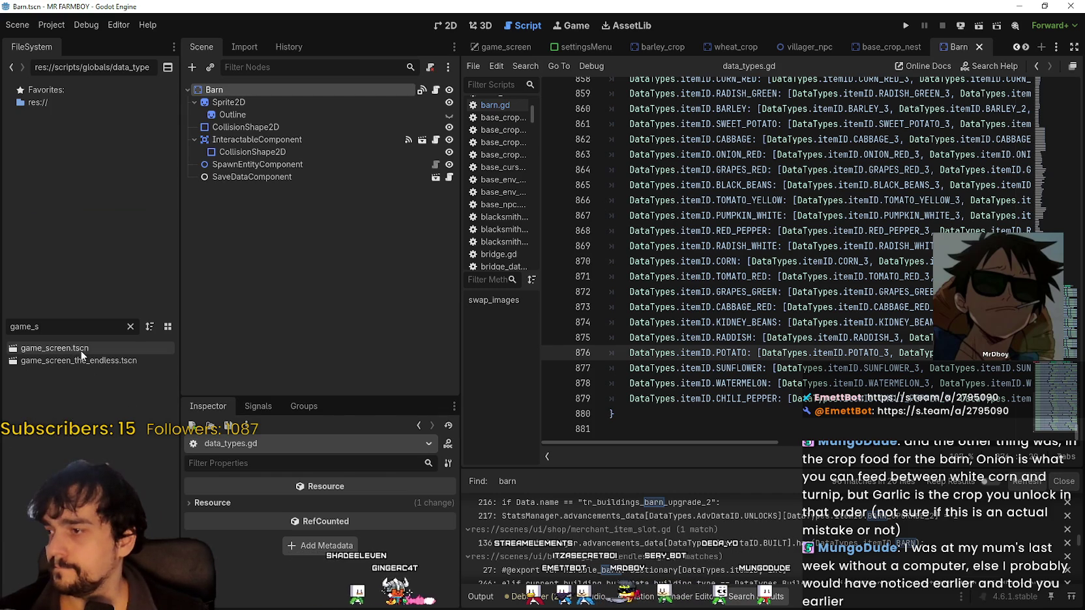
- Open game_screen.tscn and show building_panel.gd scrolled up to its building slot logic
double_click(59, 348)
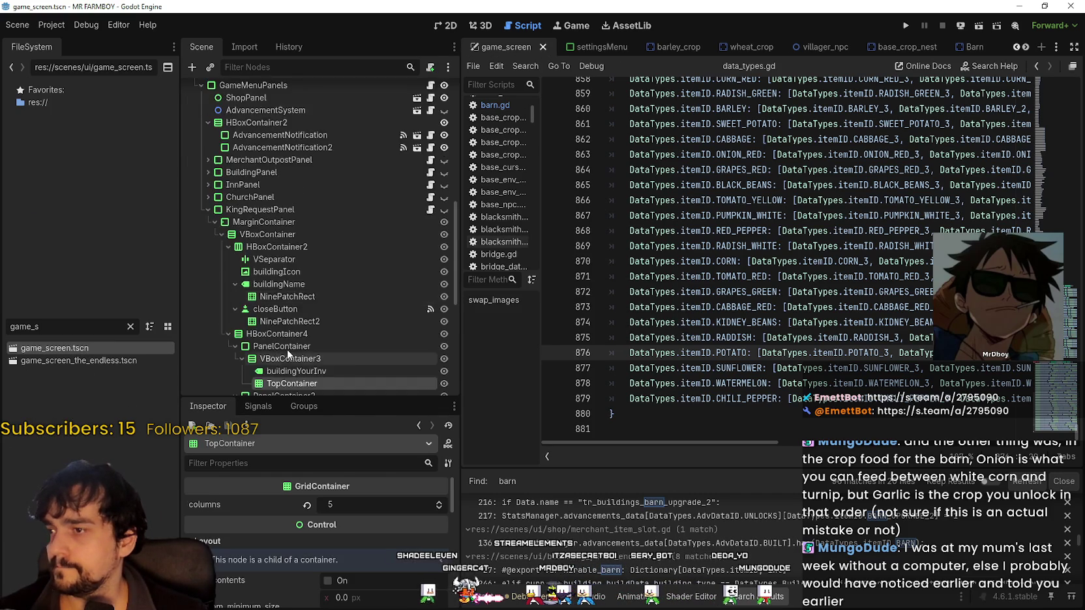
scroll(388, 332, down, 2)
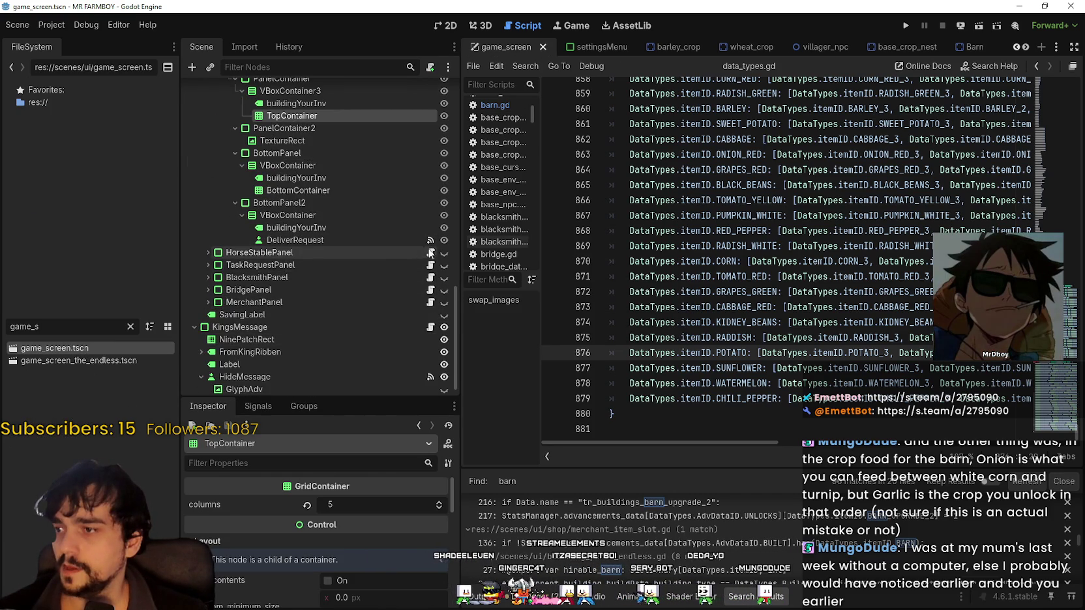
scroll(382, 337, up, 5)
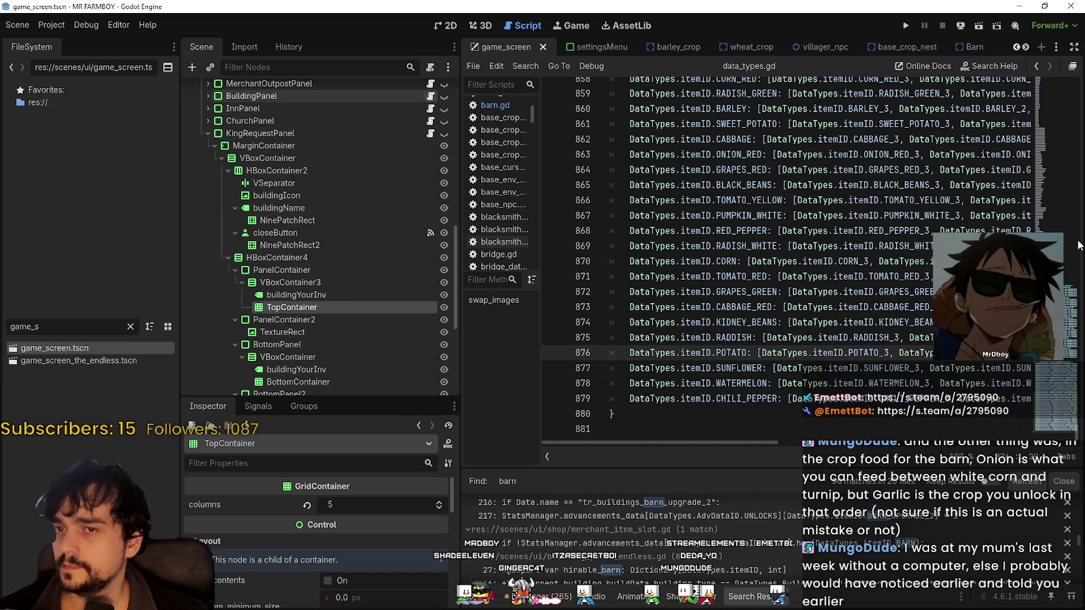
key(alt+Left)
mouse_move(1054, 224)
mouse_down()
mouse_move(1046, 123)
mouse_move(1049, 202)
mouse_up()
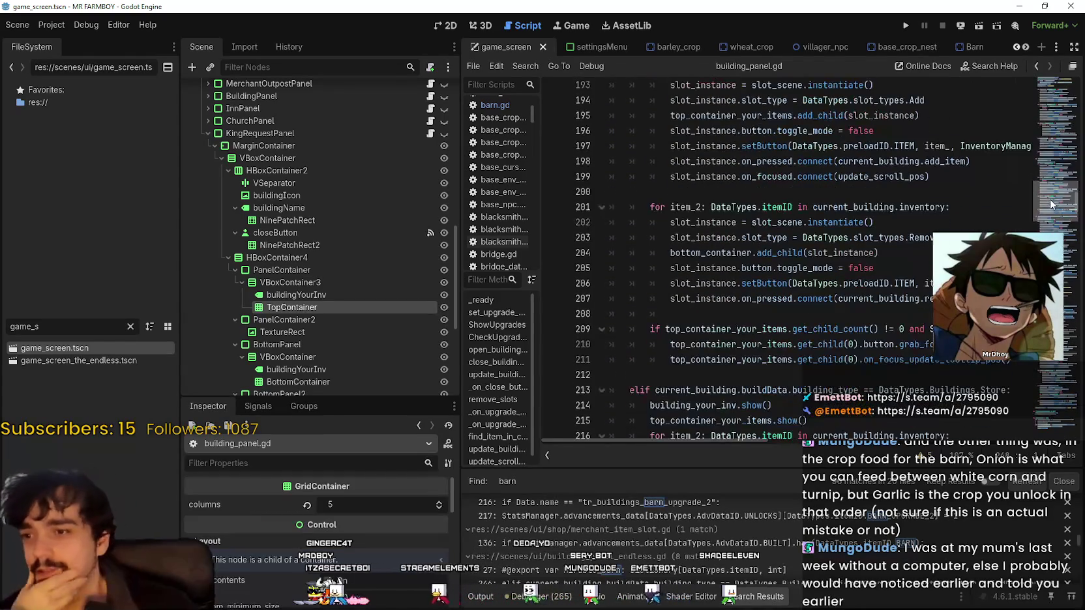
- Widen the code area and read through building_panel.gd around line 319
drag(456, 299, 383, 299)
scroll(1069, 311, down, 4)
drag(1054, 219, 1047, 189)
scroll(749, 260, down, 15)
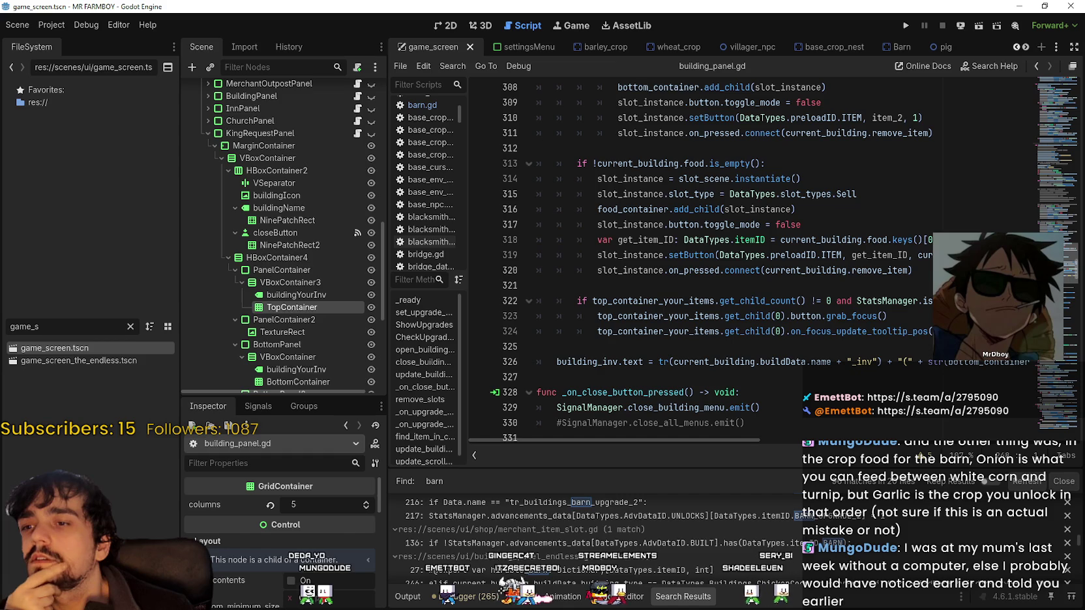
scroll(728, 440, right, 5)
scroll(671, 414, left, 5)
click(672, 255)
scroll(687, 316, up, 4)
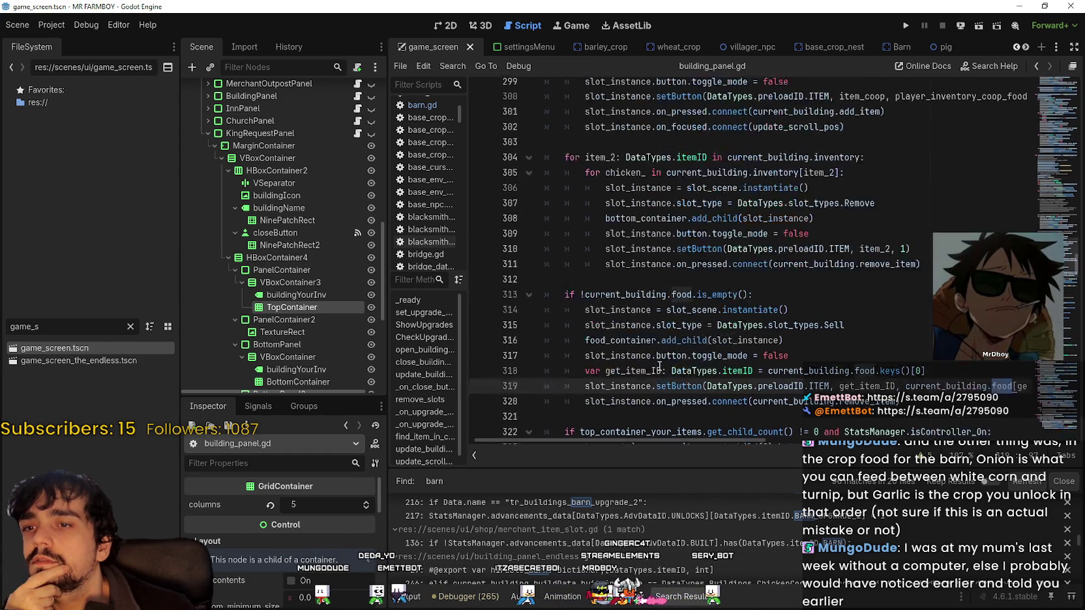
scroll(783, 304, up, 6)
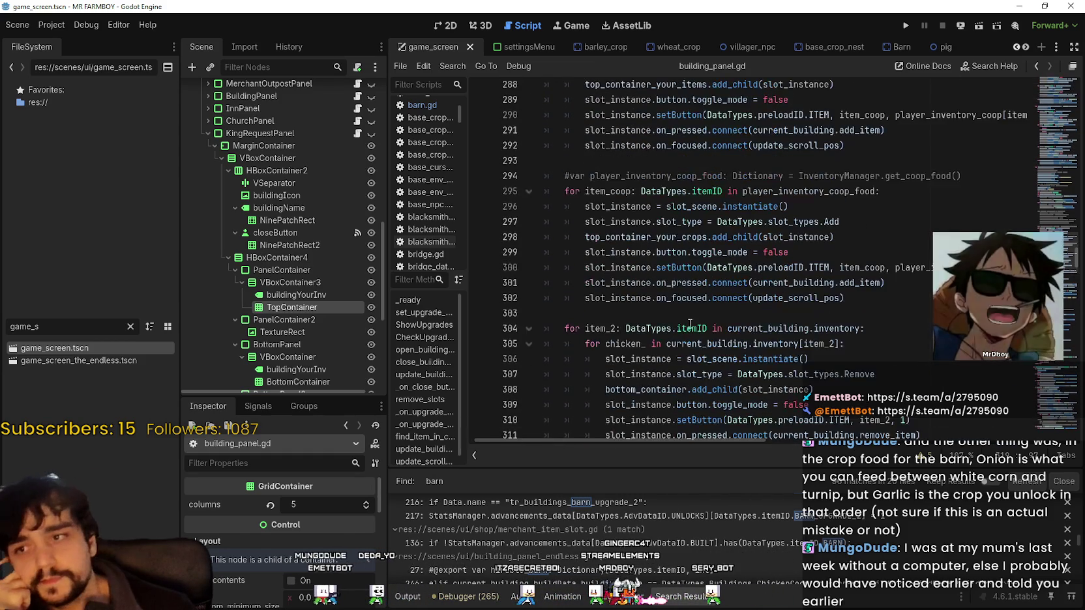
scroll(783, 303, down, 2)
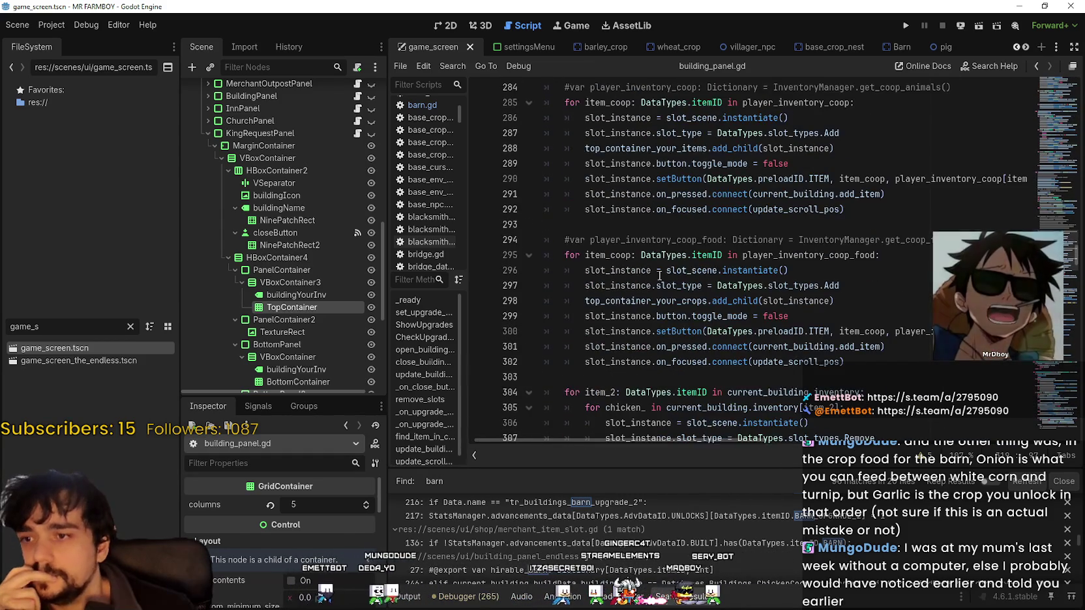
scroll(877, 316, down, 2)
scroll(877, 316, up, 4)
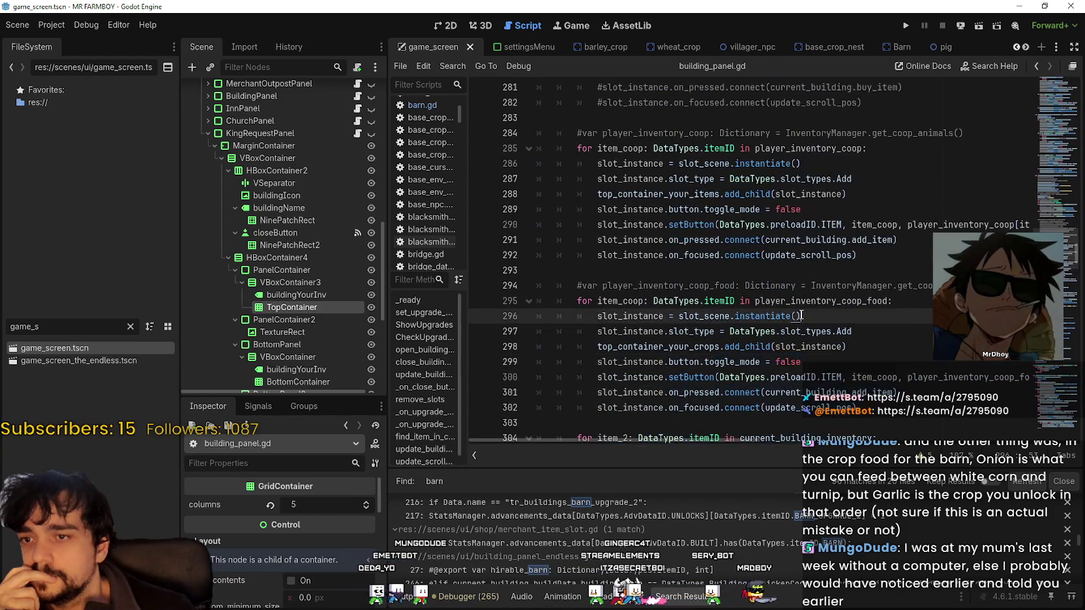
scroll(878, 343, down, 4)
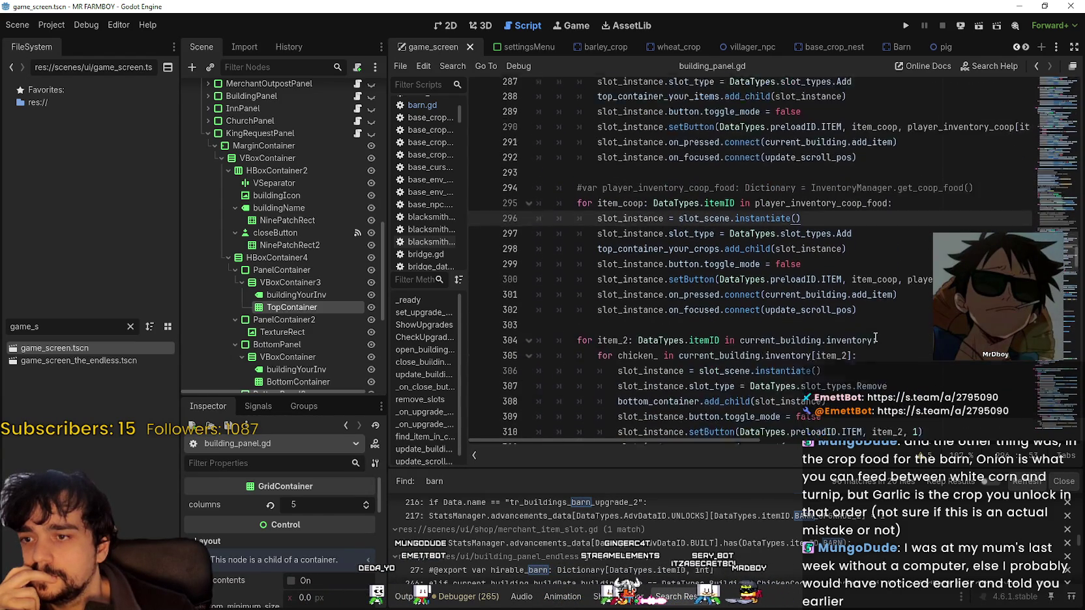
scroll(881, 323, up, 10)
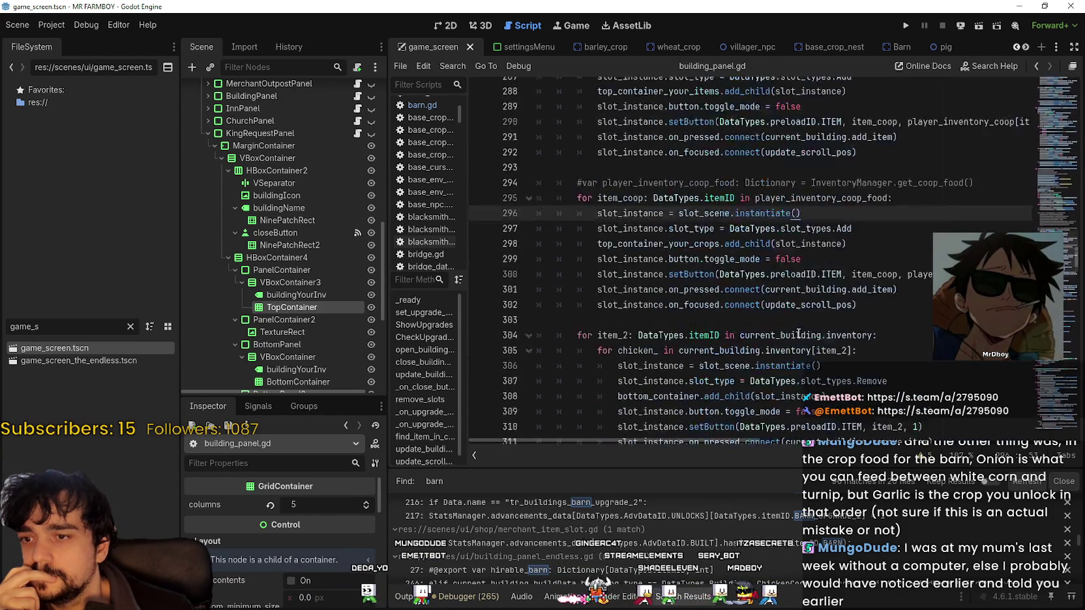
scroll(795, 330, up, 3)
scroll(799, 324, up, 3)
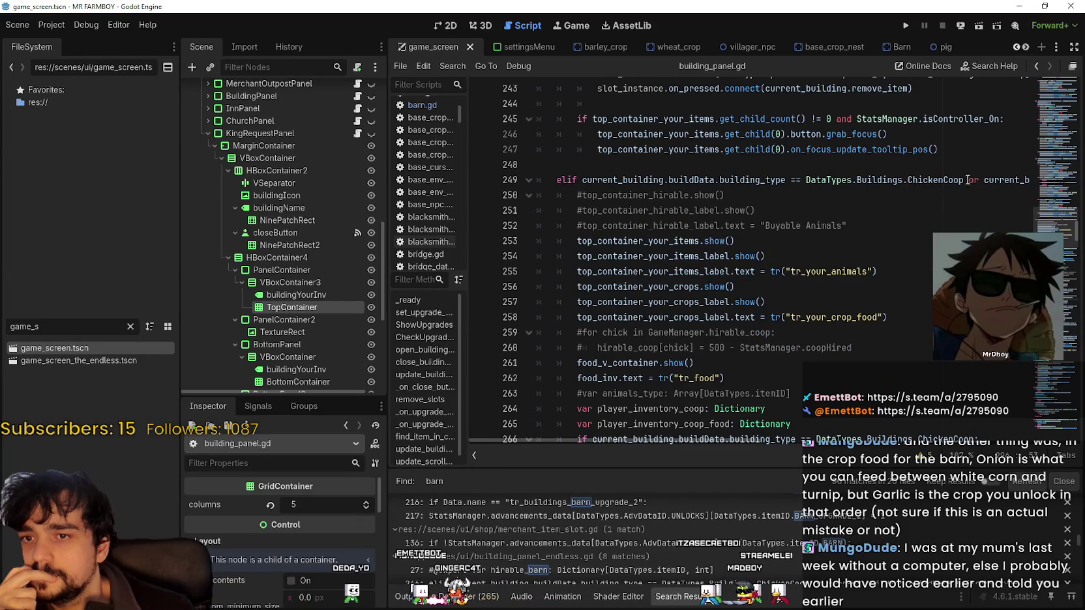
mouse_move(767, 441)
mouse_down()
mouse_move(964, 426)
mouse_move(648, 416)
mouse_up()
scroll(577, 290, down, 3)
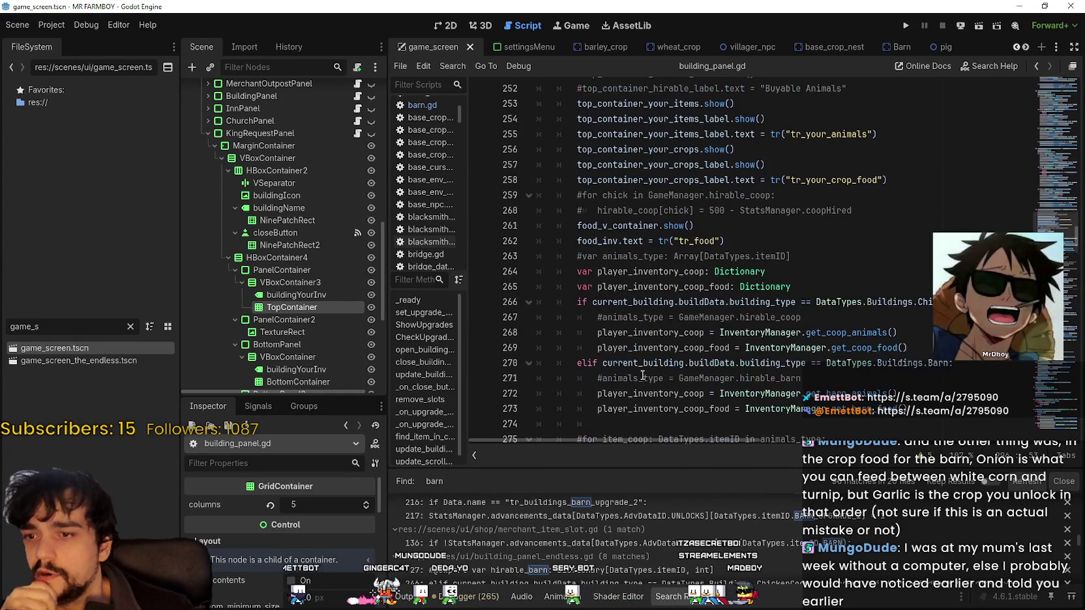
scroll(578, 289, down, 2)
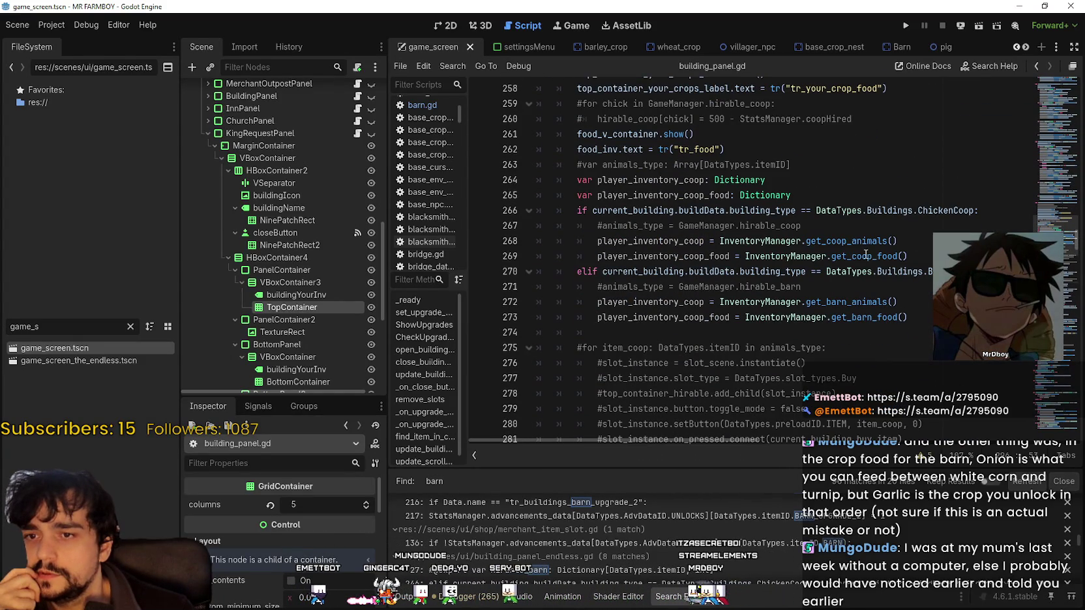
- Jump from the get_barn_food call to its definition in inventory_manager.gd
click(867, 256)
right_click(859, 317)
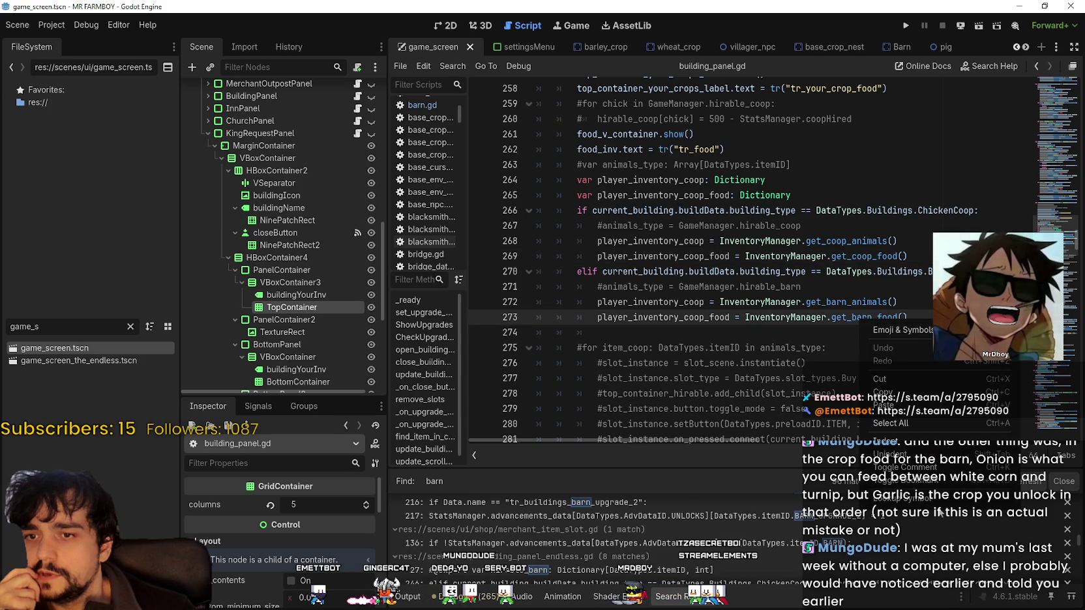
key(Escape)
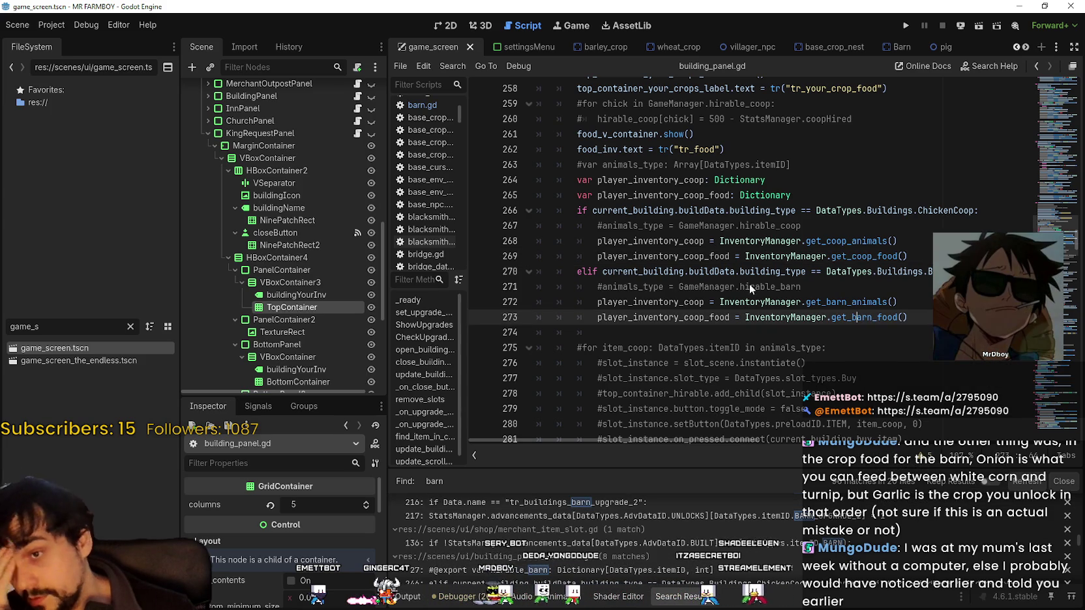
ctrl+click(823, 303)
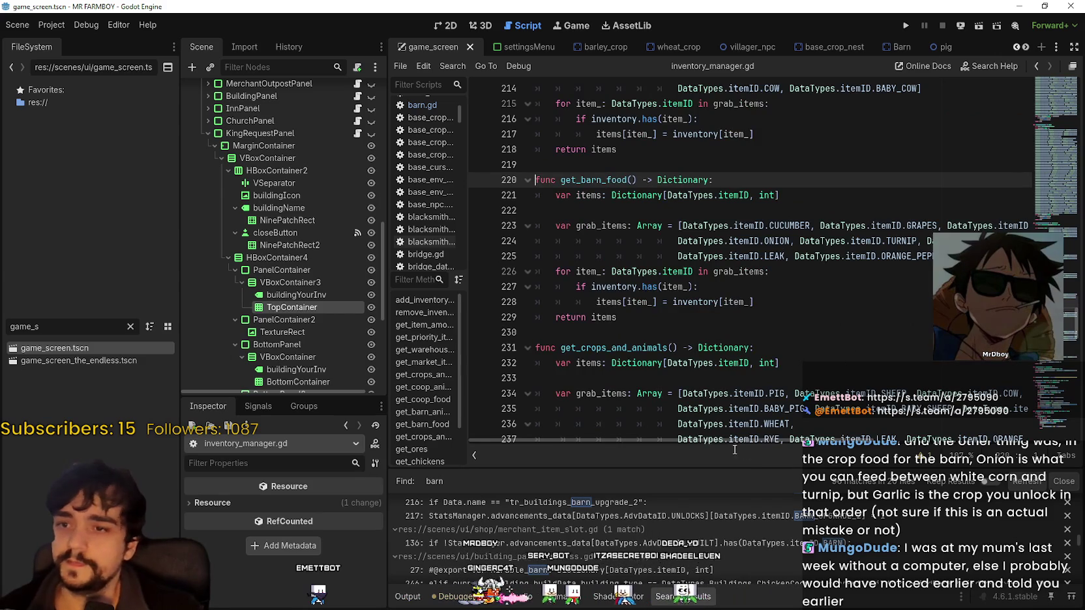
- Replace ONION with GARLIC in the get_barn_food list and save inventory_manager.gd
scroll(815, 435, right, 3)
scroll(818, 430, left, 2)
scroll(749, 417, left, 1)
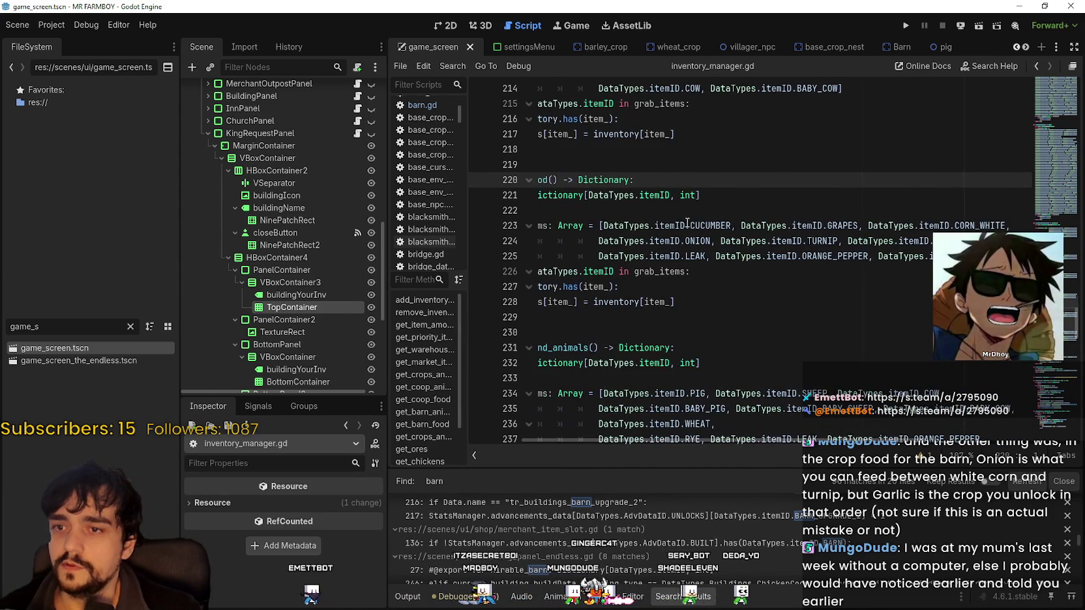
double_click(698, 241)
text(G)
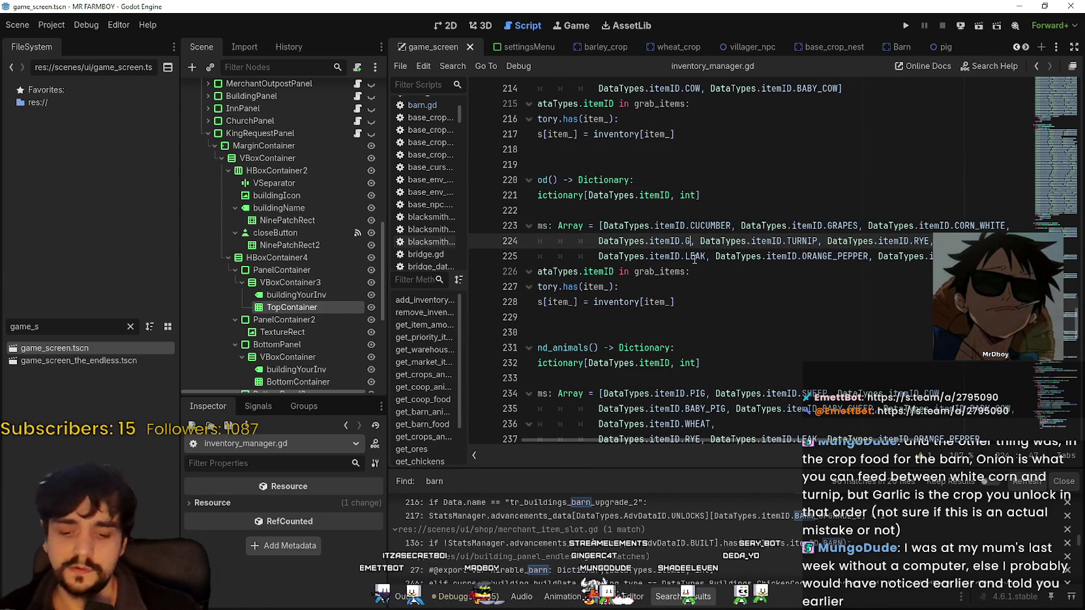
text(ar)
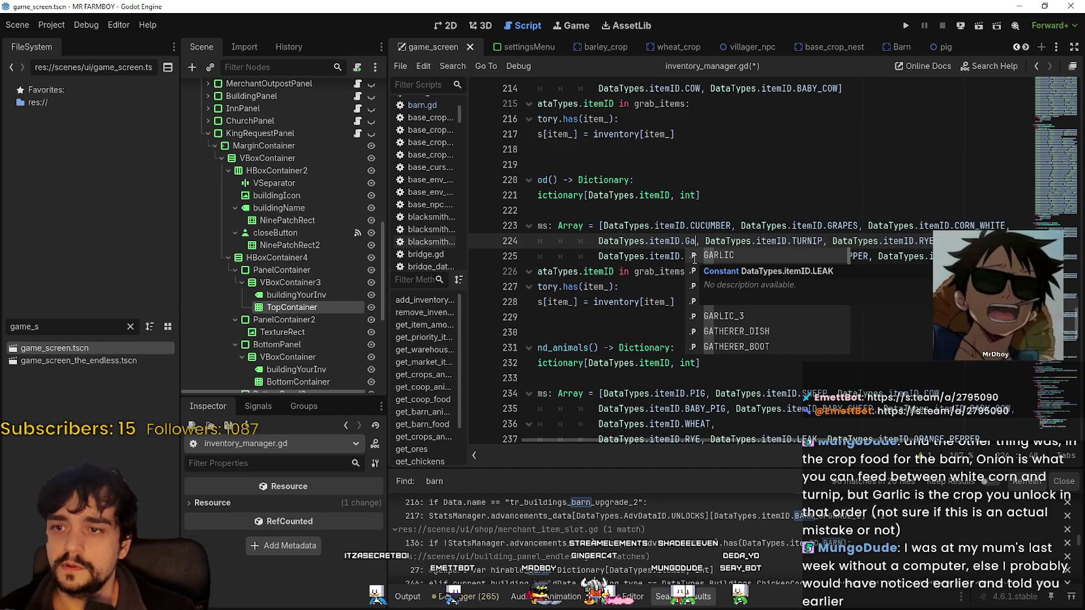
key(Return)
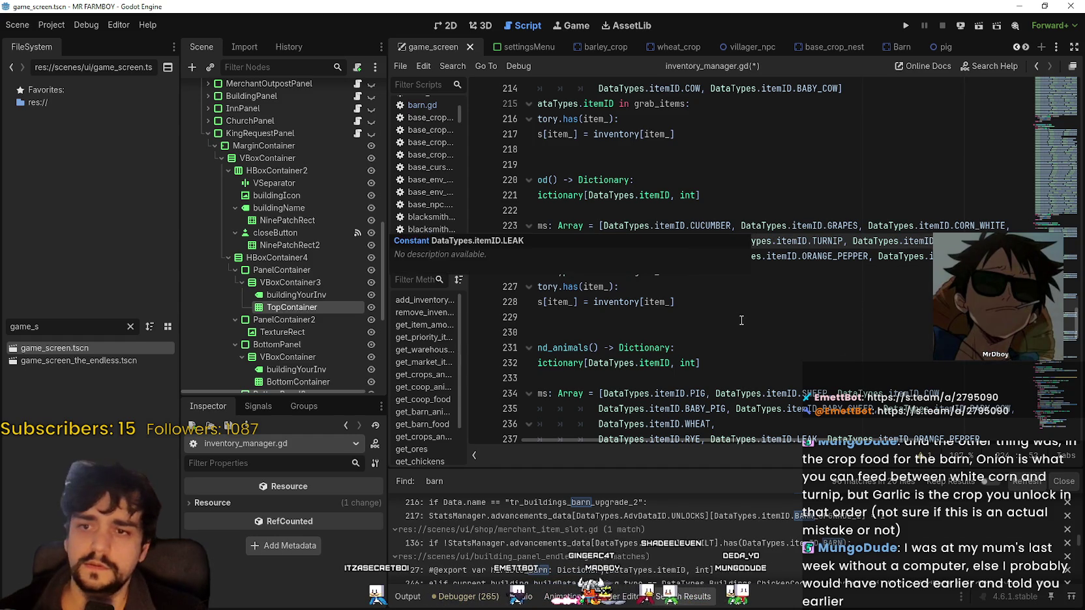
key(ctrl+s)
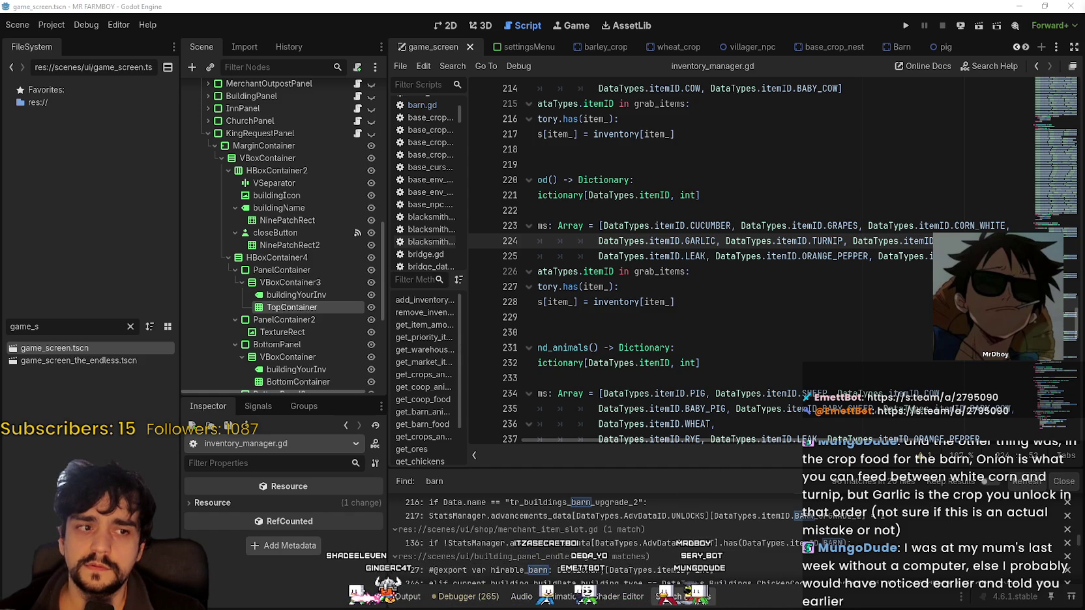
- Double-check the GARLIC entry on the list and save the script again
mouse_move(664, 441)
mouse_down()
mouse_move(721, 441)
mouse_move(616, 415)
mouse_move(622, 402)
mouse_up()
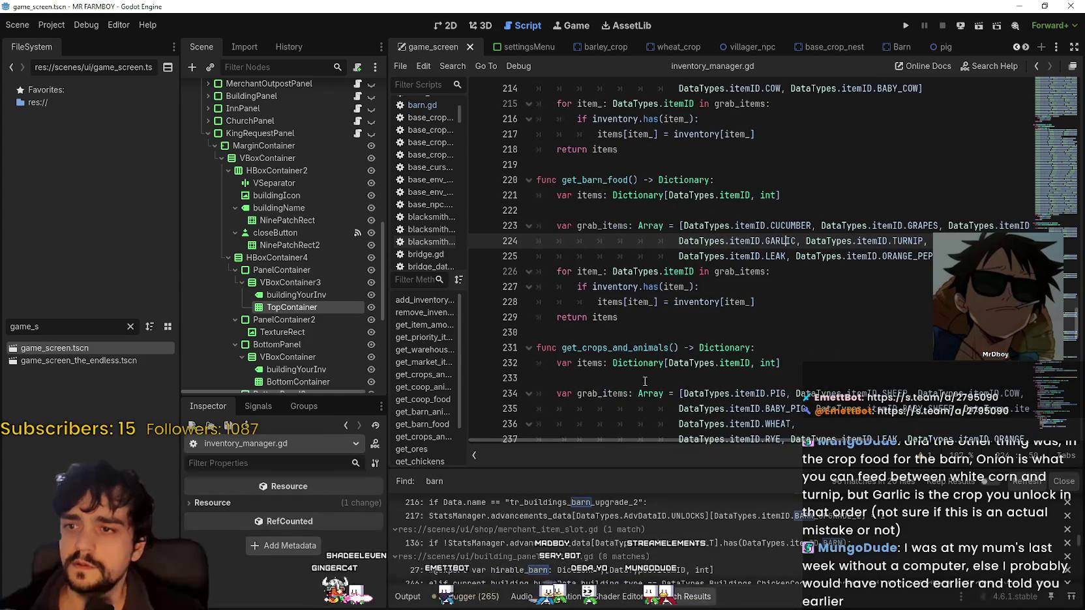
double_click(787, 242)
mouse_move(691, 443)
mouse_down()
mouse_move(896, 448)
mouse_move(611, 410)
mouse_up()
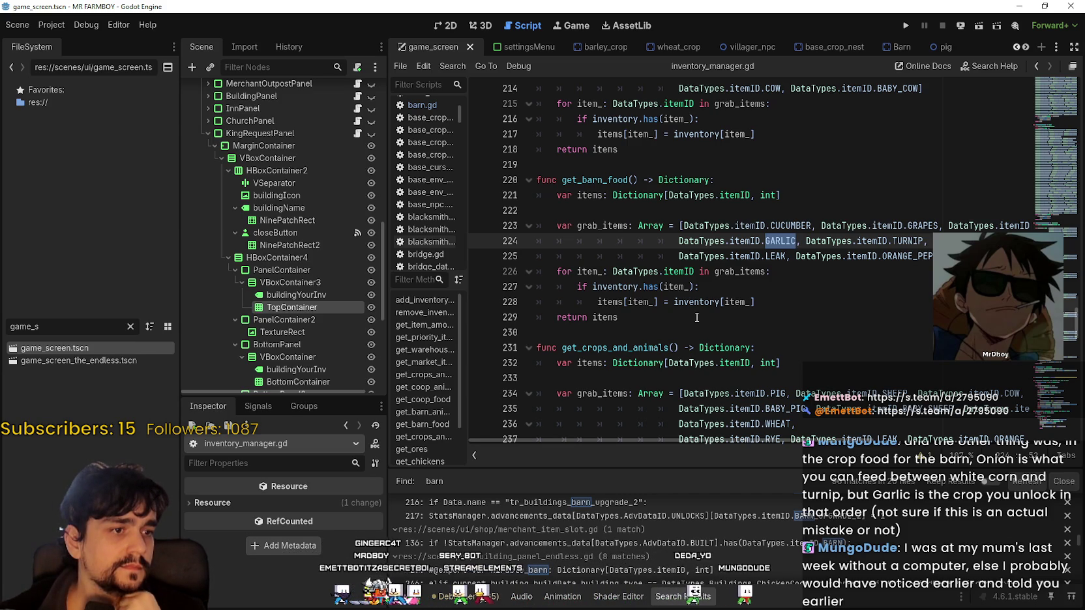
click(696, 317)
key(ctrl+s)
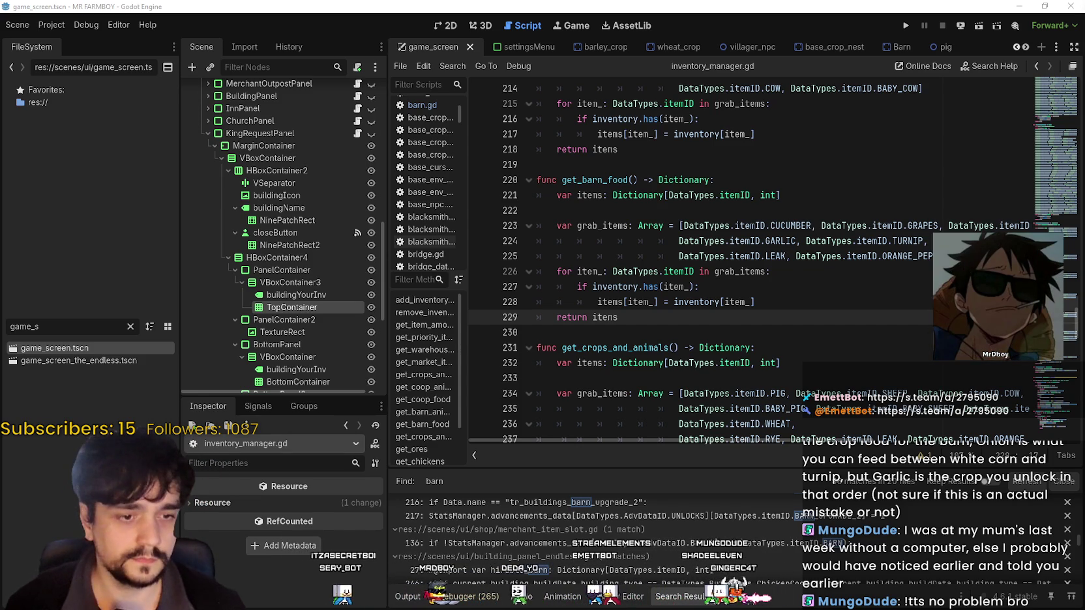
key(alt+Tab)
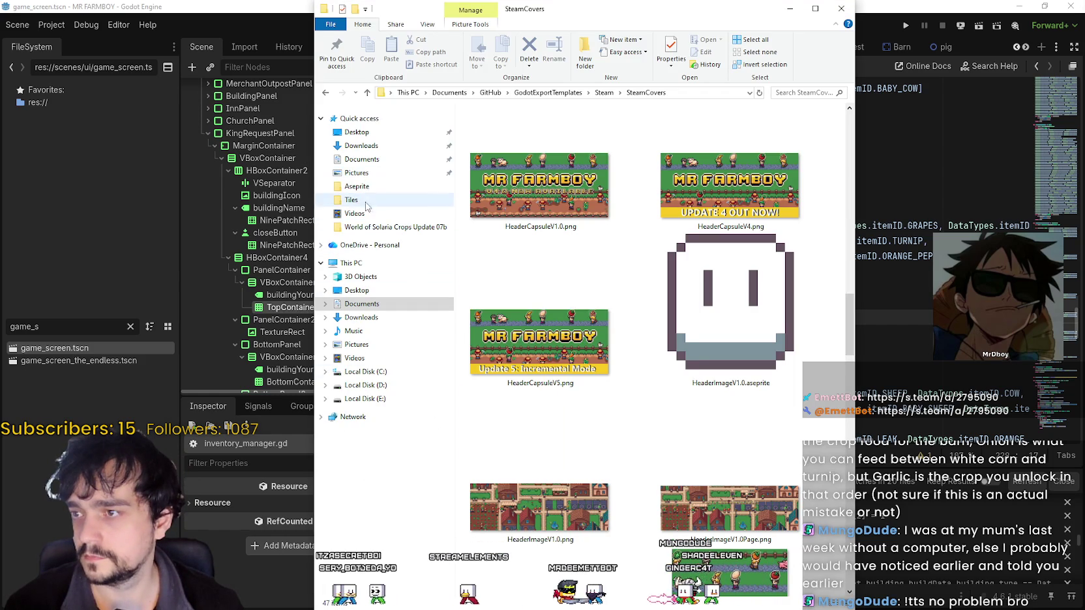
key(alt+Tab)
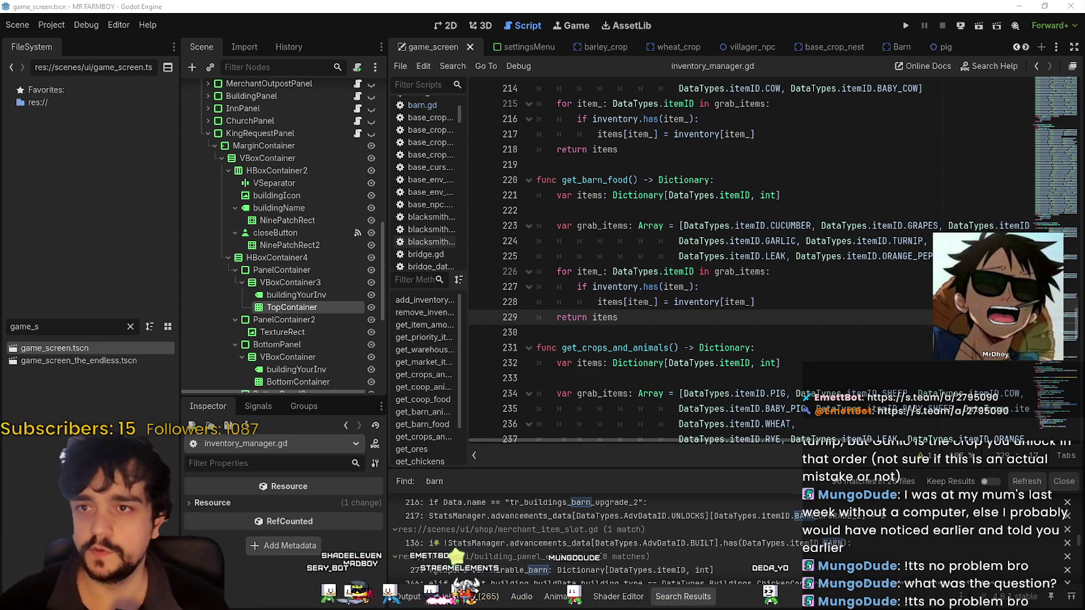
- Minimize the MR FARMBOY editor window to reveal the GrowHarvestEat project
click(1021, 6)
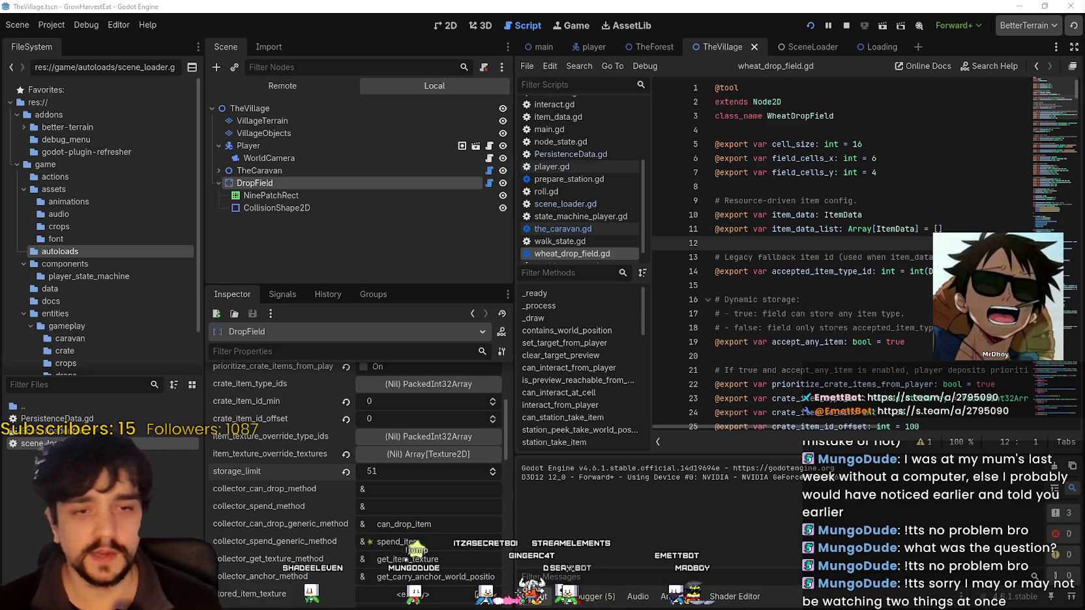
- Widen the wheat_drop_field.gd editor by dragging the dock splitter left
click(709, 184)
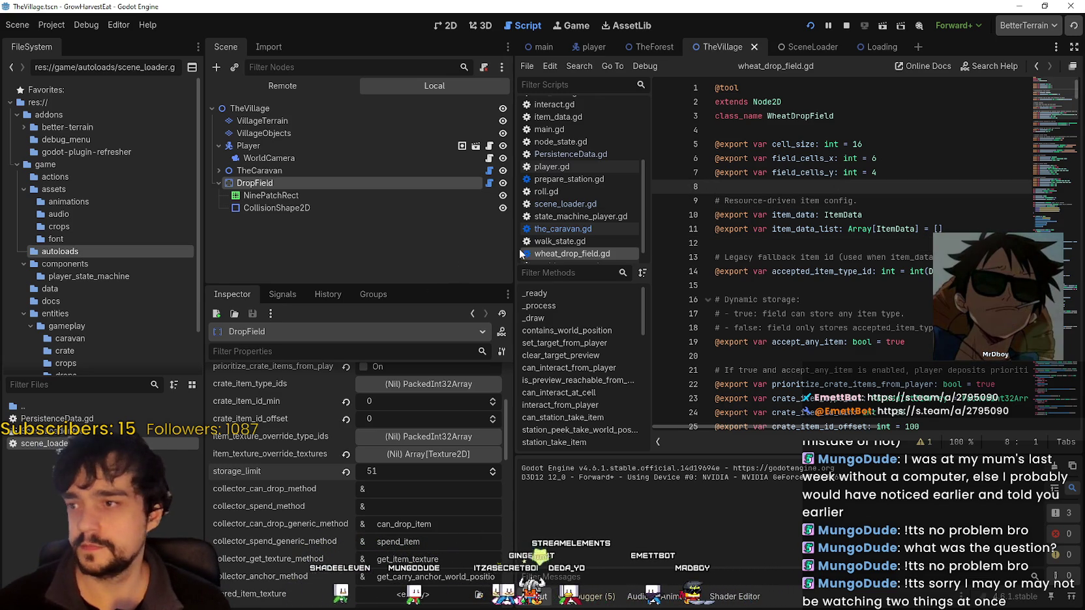
drag(514, 249, 379, 249)
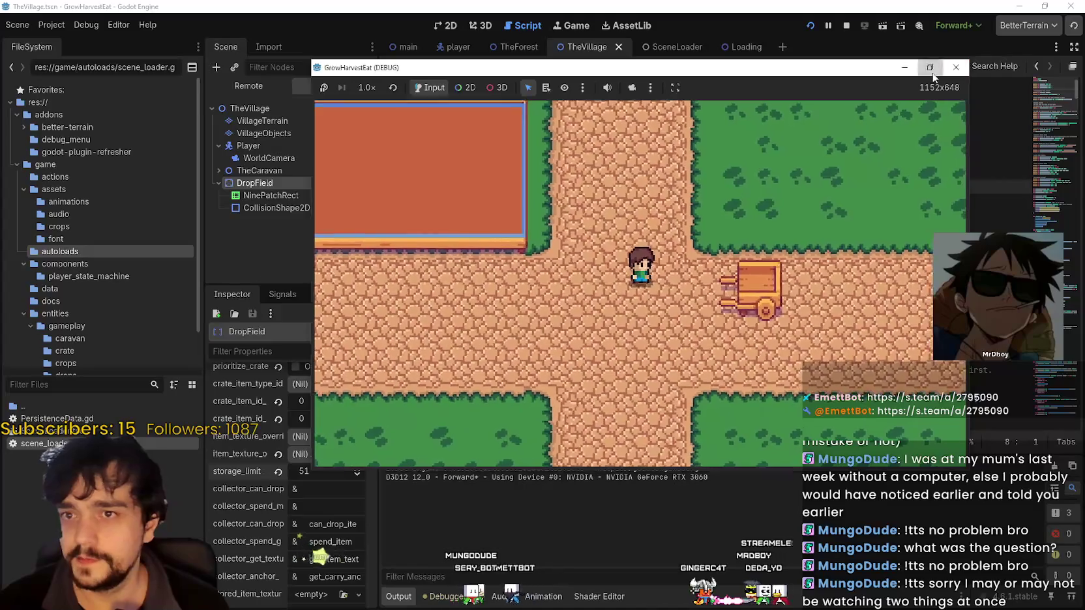
- Maximize the debug game and walk the player to the building, crossroads and beside the cart
click(929, 67)
key(Left)
key(Up)
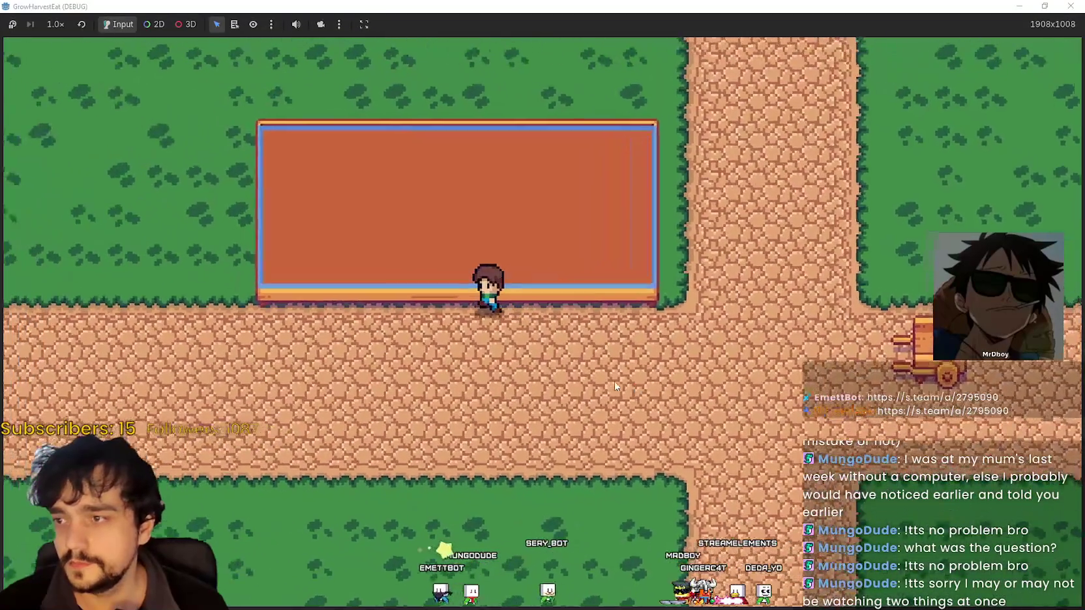
key(Right)
key(Down)
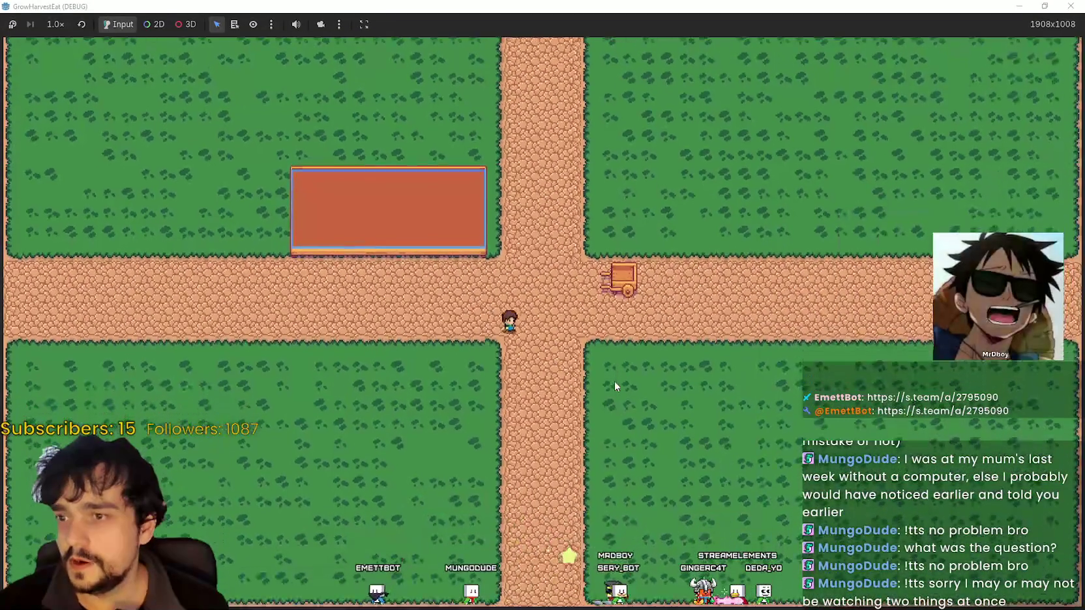
key(Up)
key(Right)
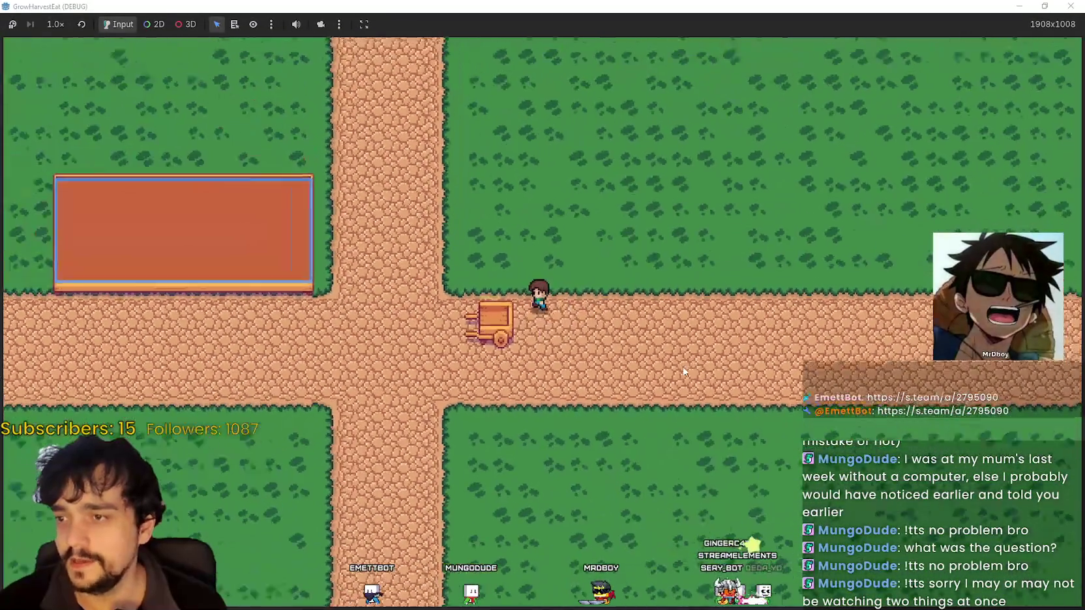
key(Left)
key(Up)
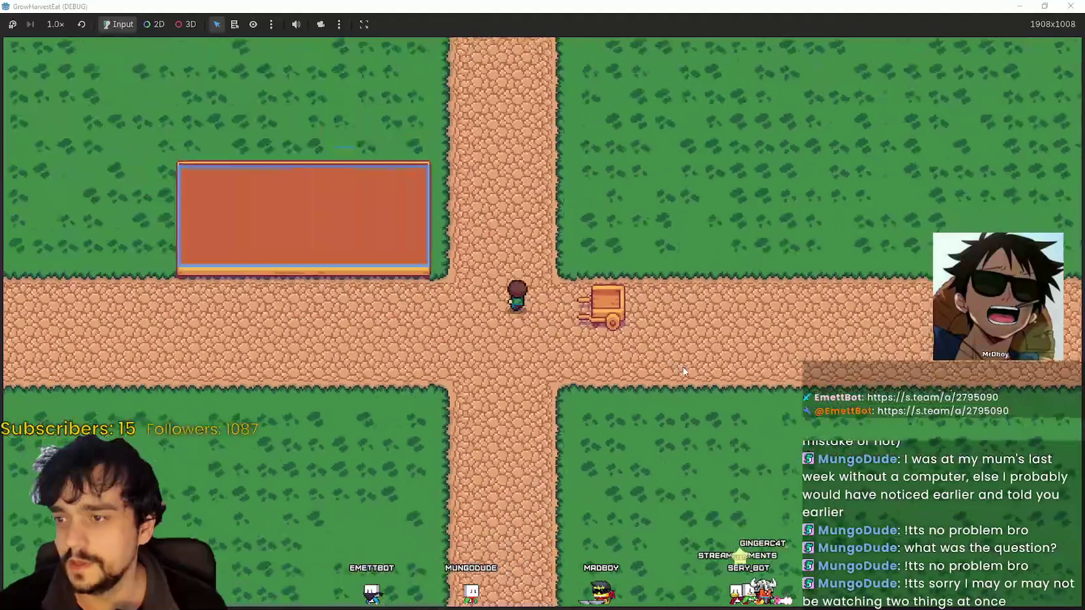
key(Down)
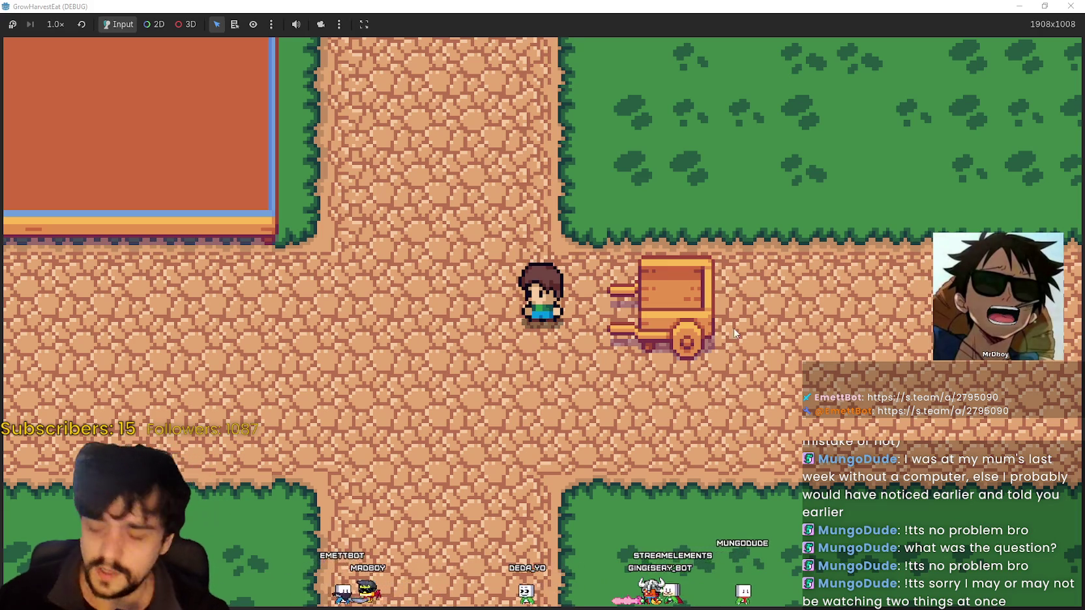
- Push the player against the cart to highlight it, then walk along the building and back
key(Right)
key(Up)
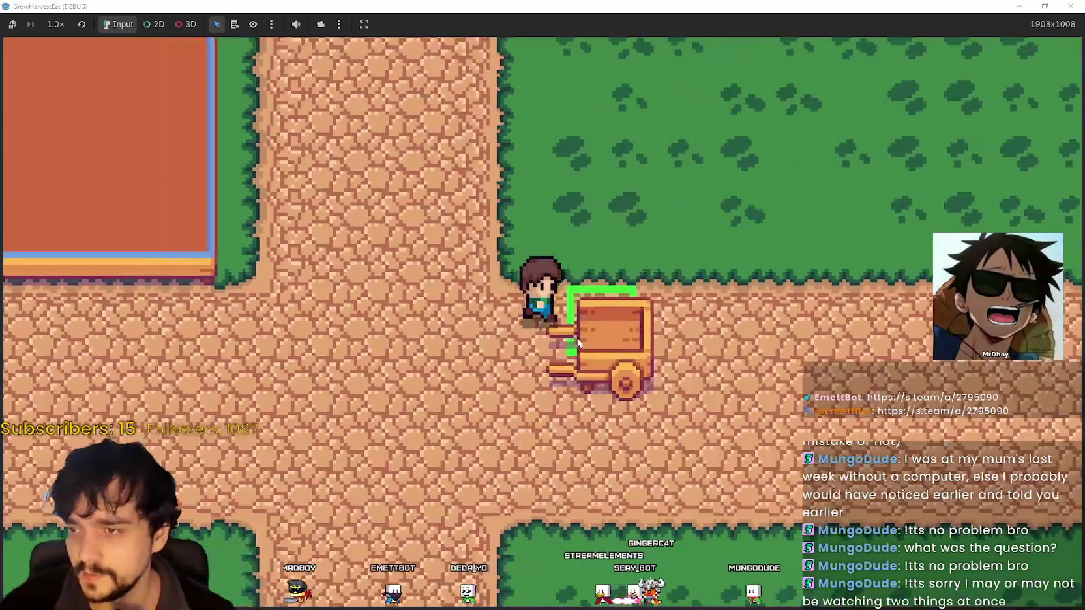
key(Left)
key(Down)
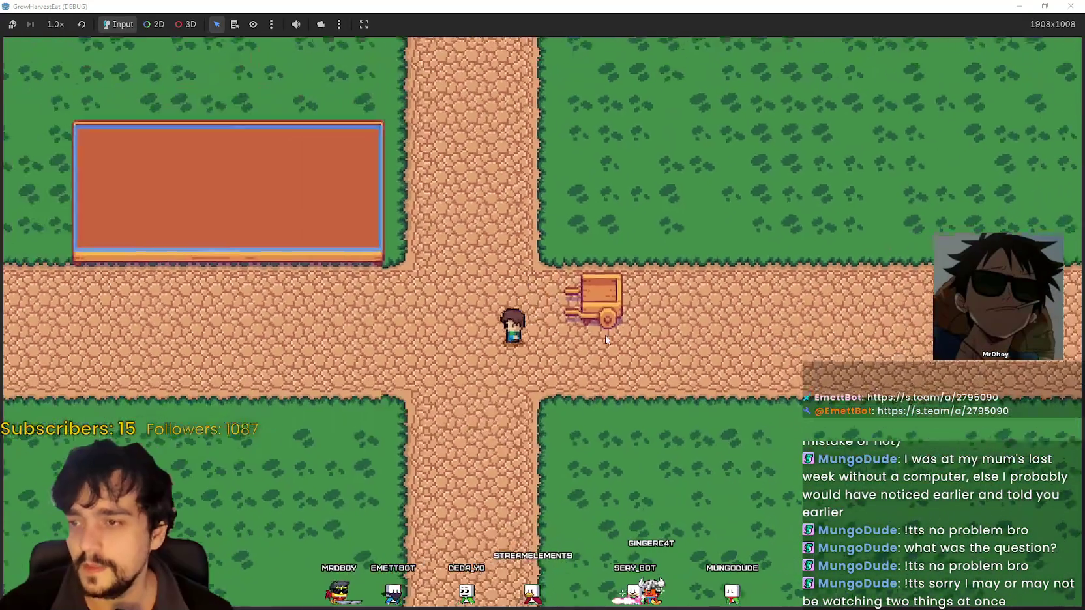
key(Left)
key(Up)
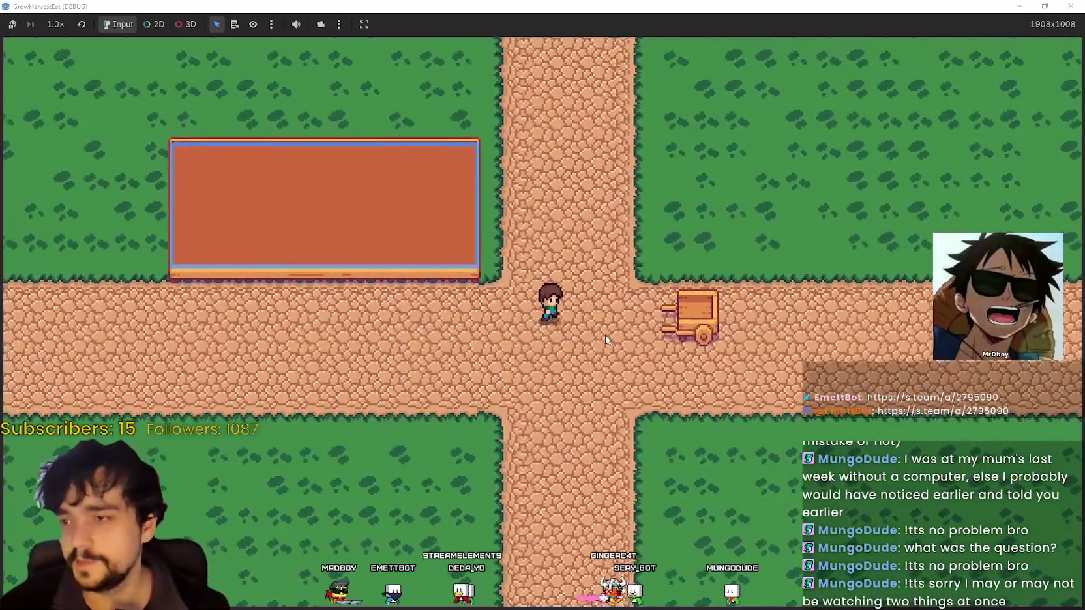
key(Left)
key(Up)
key(Left)
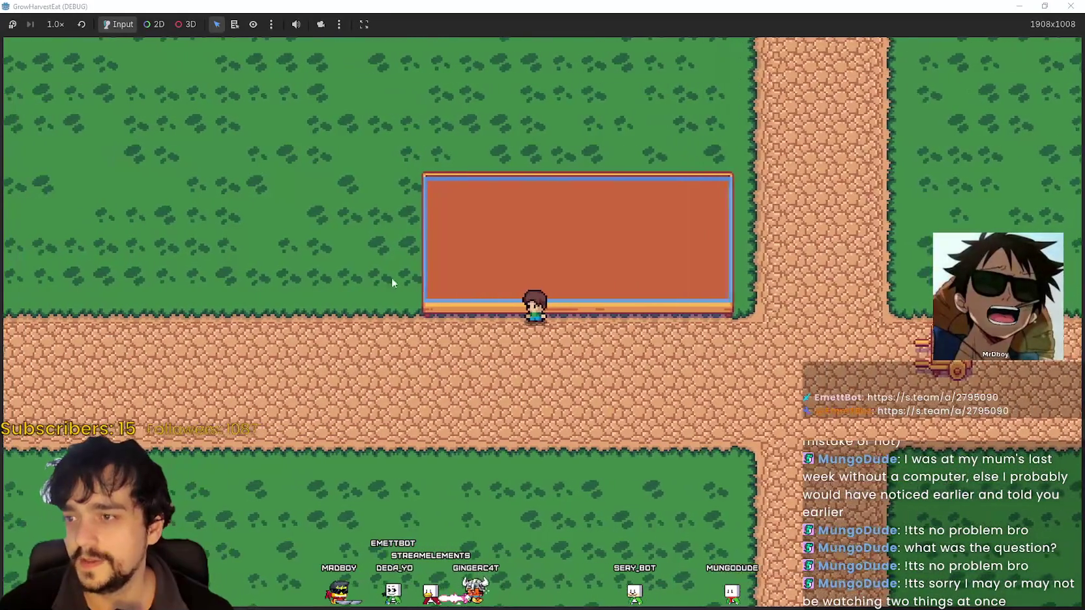
key(Down)
key(Right)
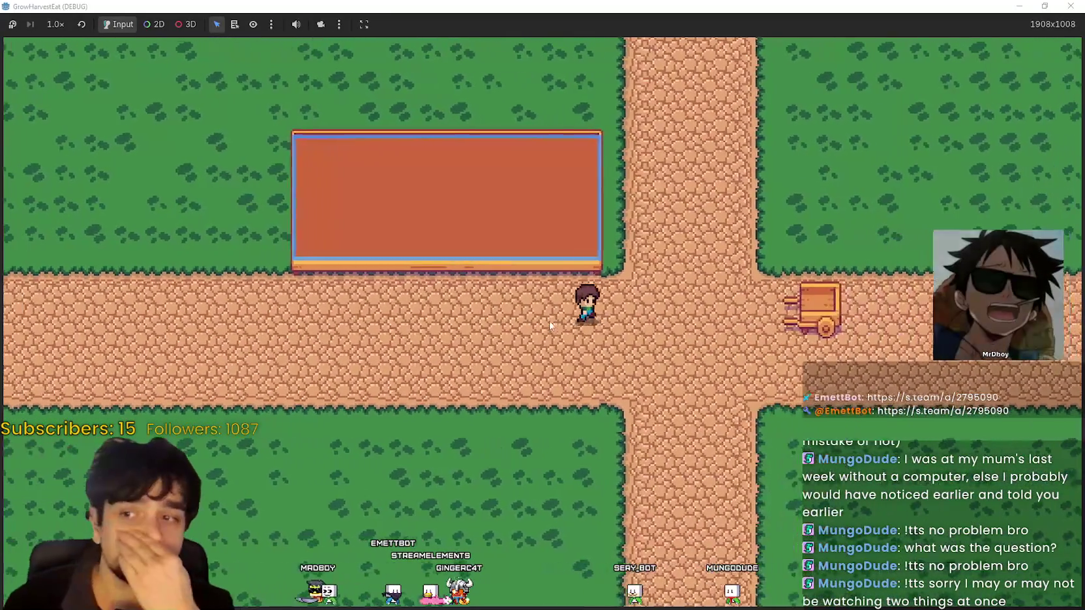
key(Right)
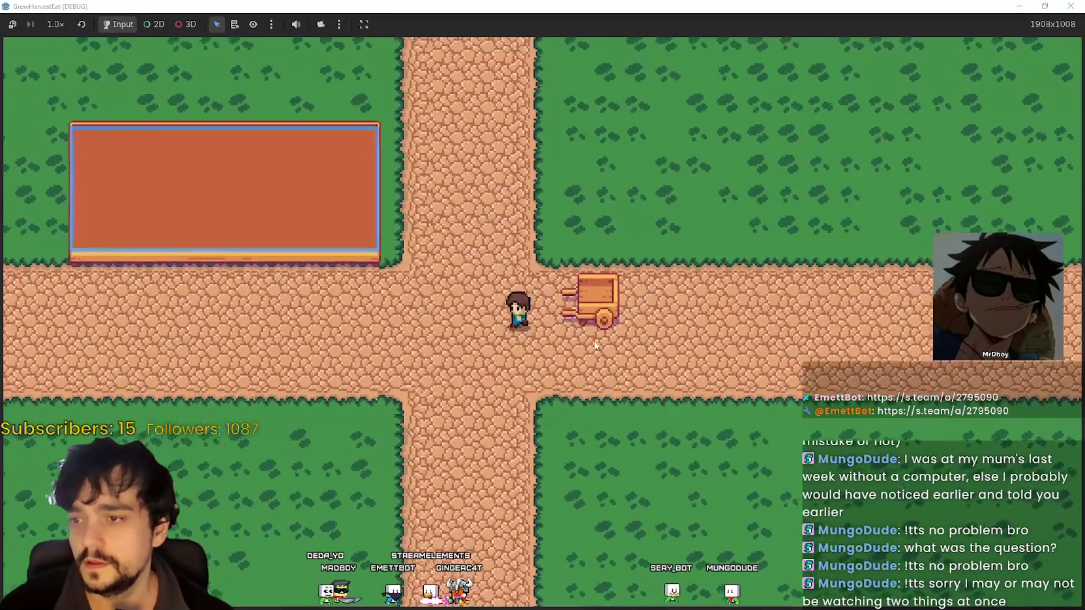
- Walk the player onto the cart, circle it, and finish standing on it facing up
key(Right)
key(Up)
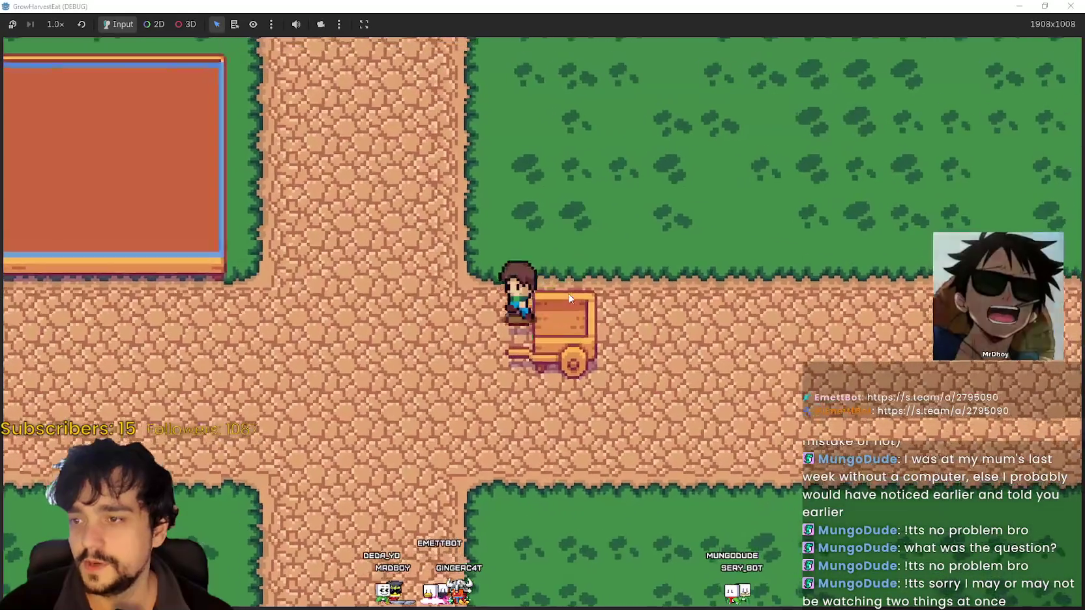
key(Up)
key(Left)
key(Down)
key(Right)
key(Up)
key(Left)
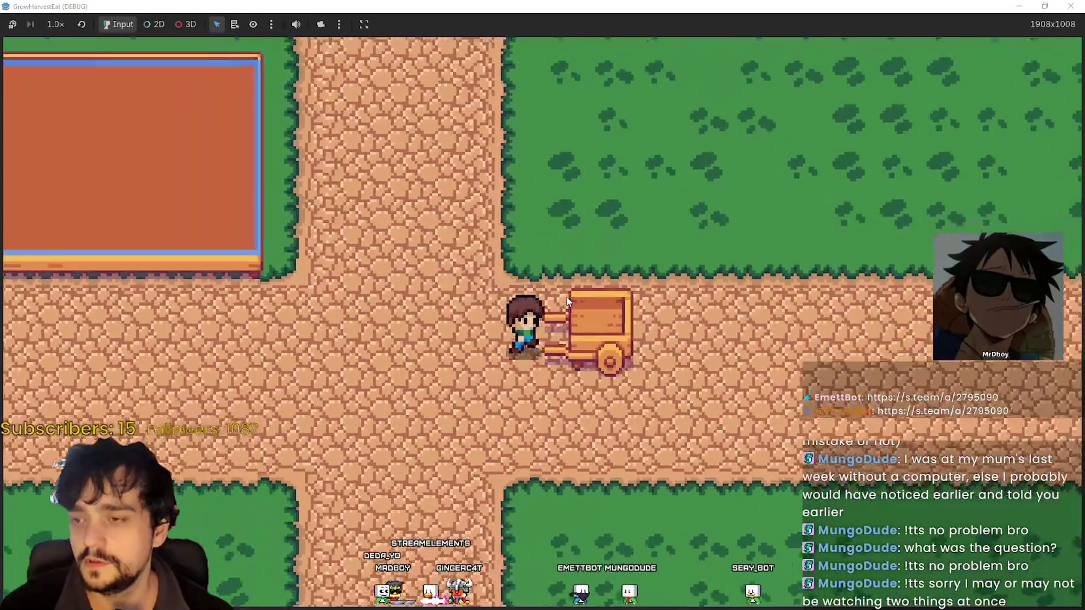
key(Up)
key(Right)
key(Up)
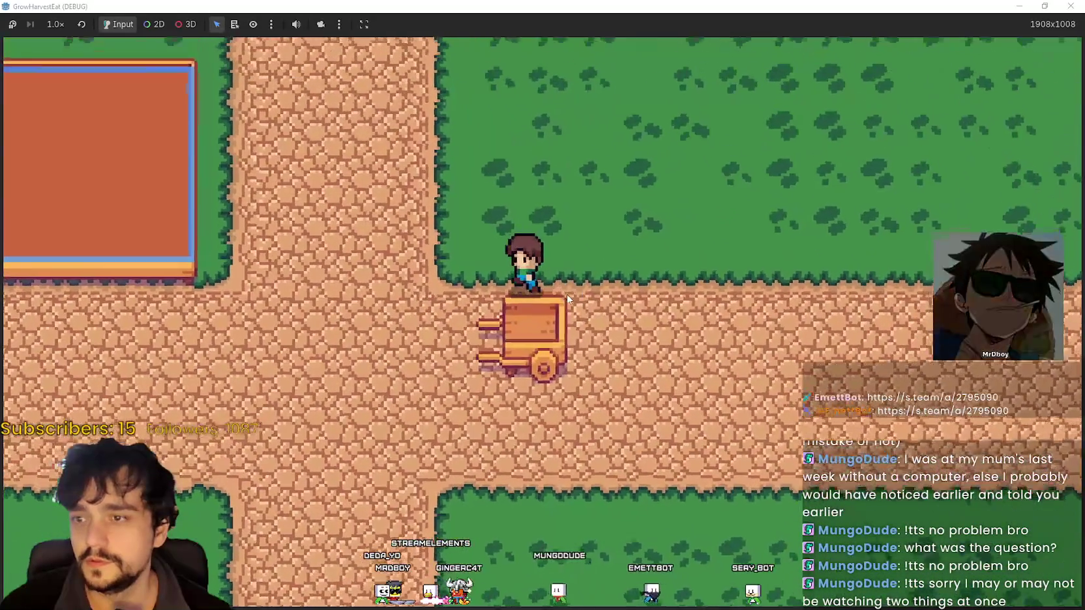
key(Left)
key(Down)
key(Right)
key(Up)
key(Left)
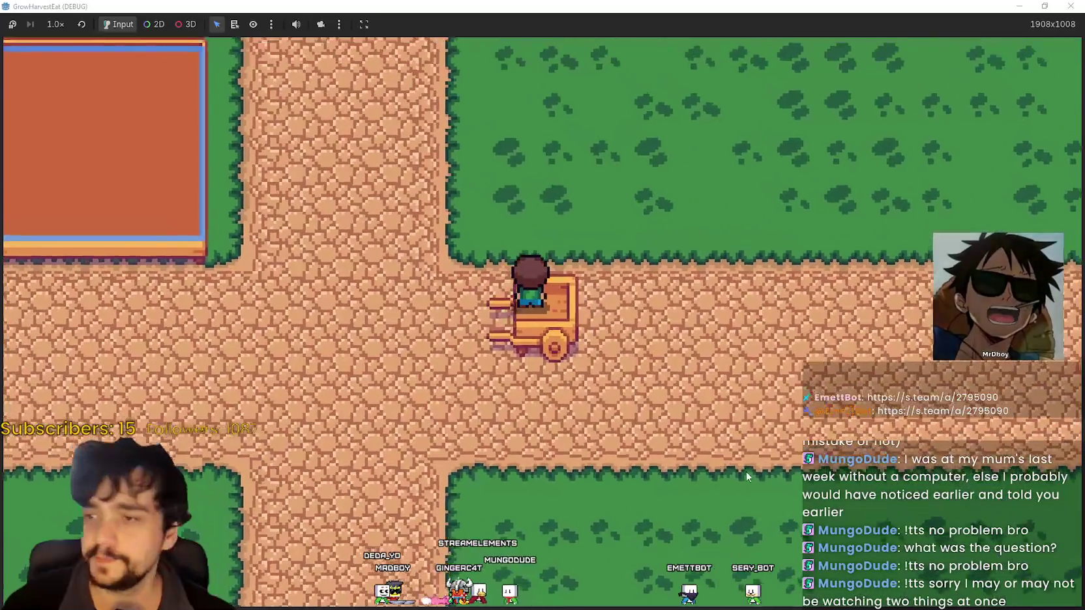
- Use the cart to travel to the forest clearing, then walk the player up and back down among the chests
key(e)
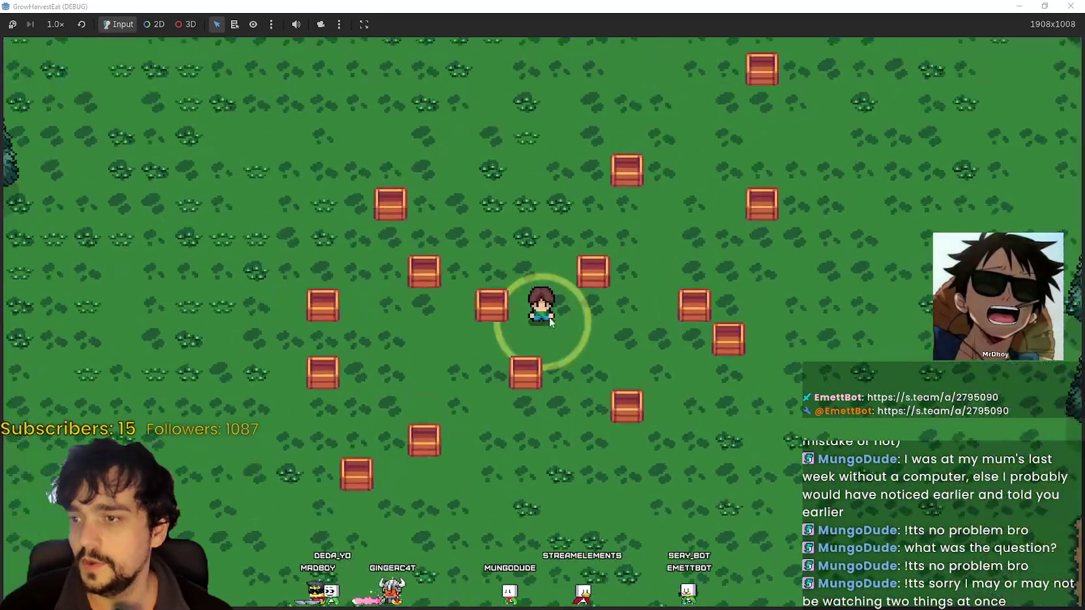
key(Up)
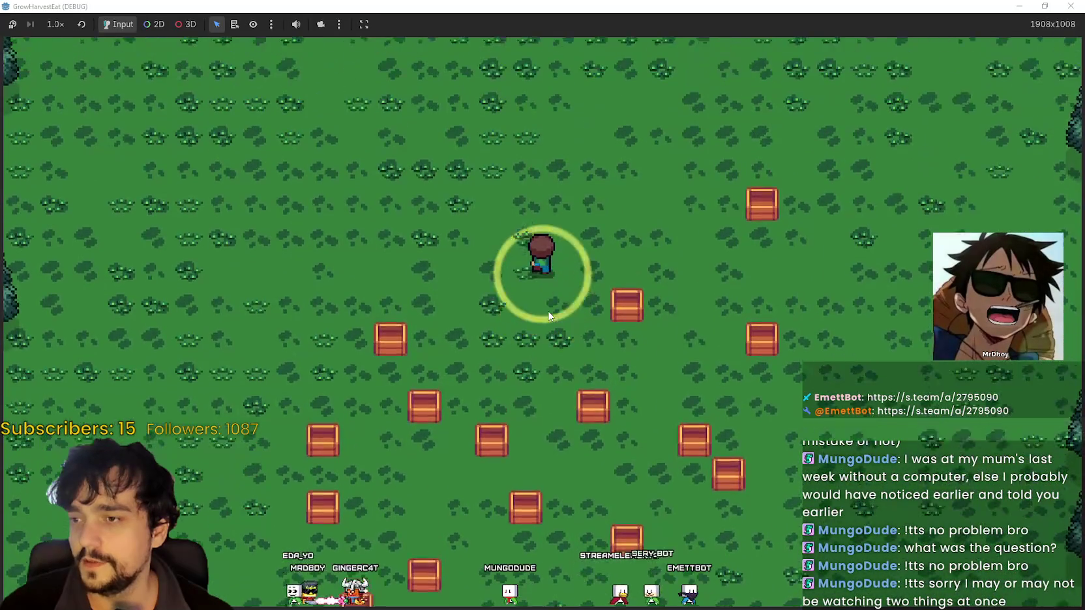
key(Down)
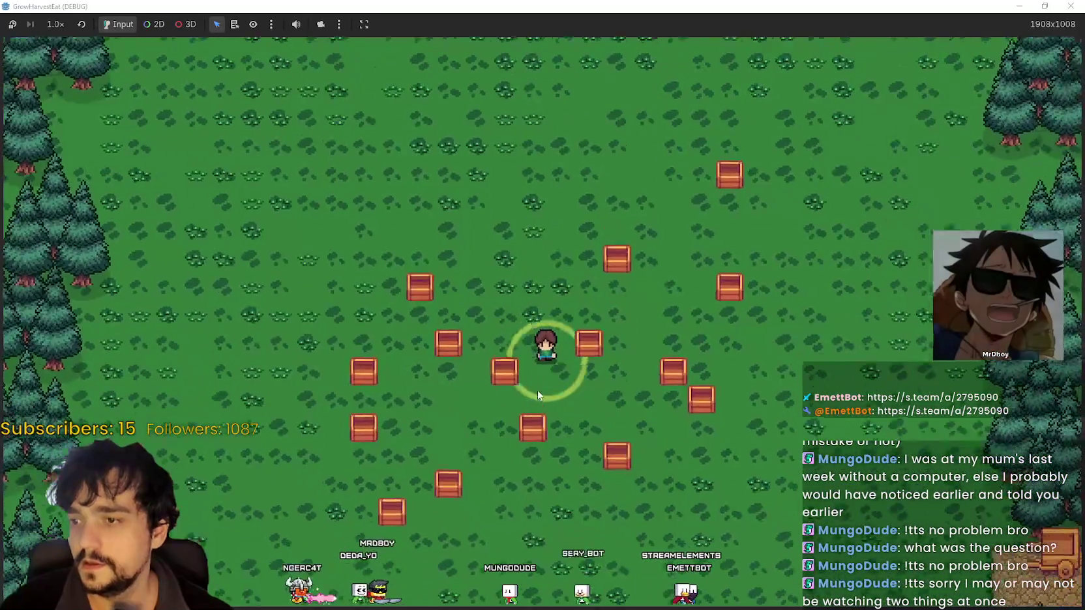
key(Down)
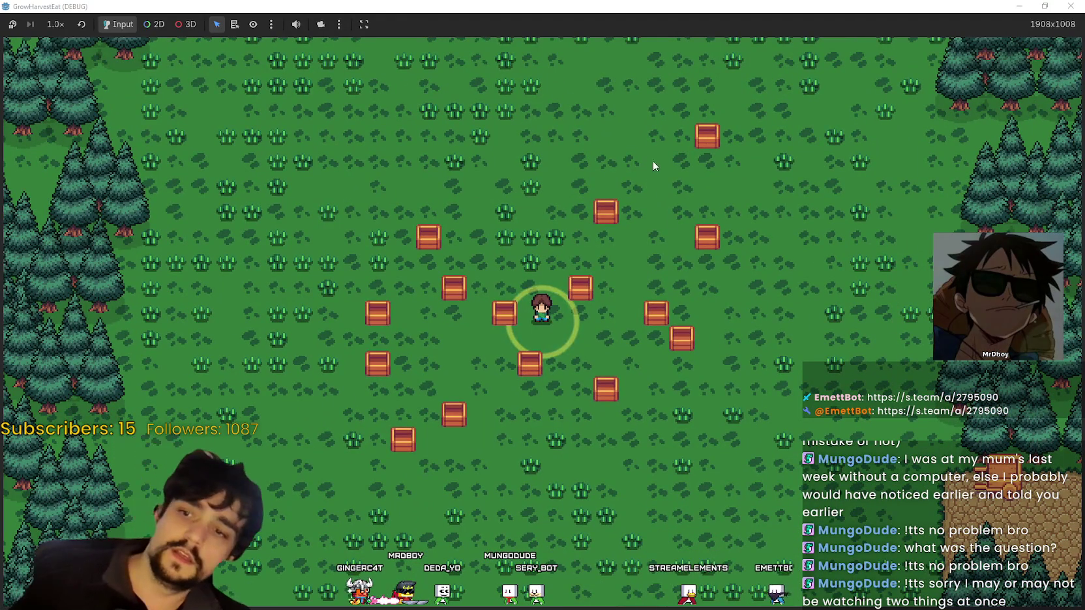
scroll(563, 270, up, 2)
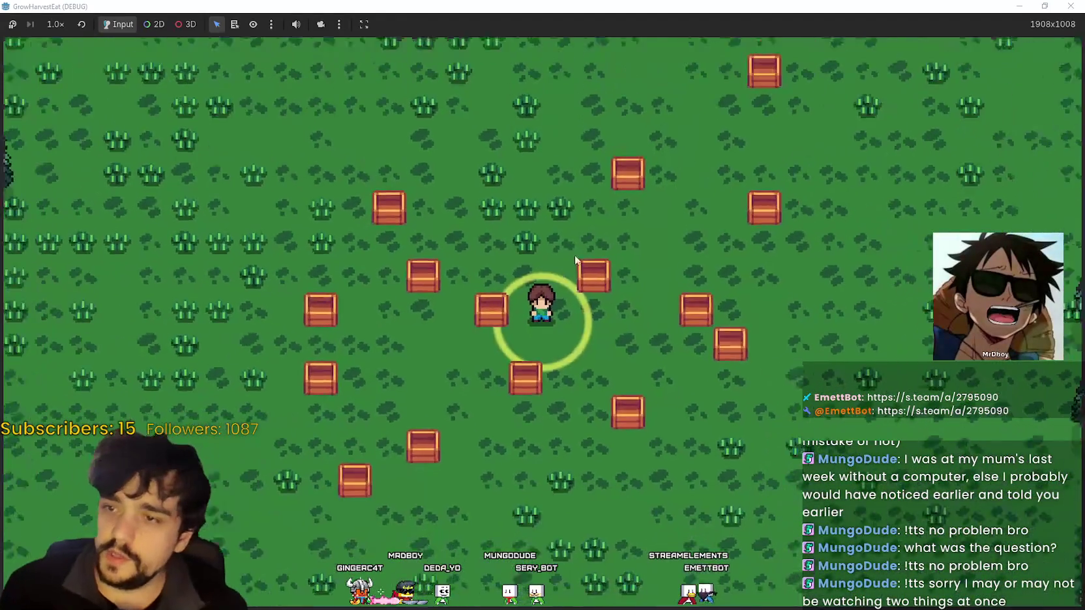
scroll(688, 149, down, 3)
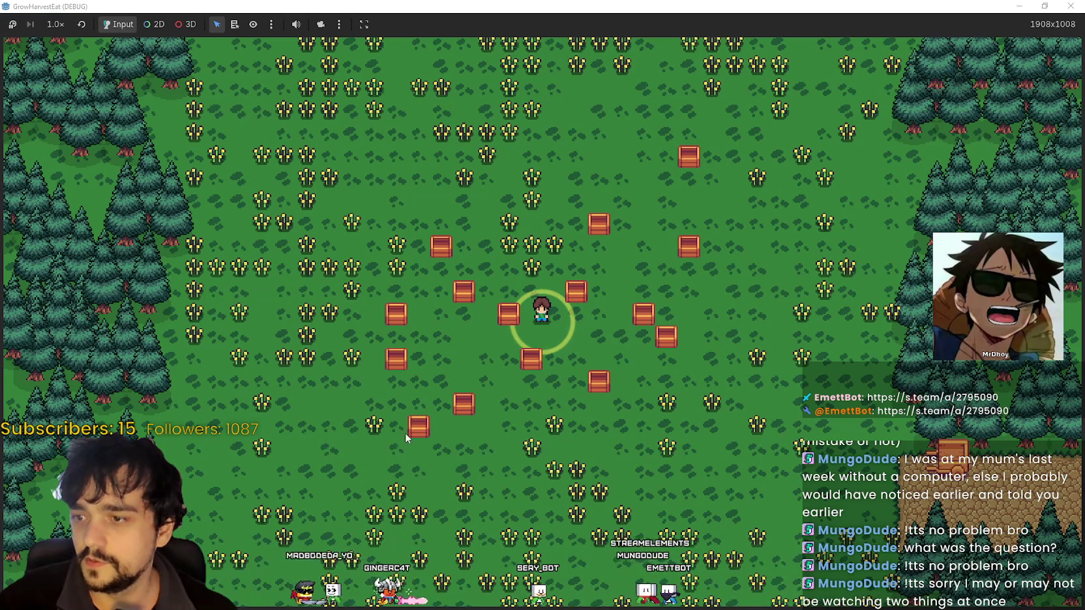
scroll(600, 322, up, 2)
- Walk the player north, then diagonally south-west across the field to stand beside the ripe wheat
key(w)
scroll(612, 307, down, 2)
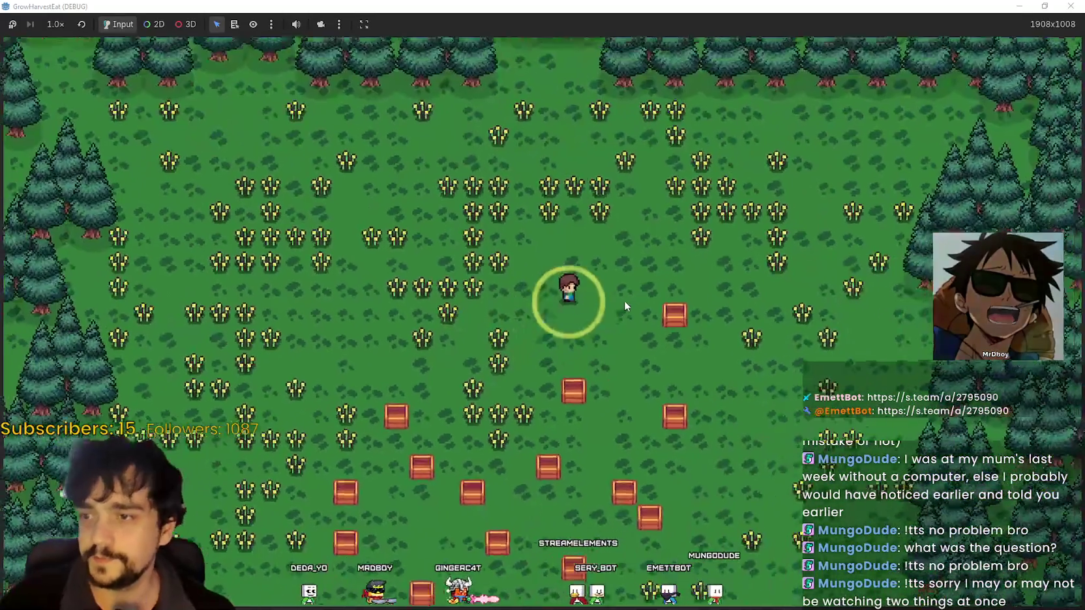
key(d)
key(s)
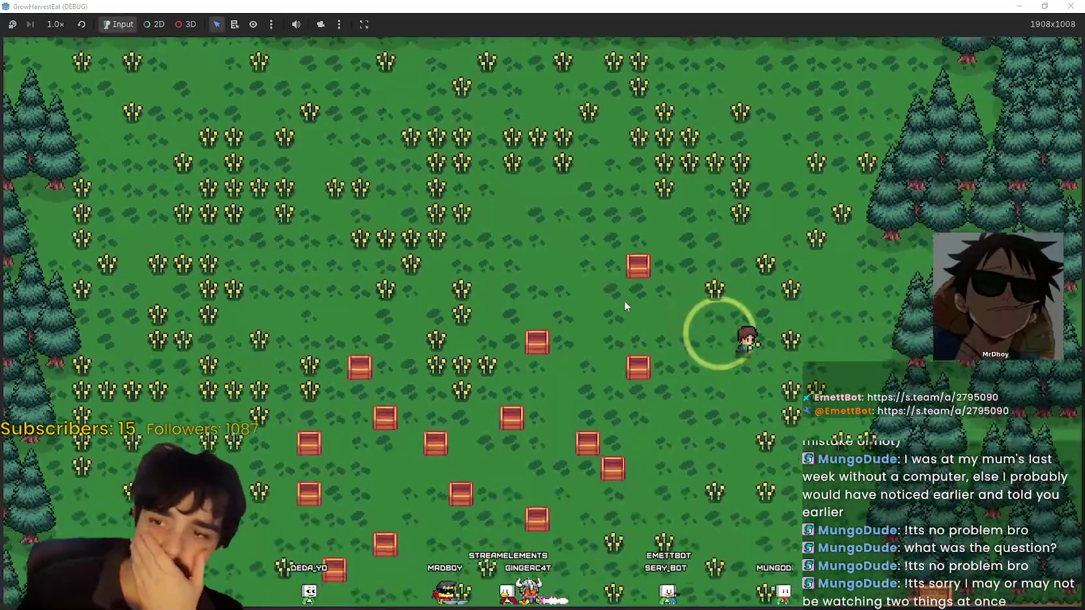
key(a)
key(s)
key(d)
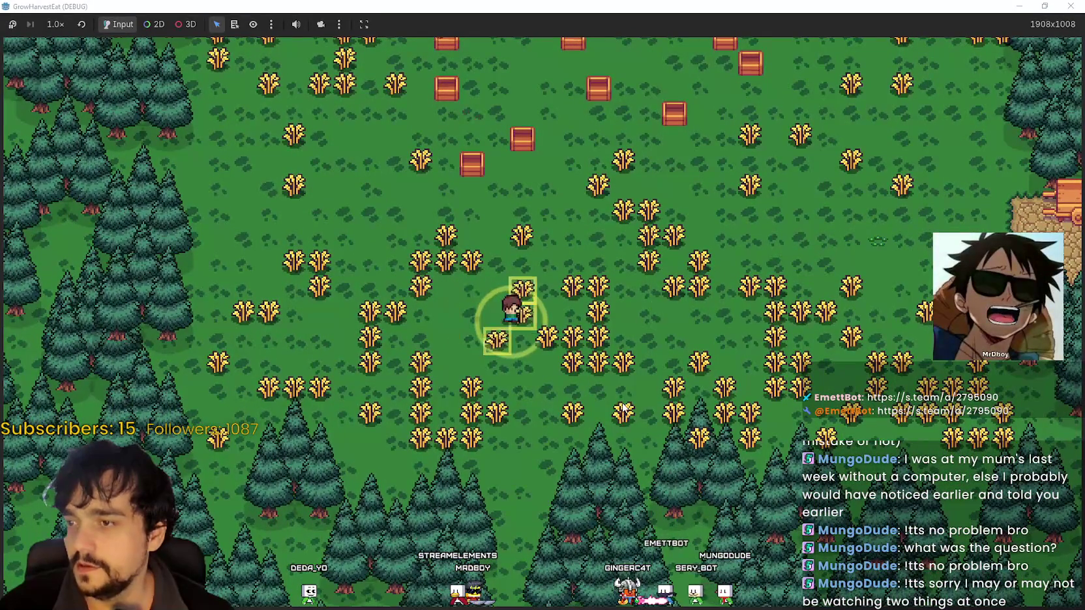
- Walk the player up and right, then step down and harvest the crop below
key(w)
key(d)
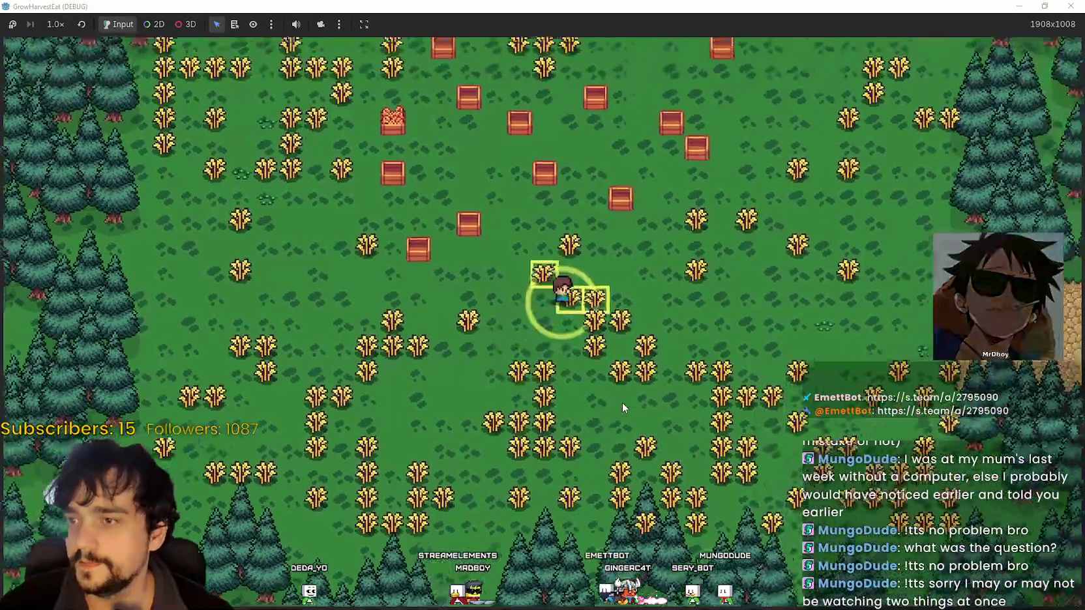
key(d)
key(w)
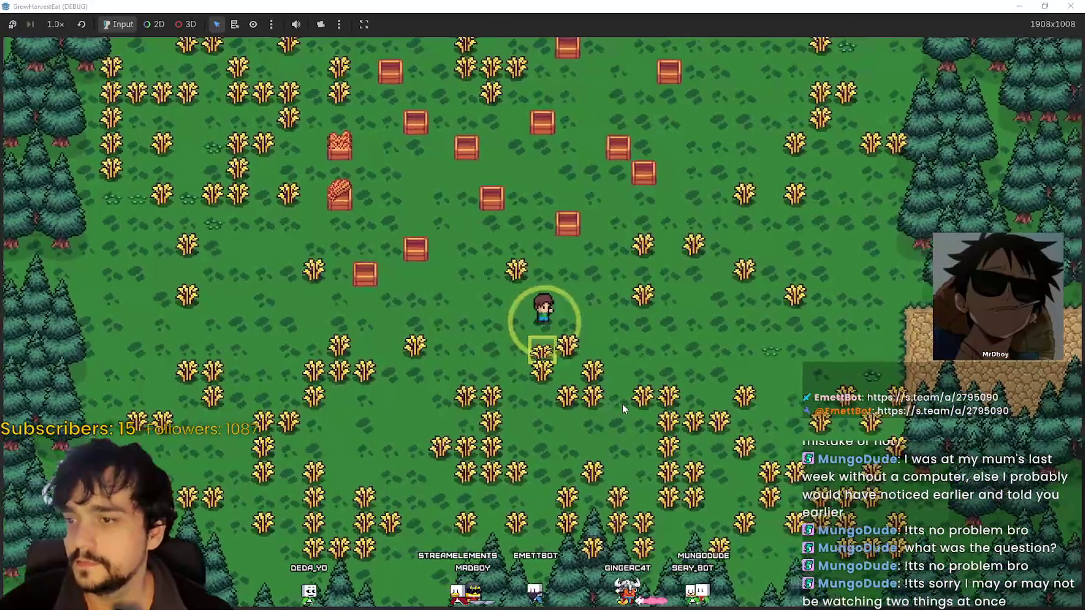
key(s)
key(e)
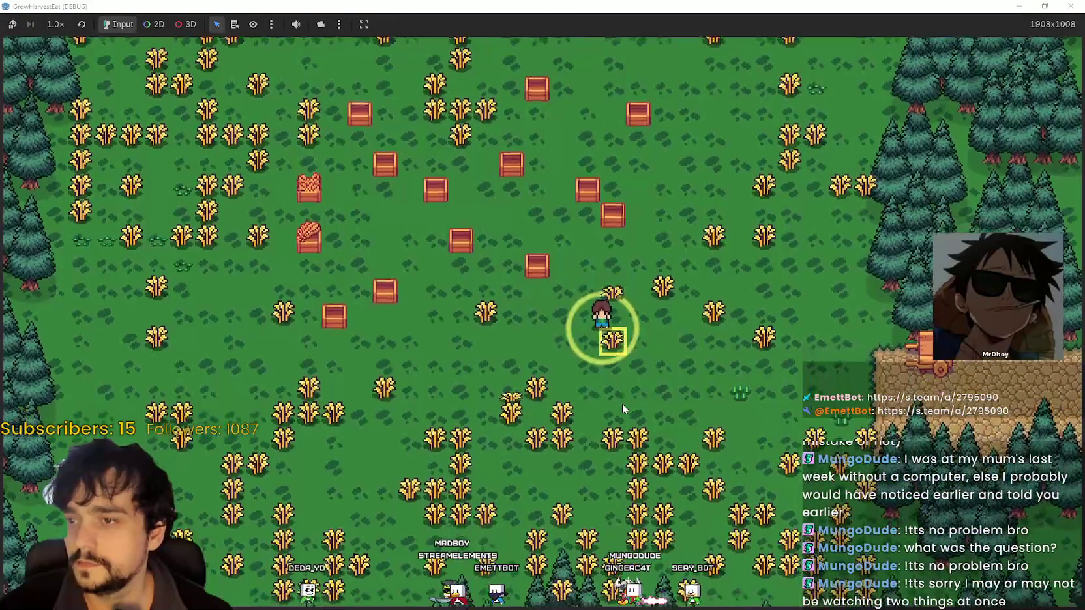
- Walk up-left into the wheat and harvest it, then go far left and back right toward the crates
key(w)
key(a)
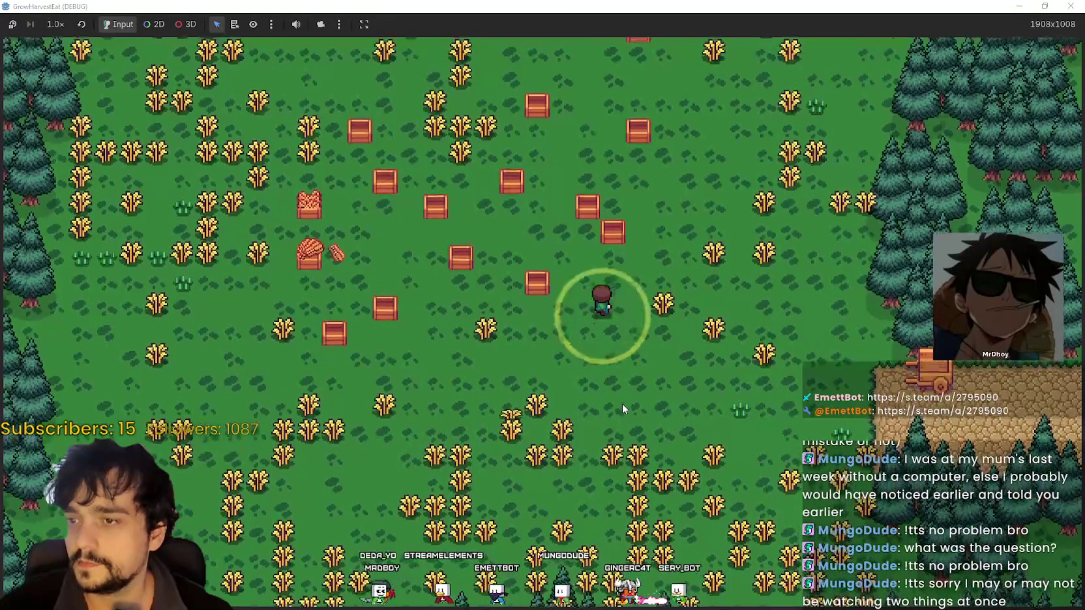
key(w)
key(a)
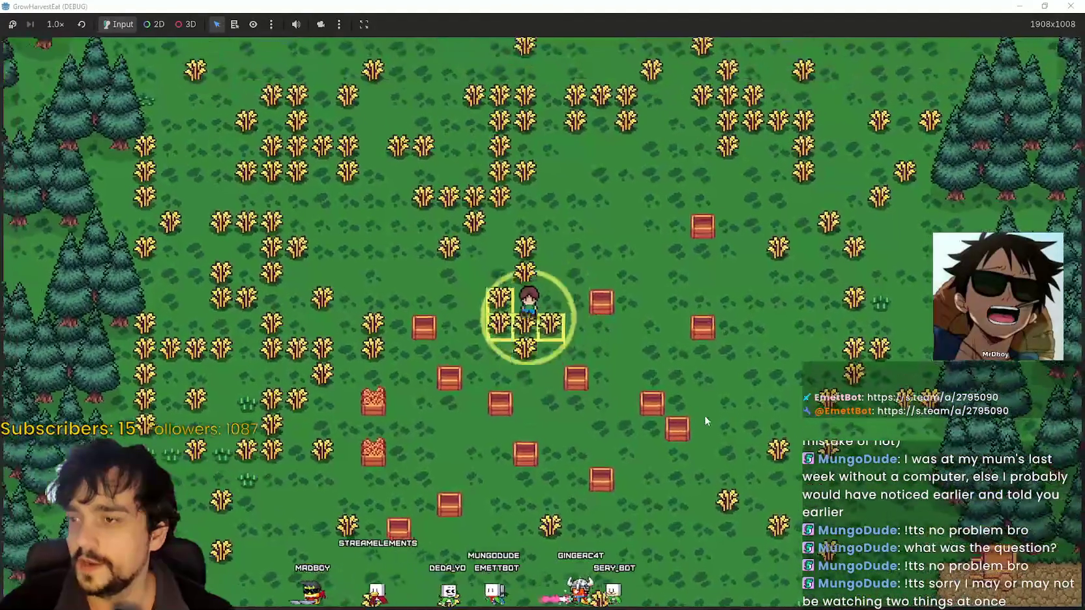
key(e)
key(a)
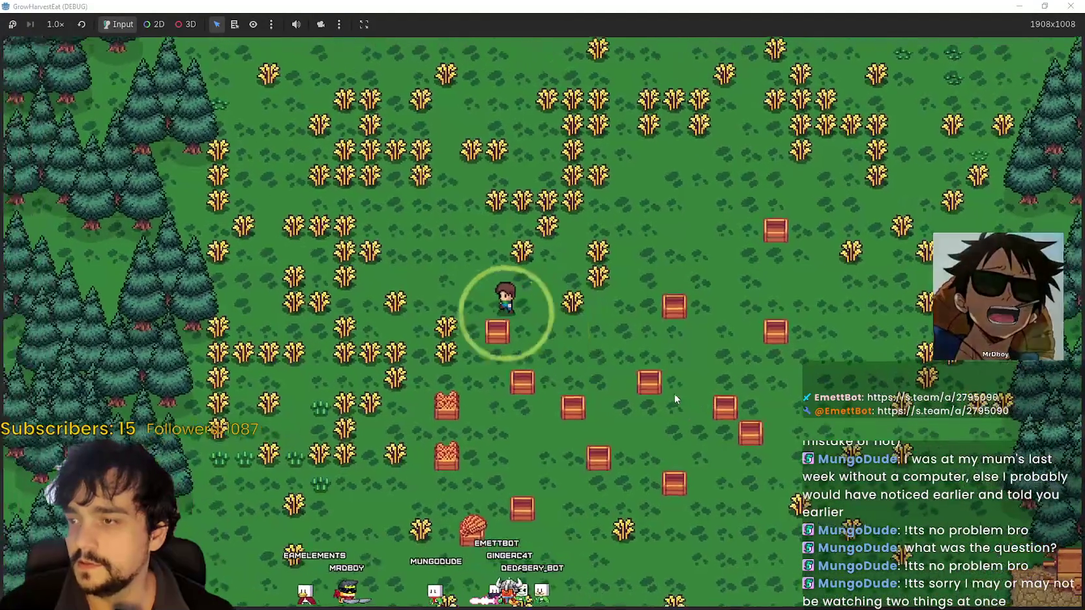
key(d)
scroll(533, 397, up, 3)
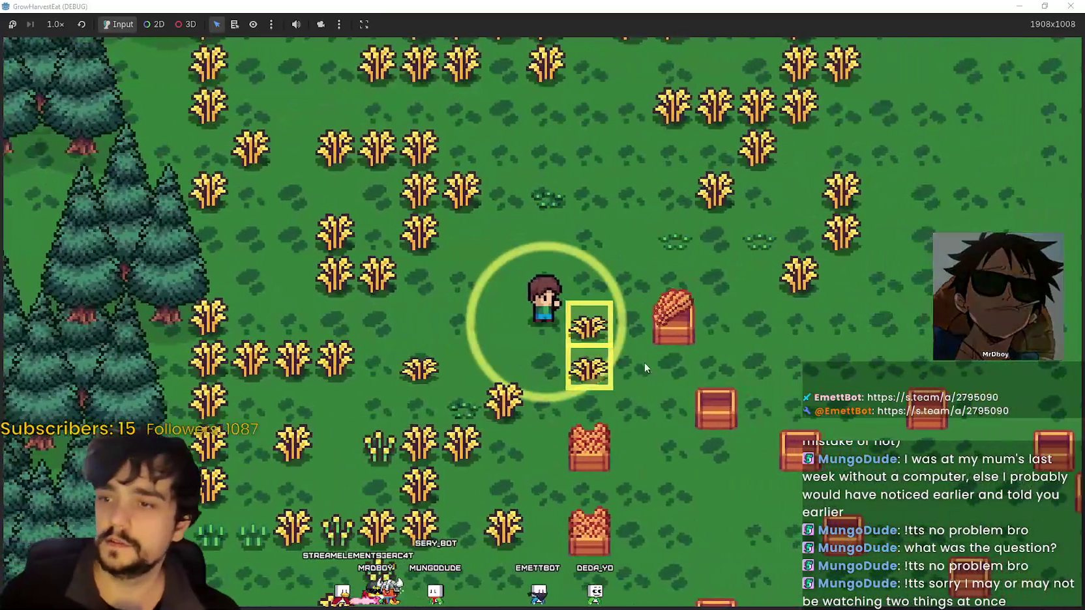
- Harvest the two crops beside the player and another nearby one, then move down-left and up-left
key(e)
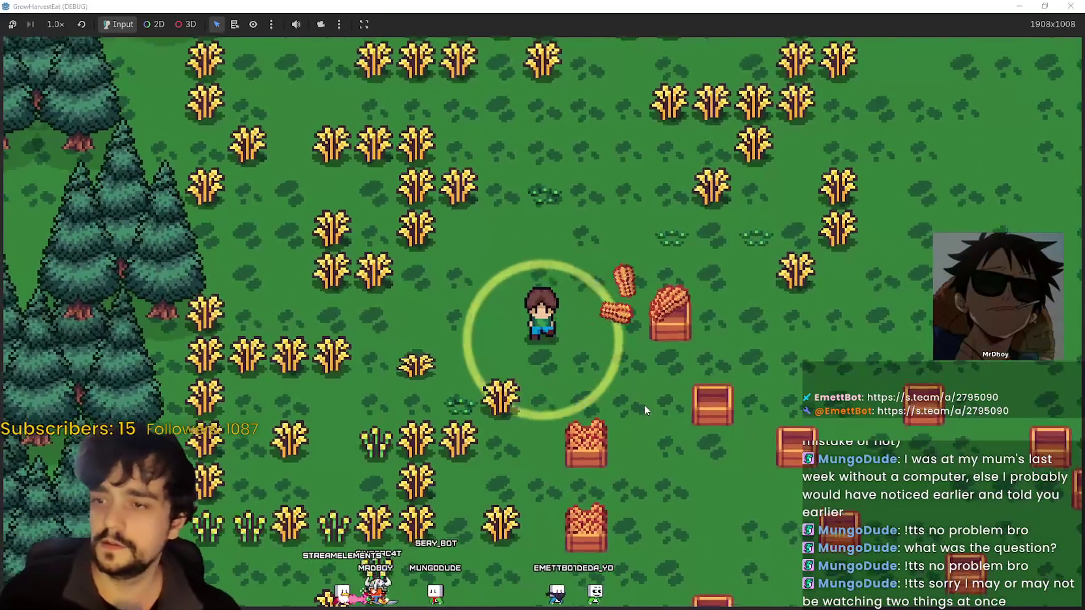
key(s)
key(e)
key(s)
key(a)
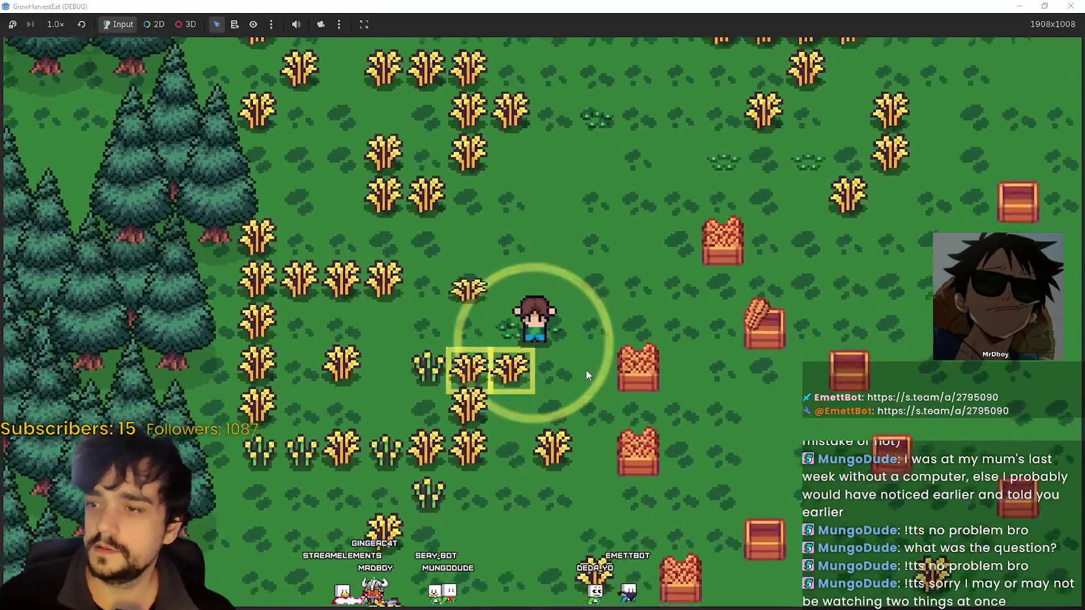
key(w)
key(a)
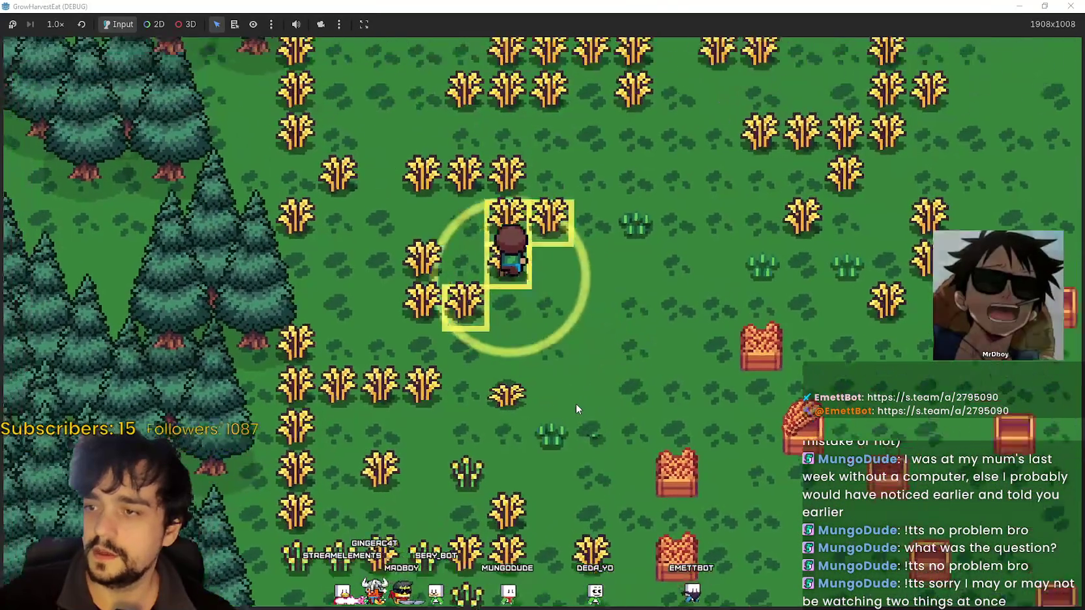
- Walk right and up through the wheat, harvesting nearby ripe crops to fill a crate
key(d)
key(w)
key(d)
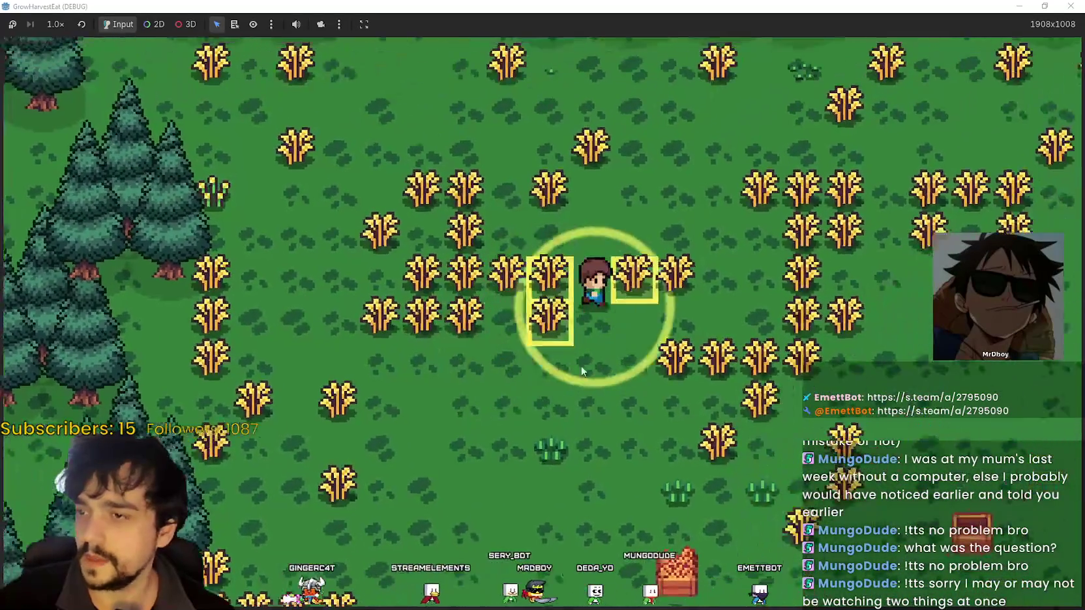
key(d)
key(s)
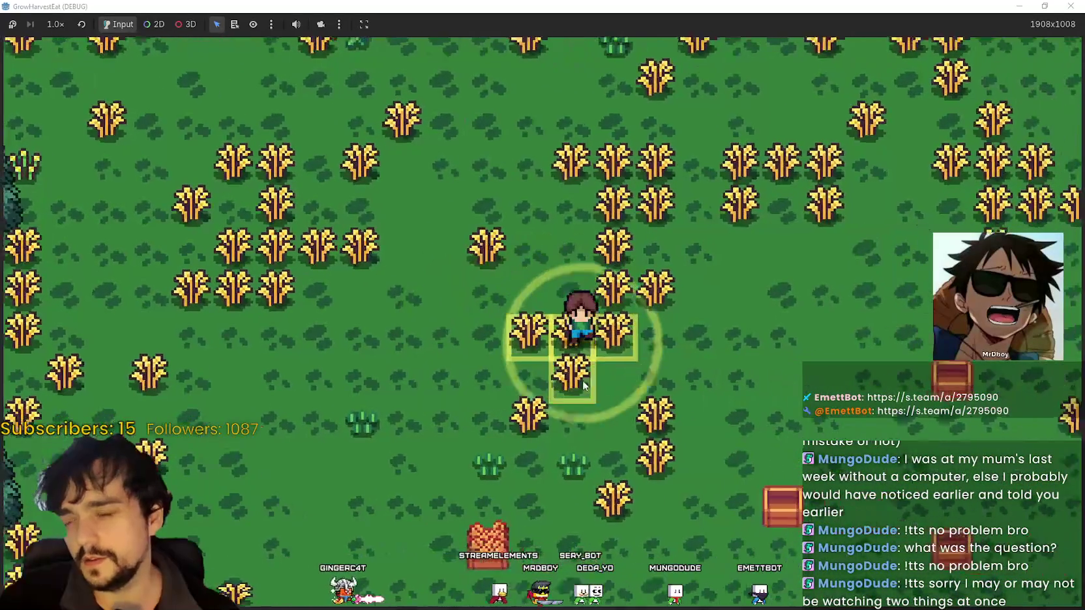
key(s)
key(d)
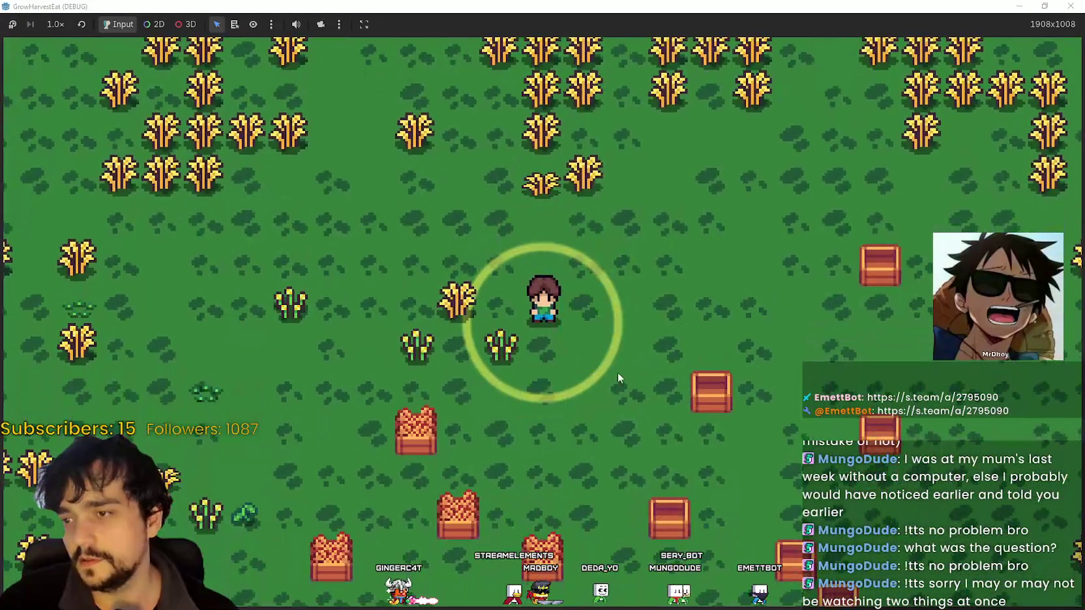
key(d)
key(w)
key(s)
scroll(540, 373, down, 3)
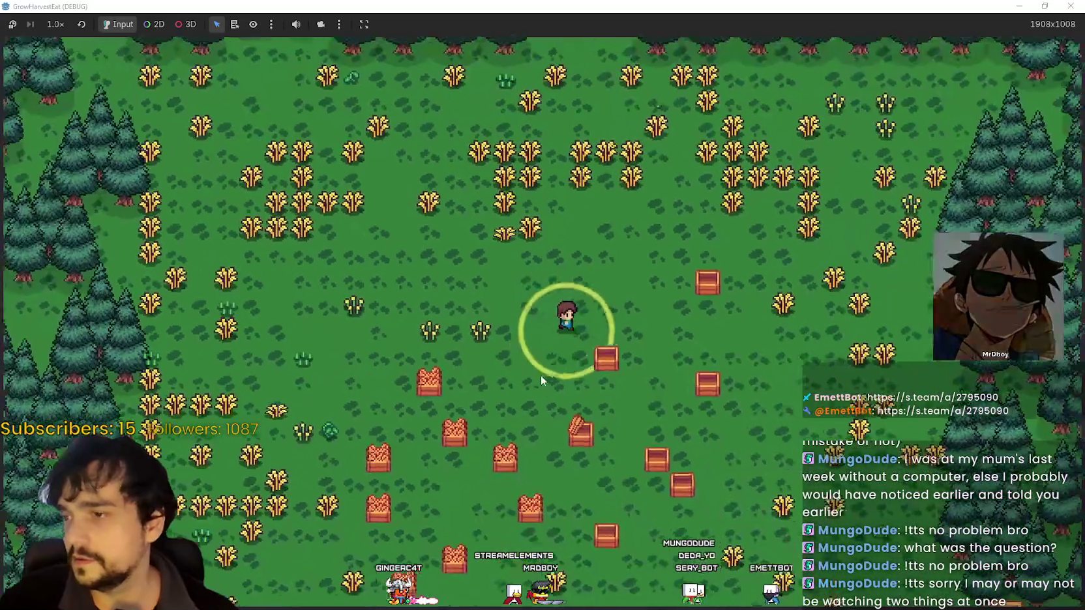
- Move right and down, harvesting crops along the path and those surrounding the player
key(d)
scroll(735, 408, up, 3)
key(d)
key(s)
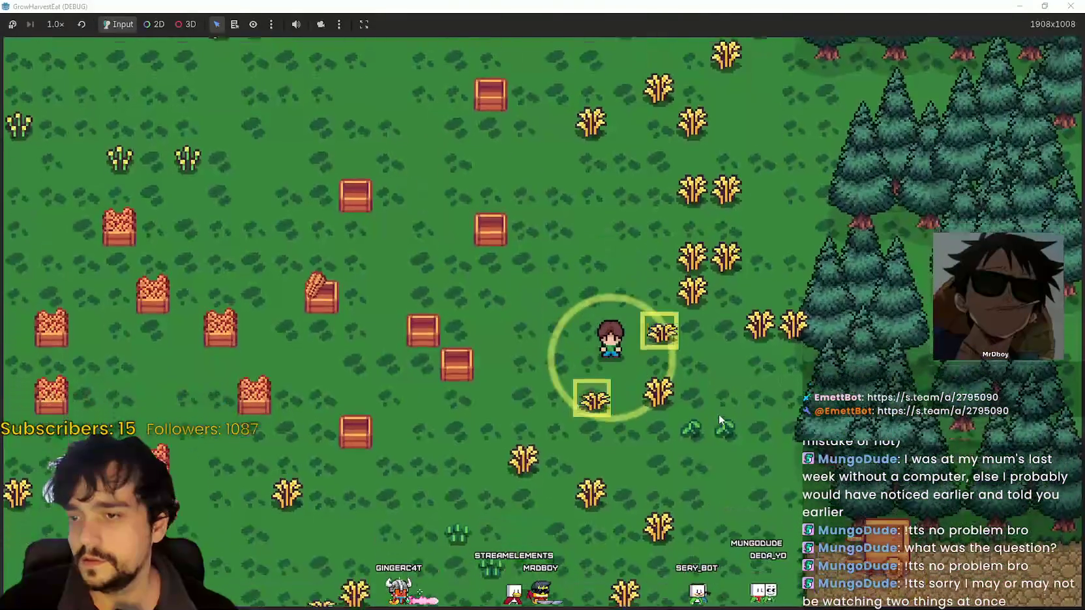
key(w)
key(d)
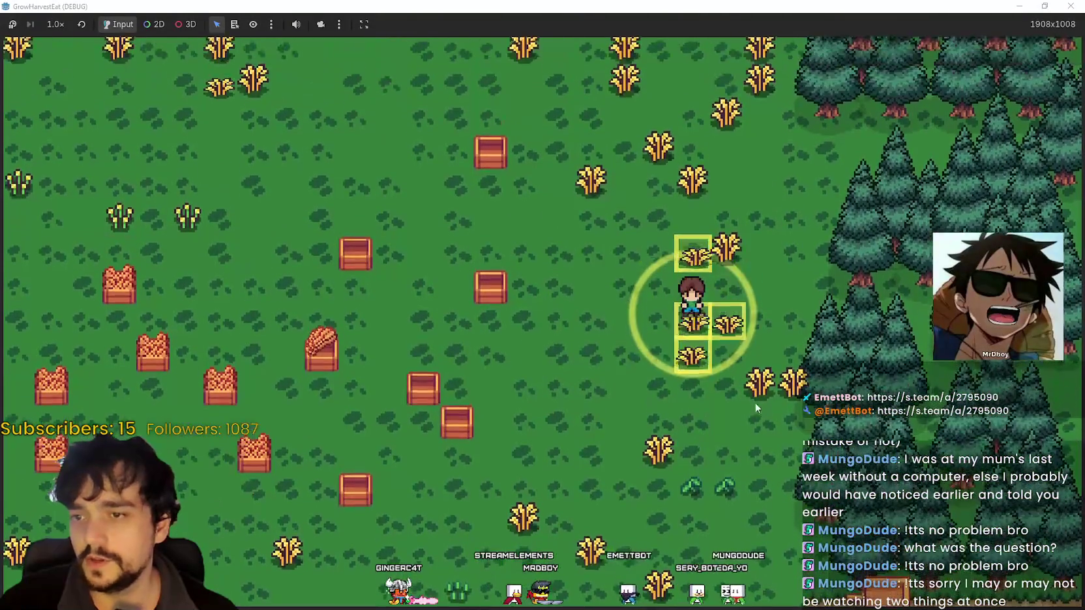
key(w)
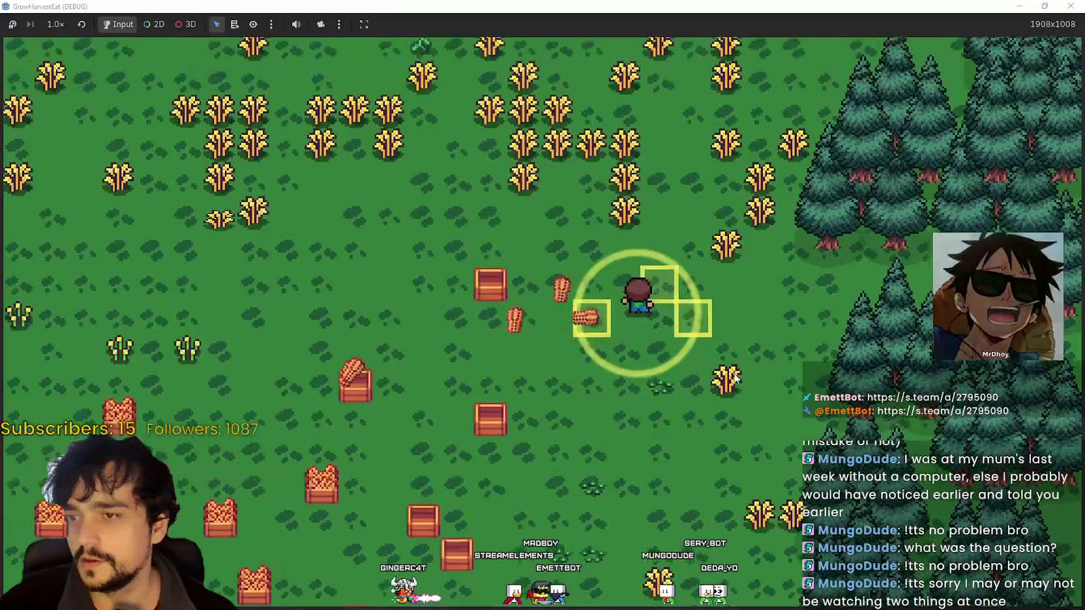
key(a)
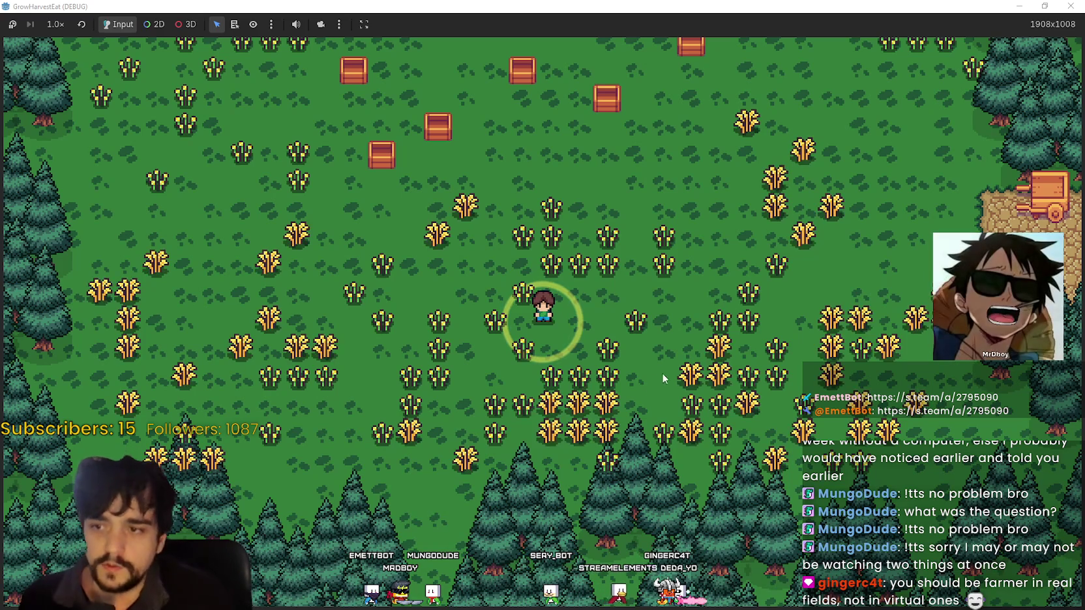
- Walk the farmer up and right toward the crates, then left and down the field
key(w)
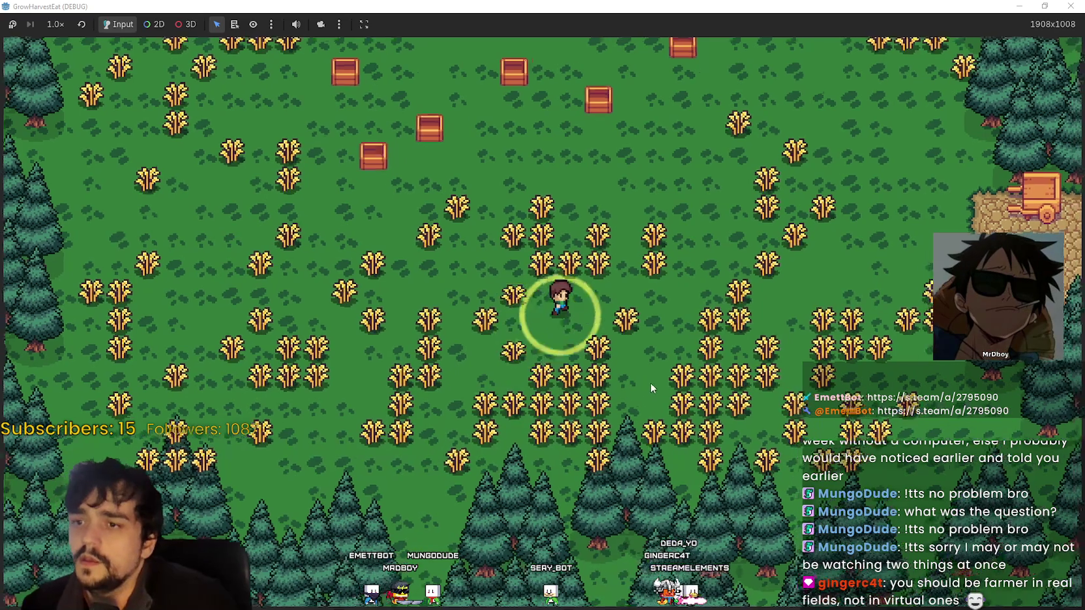
key(d)
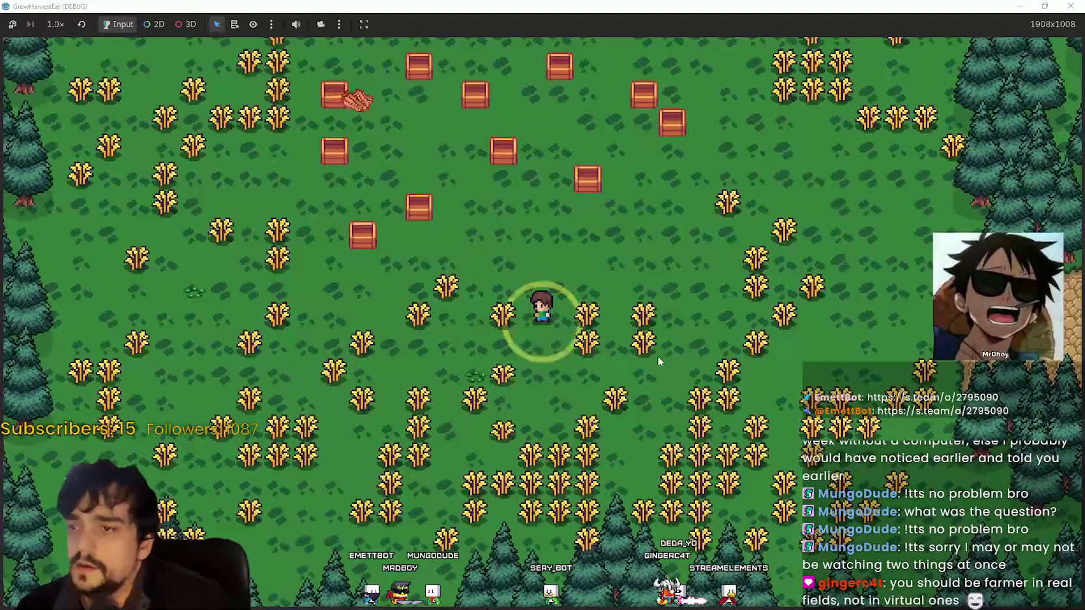
key(d)
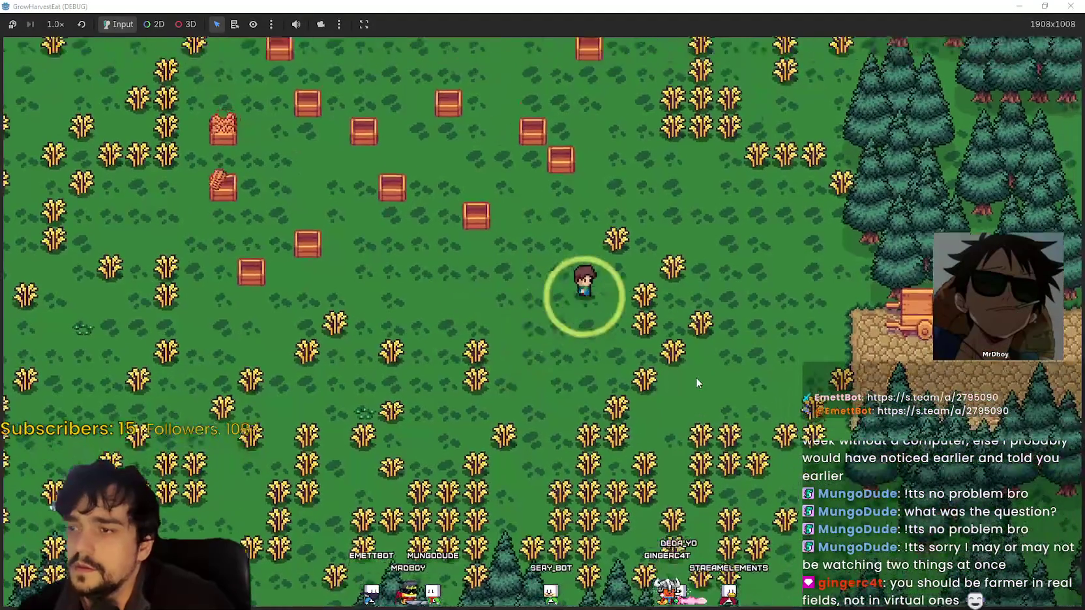
key(w)
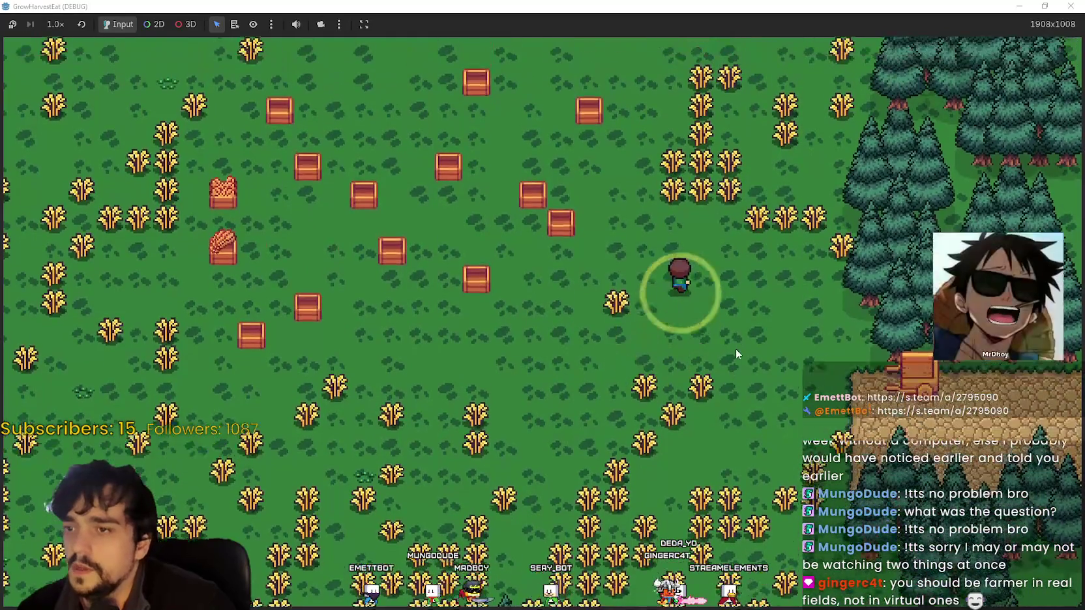
key(w)
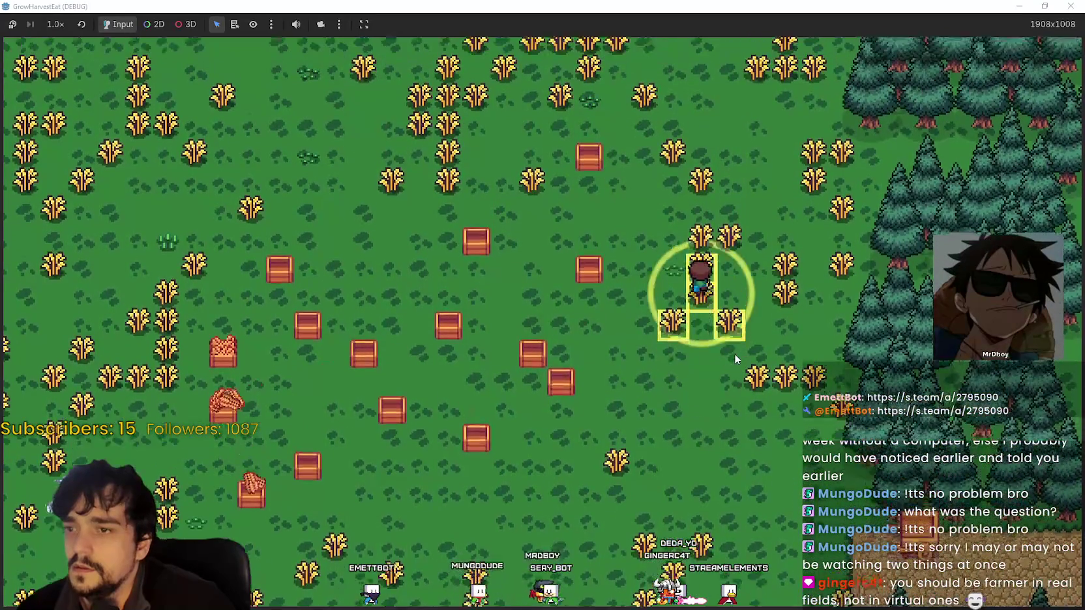
key(w)
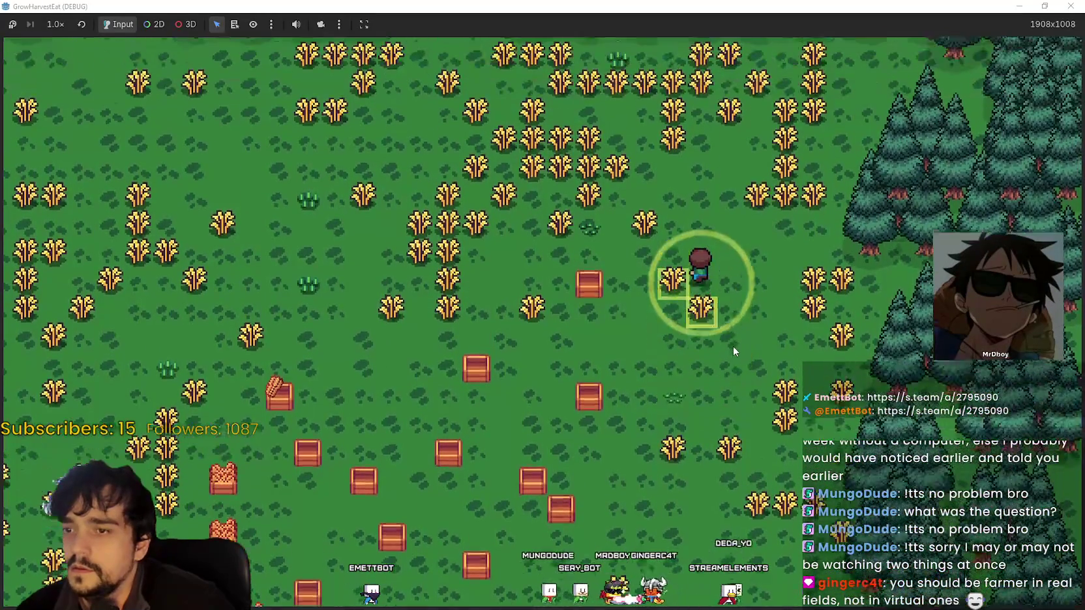
key(a)
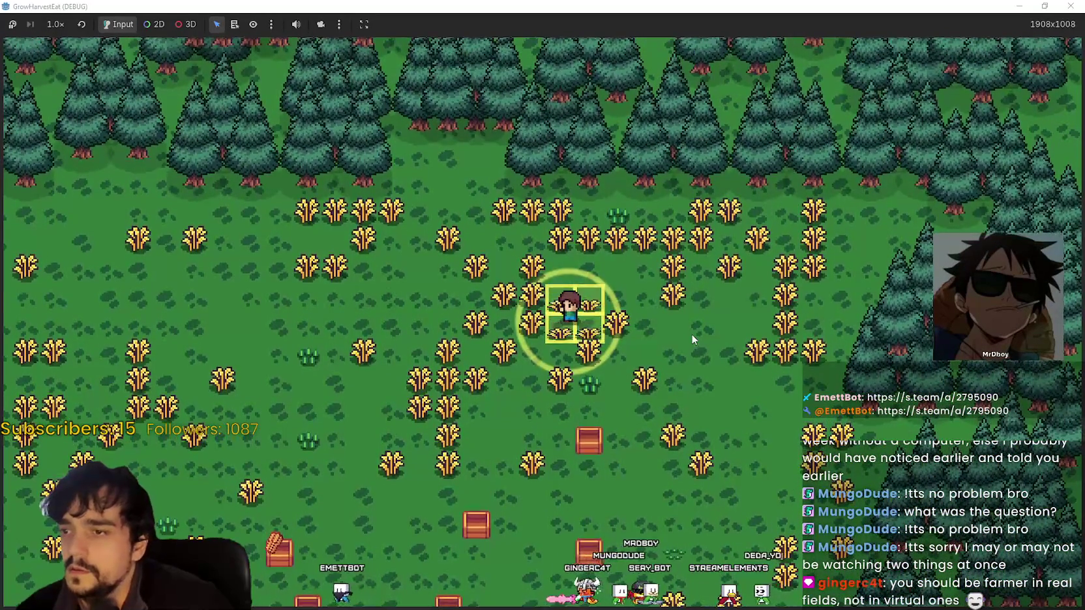
key(s)
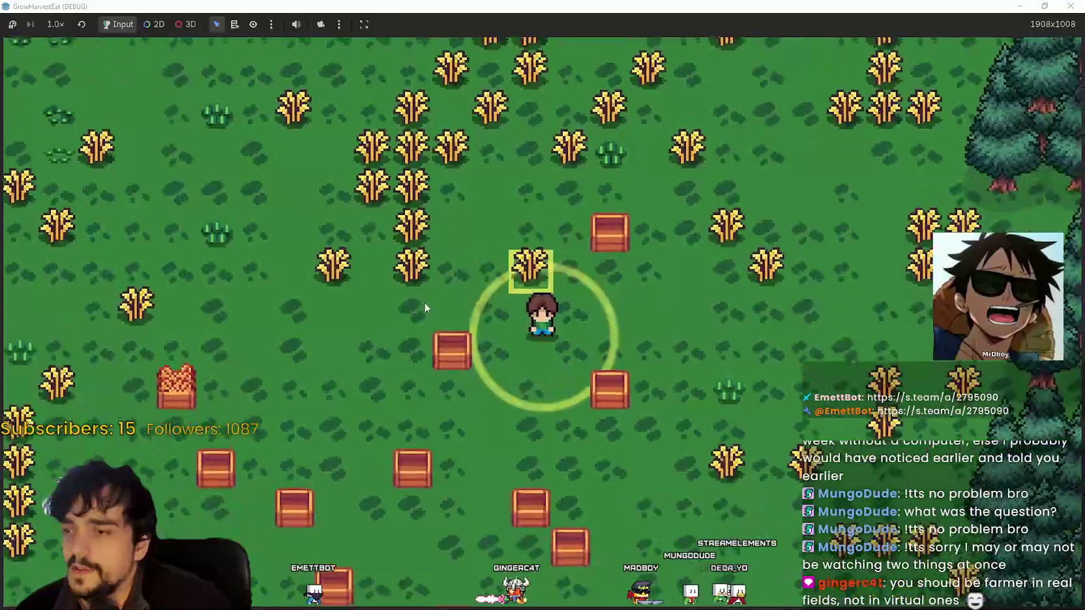
- Cut wheat while walking up-left, then reposition the farmer beside several more wheat tiles
key(w)
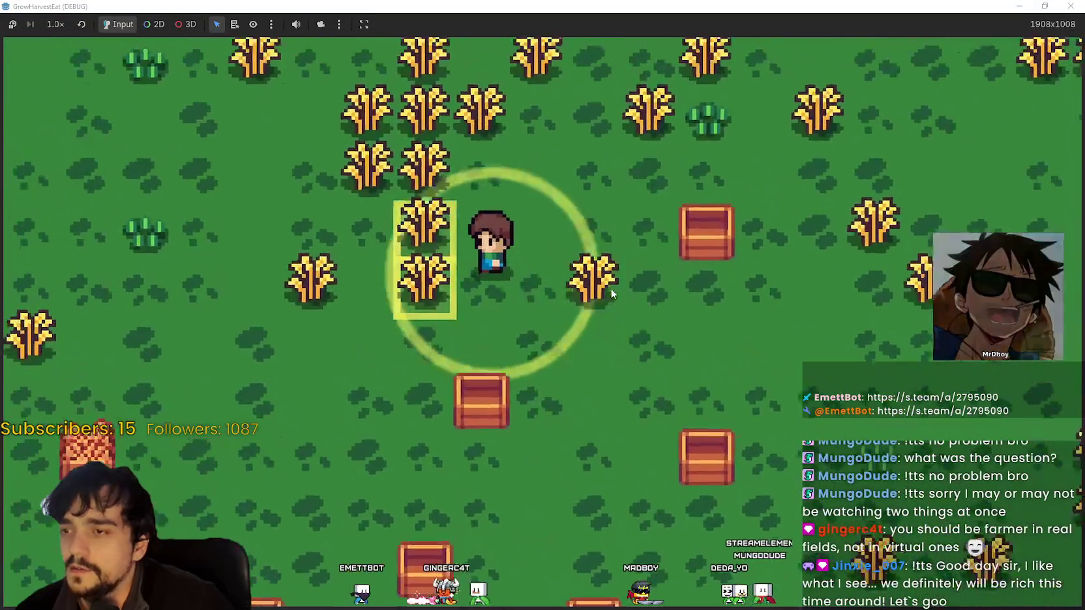
key(a)
key(s)
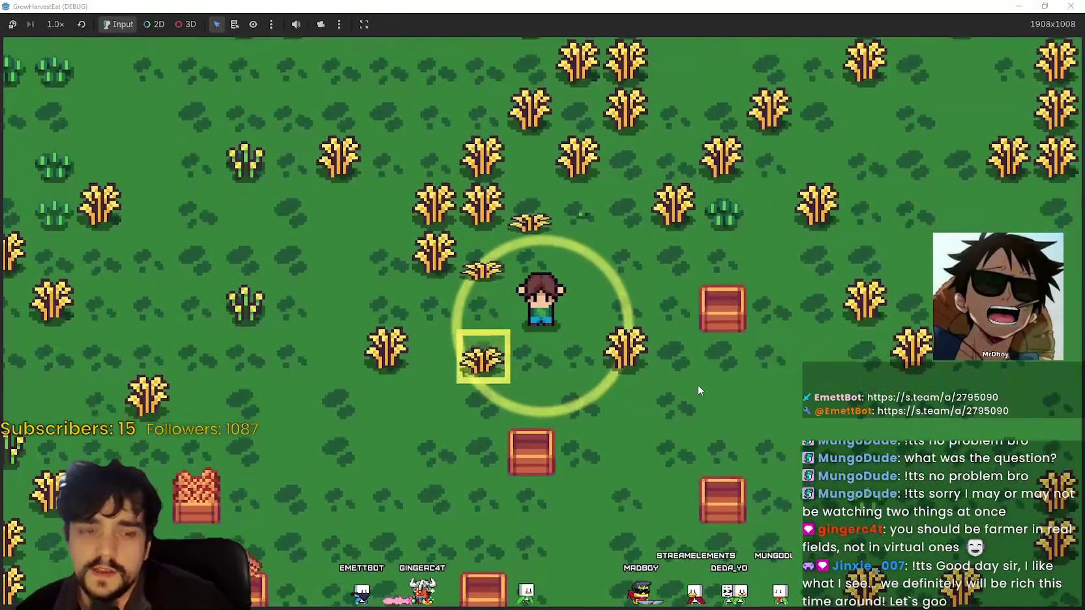
key(d)
key(a)
key(s)
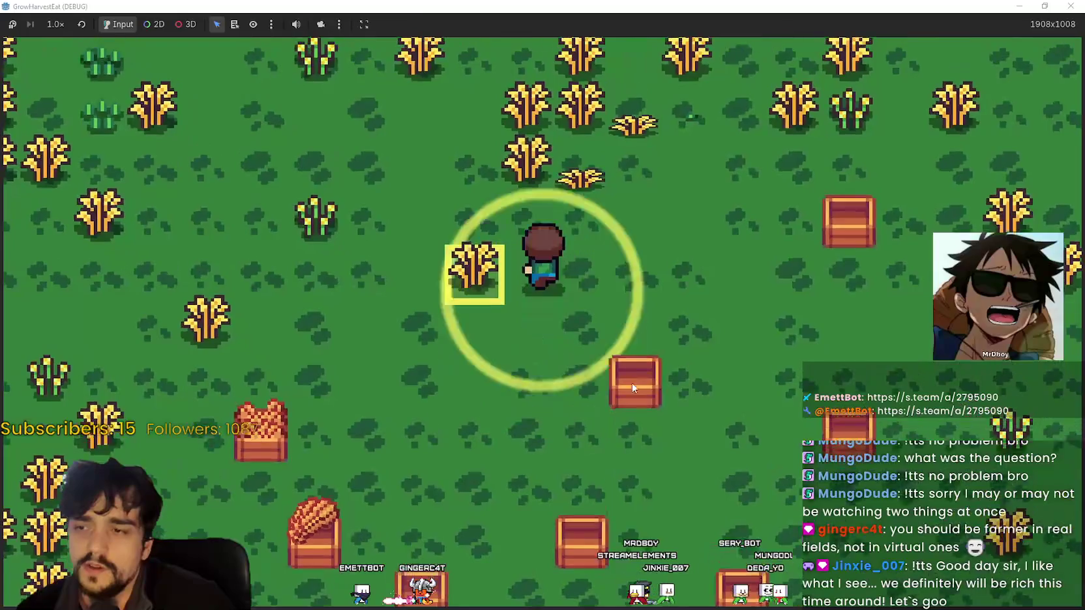
key(w)
key(s)
key(d)
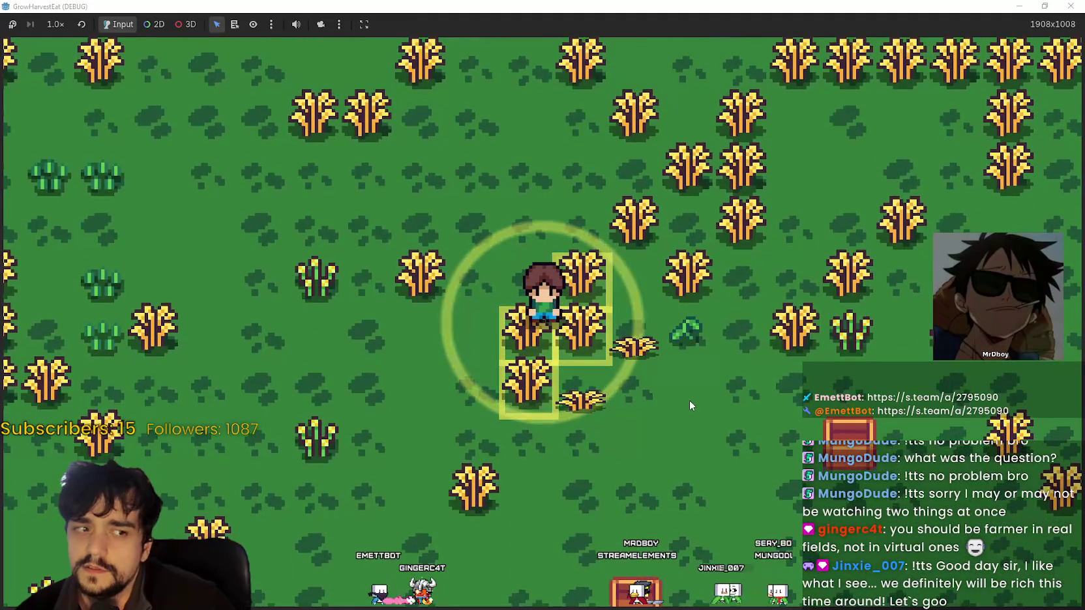
- Harvest wheat while walking up-right and beside the farmer, then walk left across the field
key(w)
key(d)
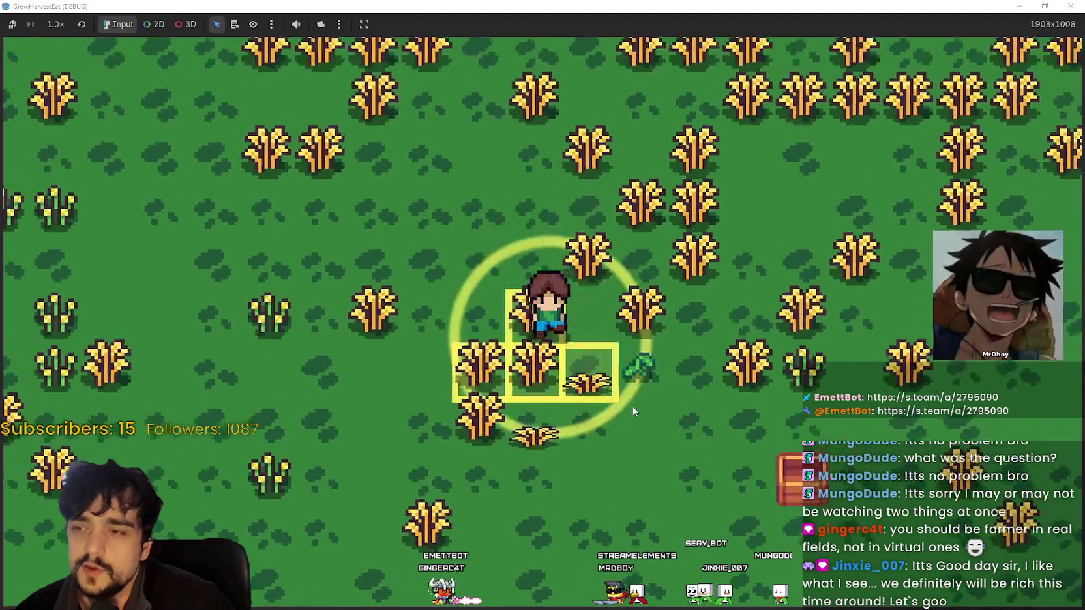
scroll(624, 403, up, 2)
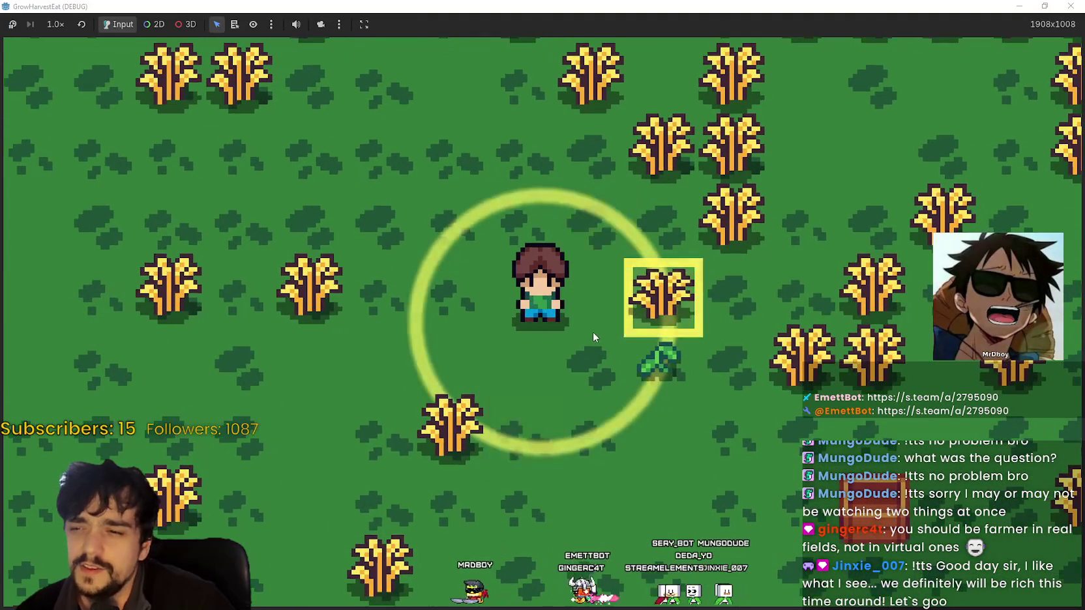
key(s)
scroll(584, 357, down, 3)
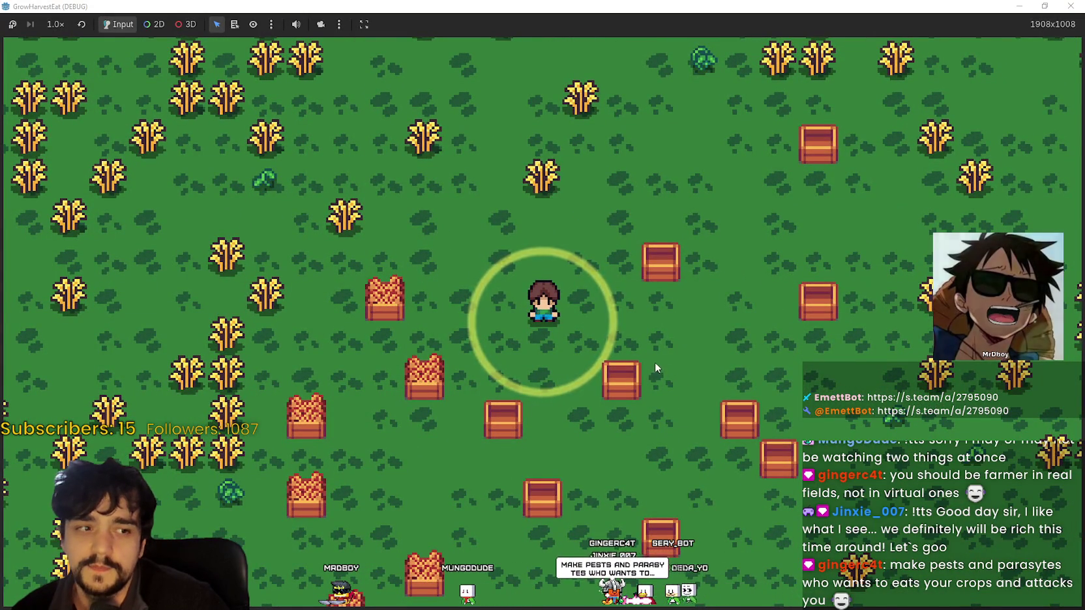
key(a)
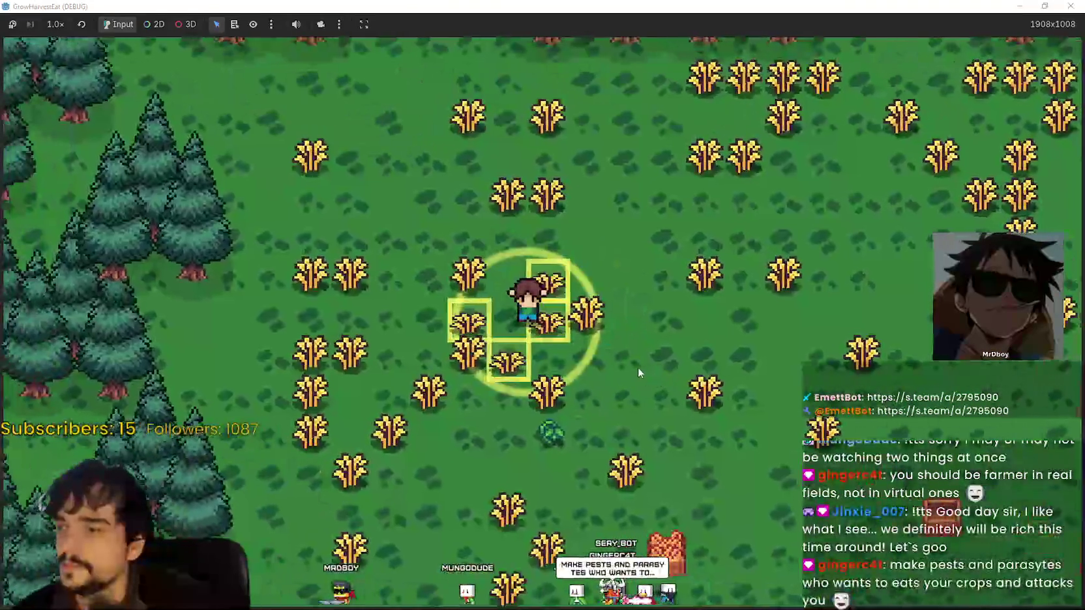
- Harvest the four and then three wheat plants around the farmer, moving down-right and down-left
click(637, 369)
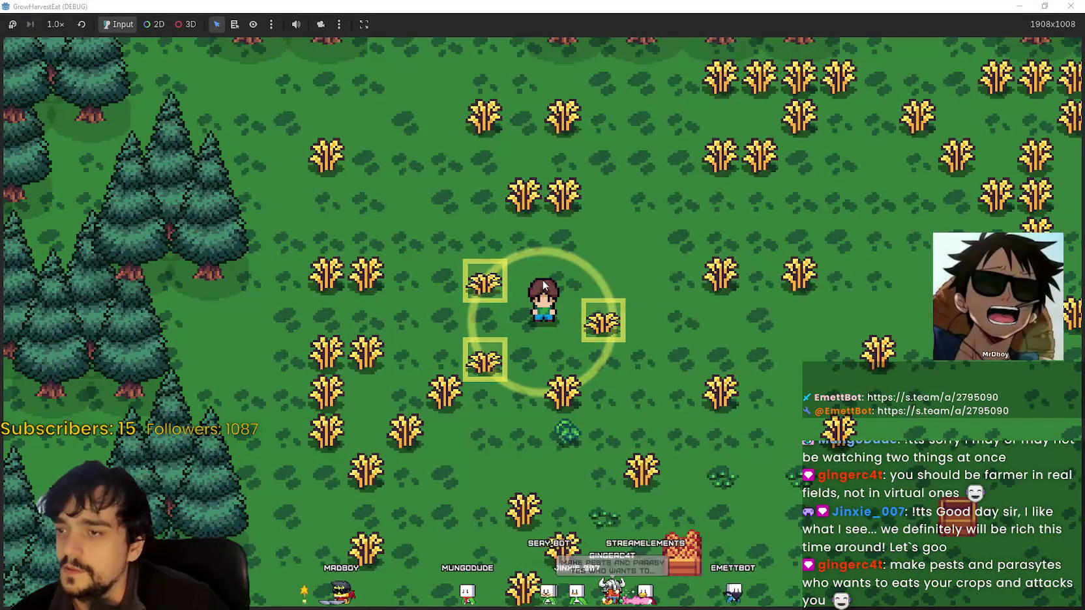
click(555, 343)
key(s)
key(d)
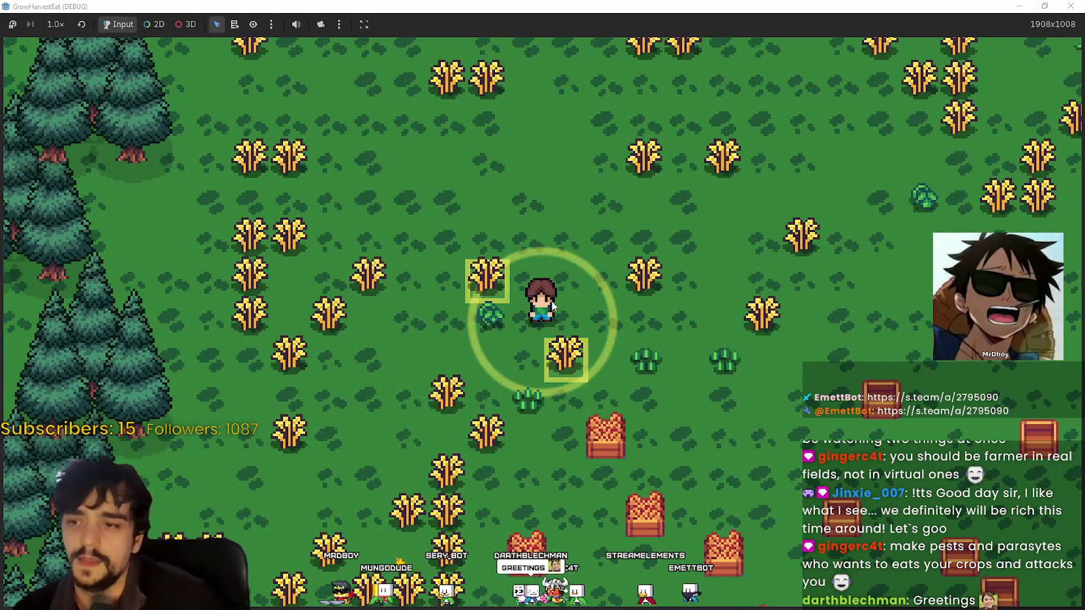
key(s)
key(a)
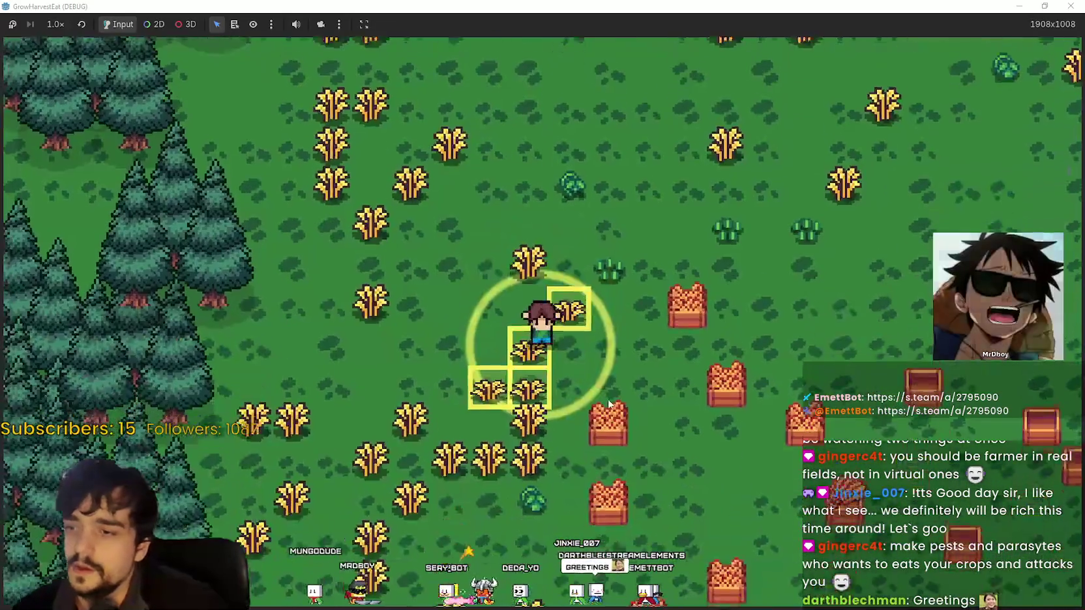
click(609, 400)
- Walk the farmer down-right, further down, and left into the remaining wheat
key(s)
key(d)
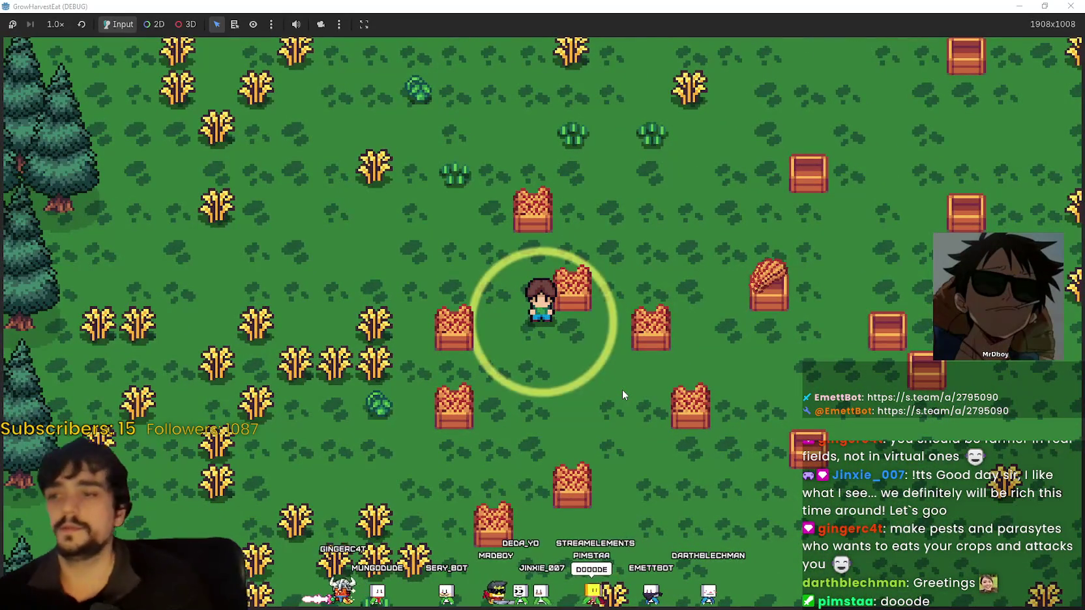
key(s)
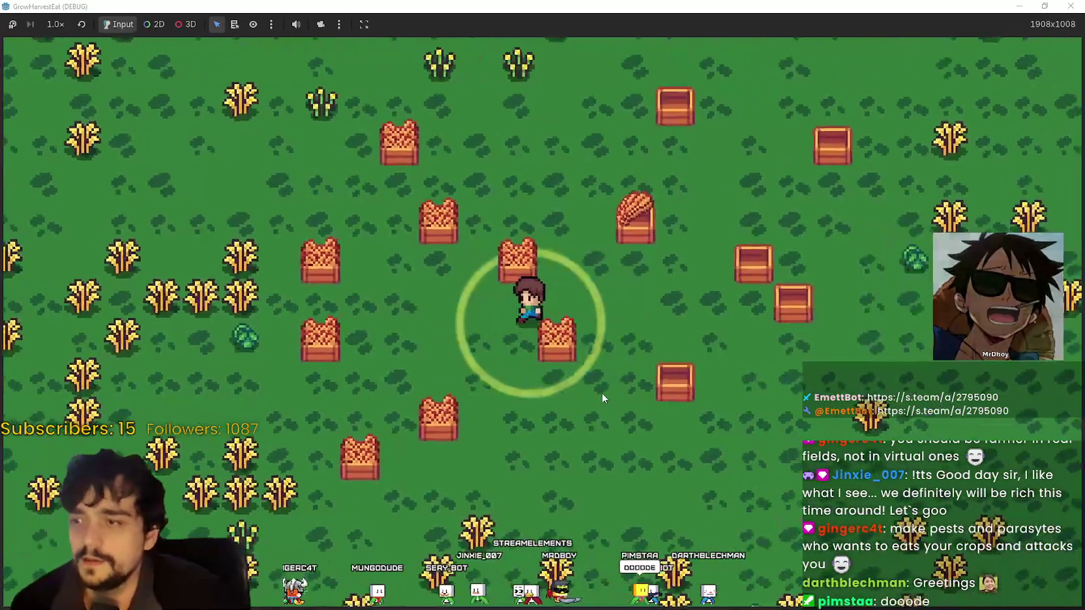
key(a)
scroll(556, 348, up, 3)
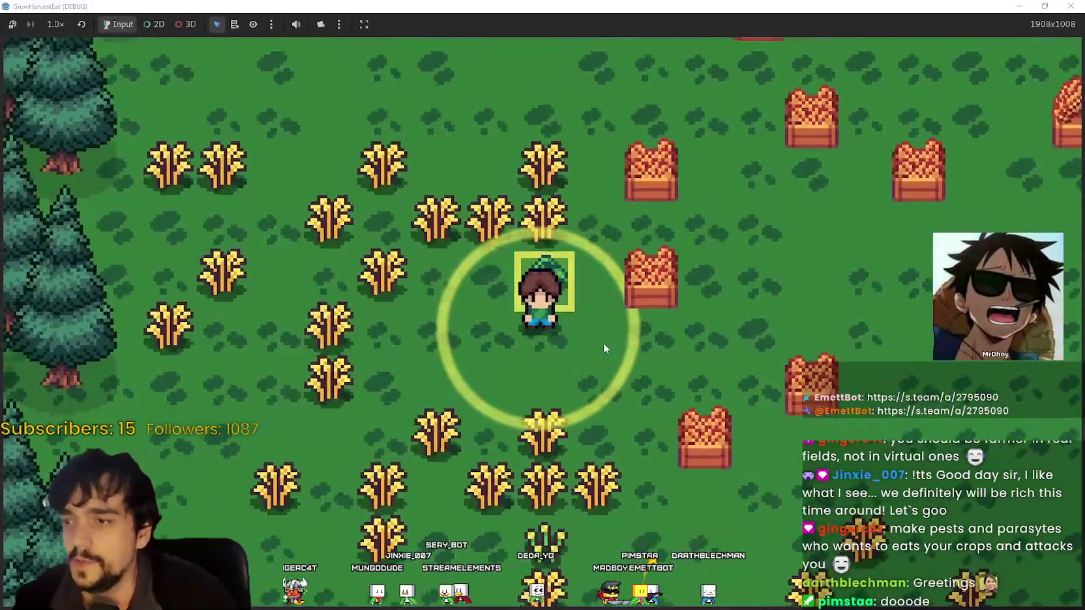
scroll(602, 338, down, 3)
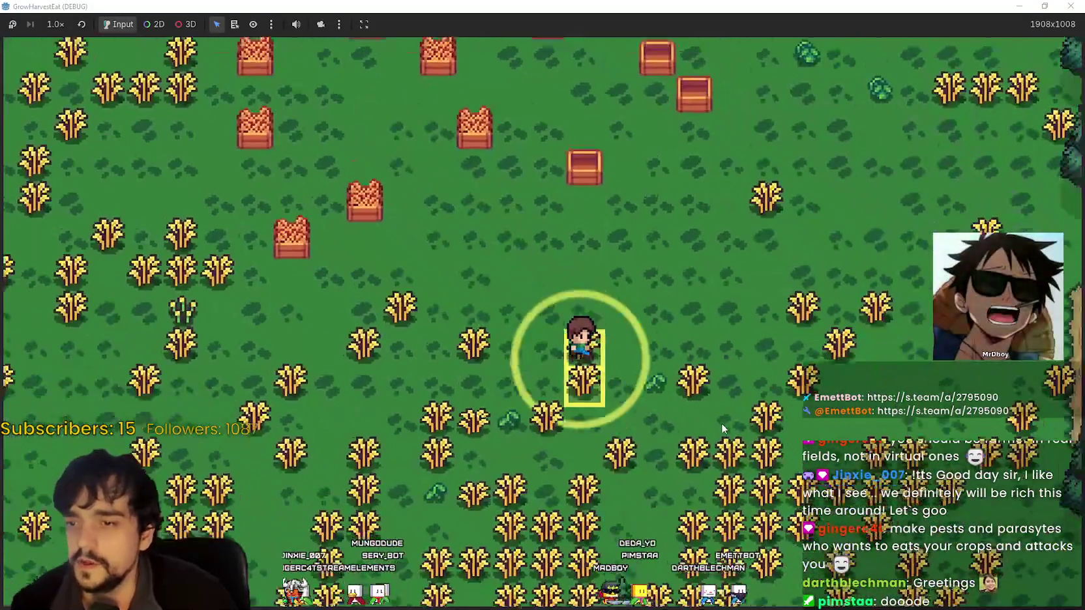
scroll(721, 423, up, 3)
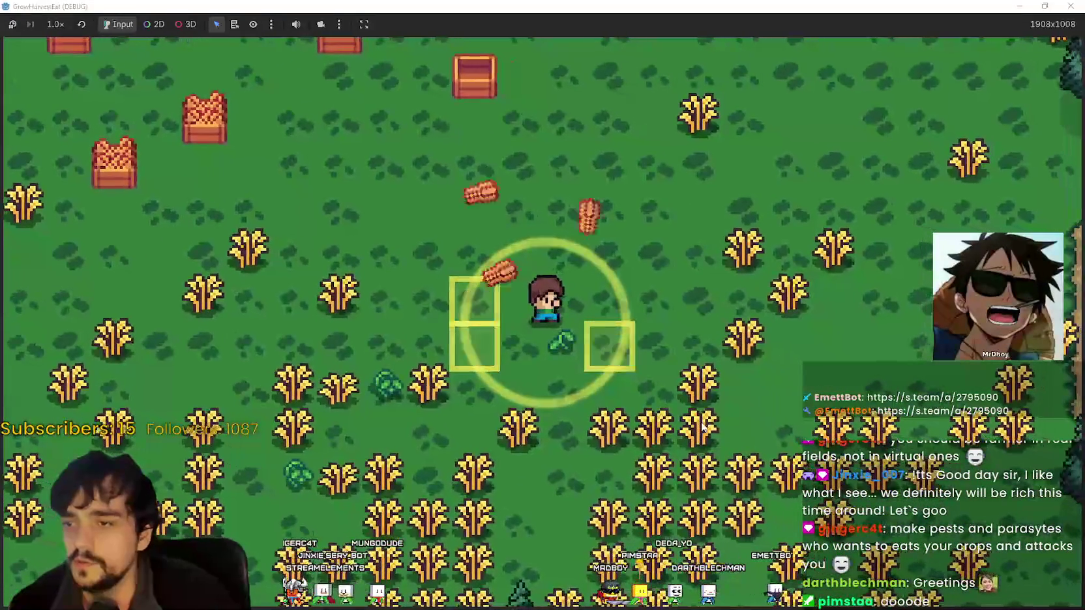
- Move the farmer up-left, right and down-left to get beside more wheat and harvest it
key(s)
key(w)
key(a)
scroll(691, 423, up, 1)
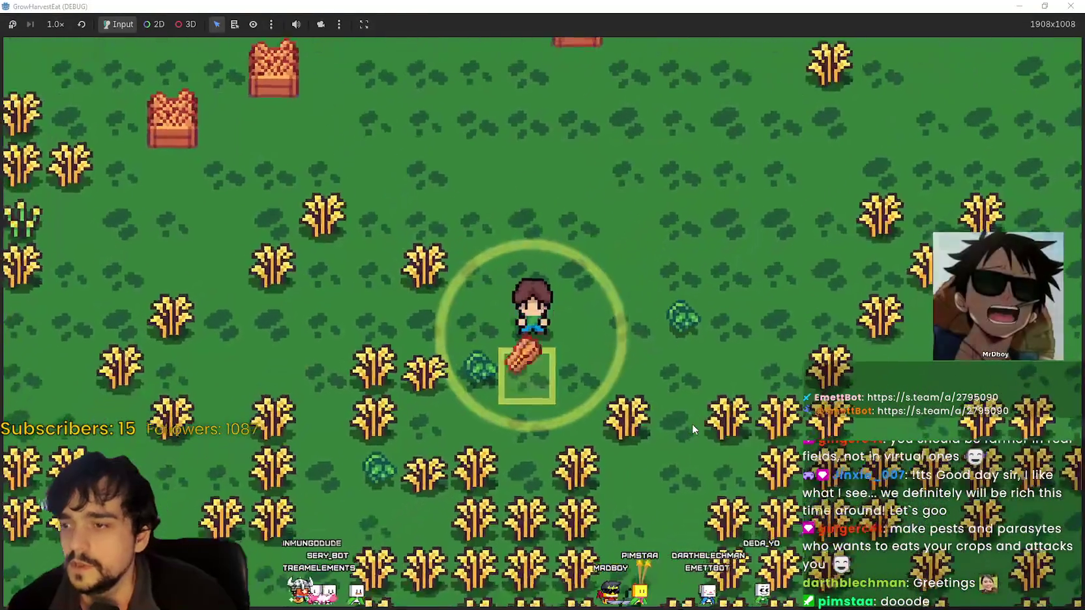
scroll(691, 424, down, 2)
key(d)
scroll(692, 424, up, 2)
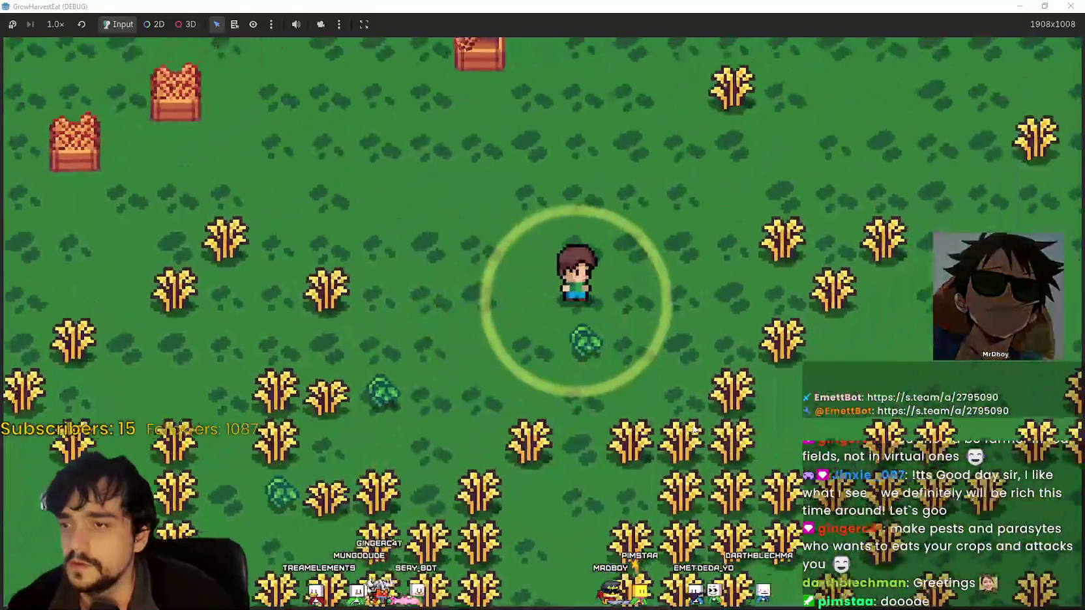
key(s)
key(a)
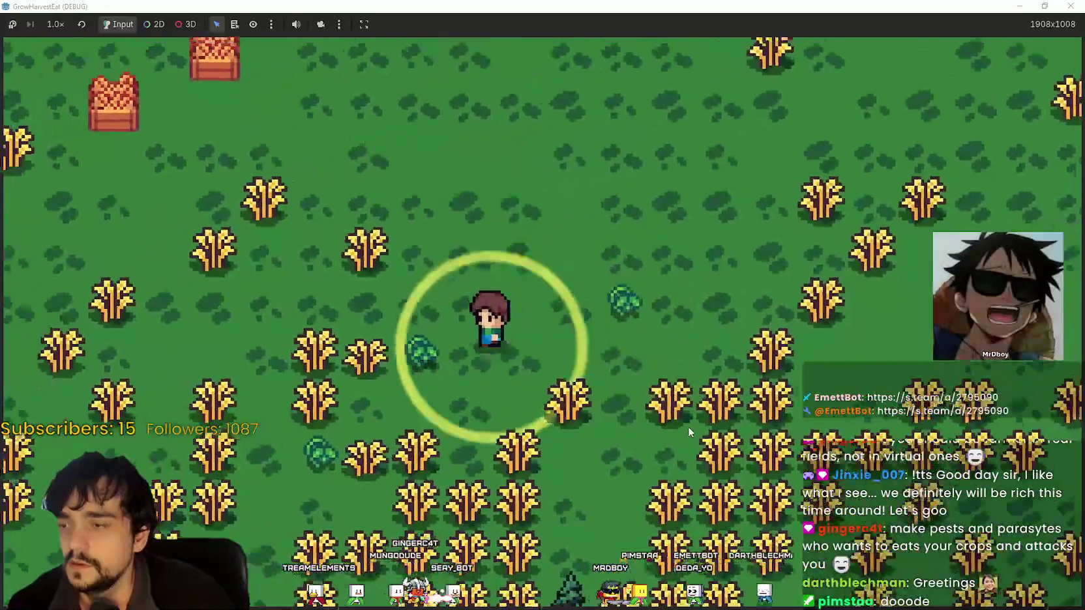
key(w)
key(a)
key(s)
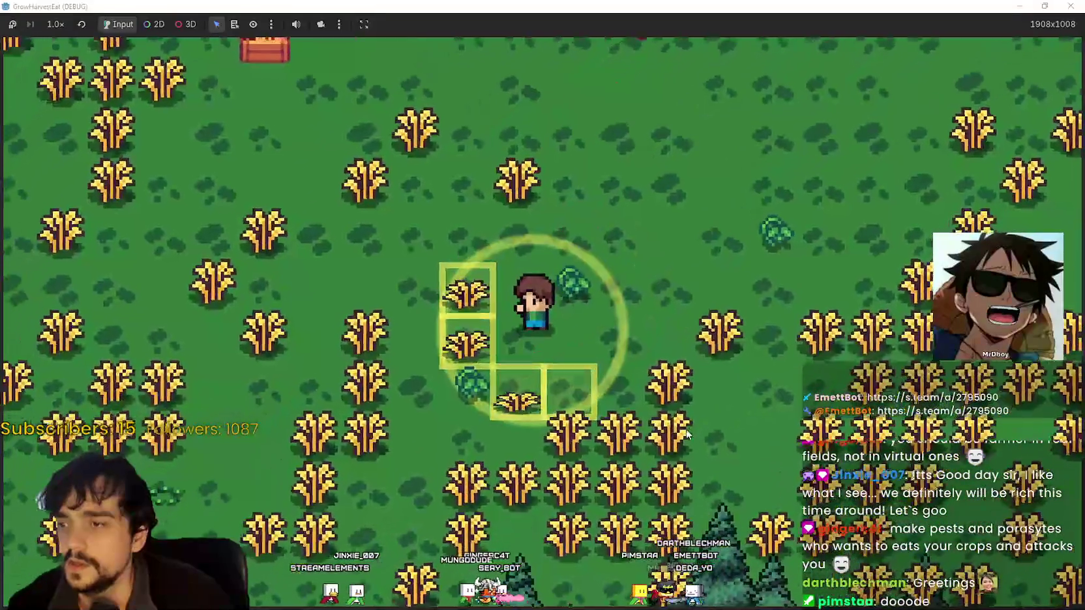
- Walk the farmer around the field in loops, ending up heading up and right
key(w)
key(a)
key(s)
key(d)
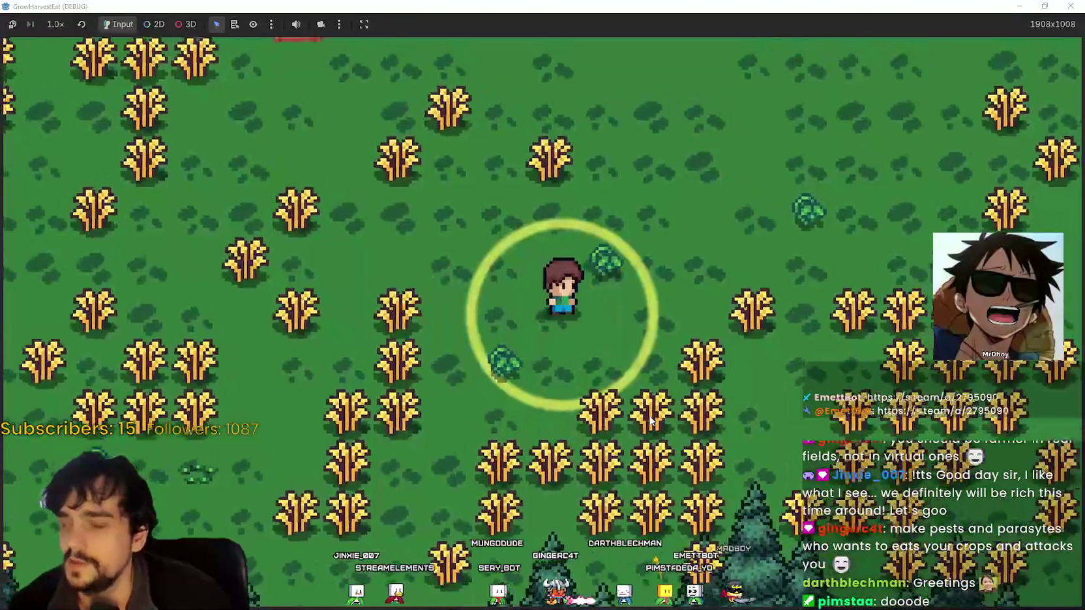
key(w)
key(w)
key(a)
key(s)
key(d)
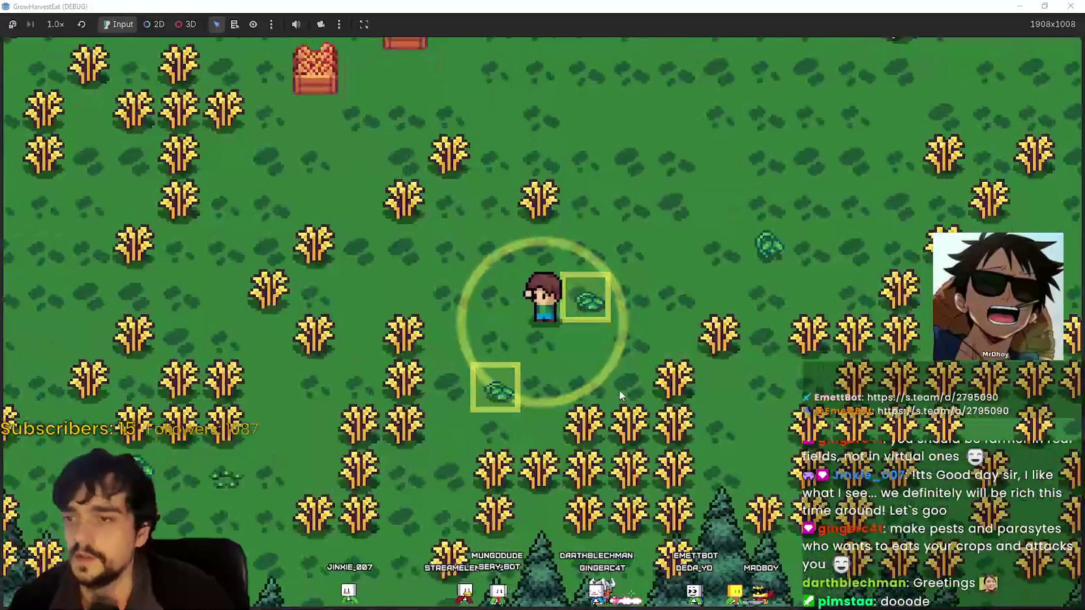
key(w)
key(d)
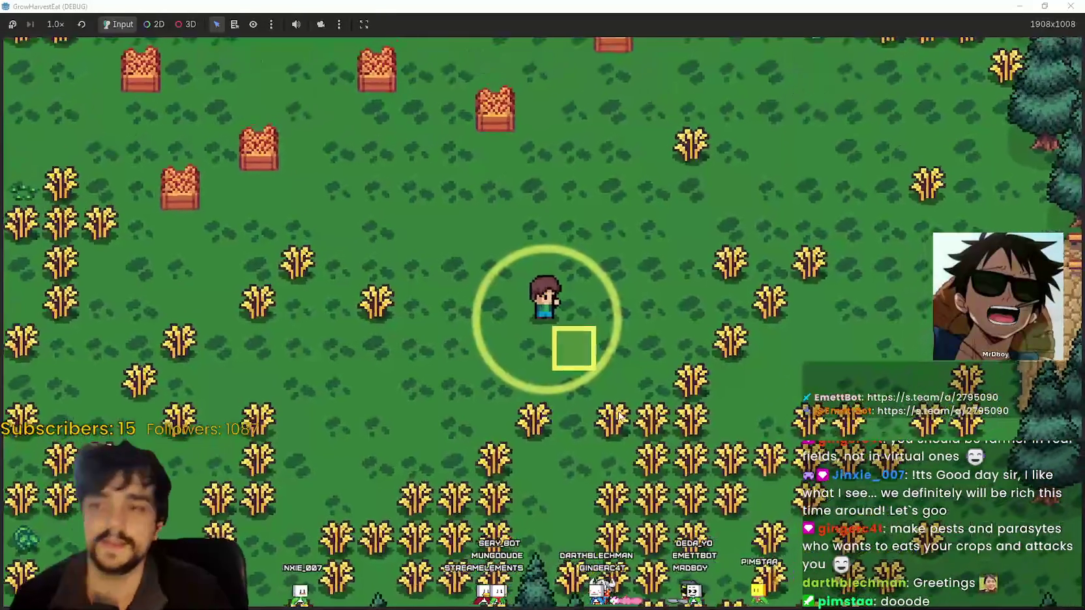
- Head up-right toward the forest edge, then down and right to the wooden cart
key(w)
key(d)
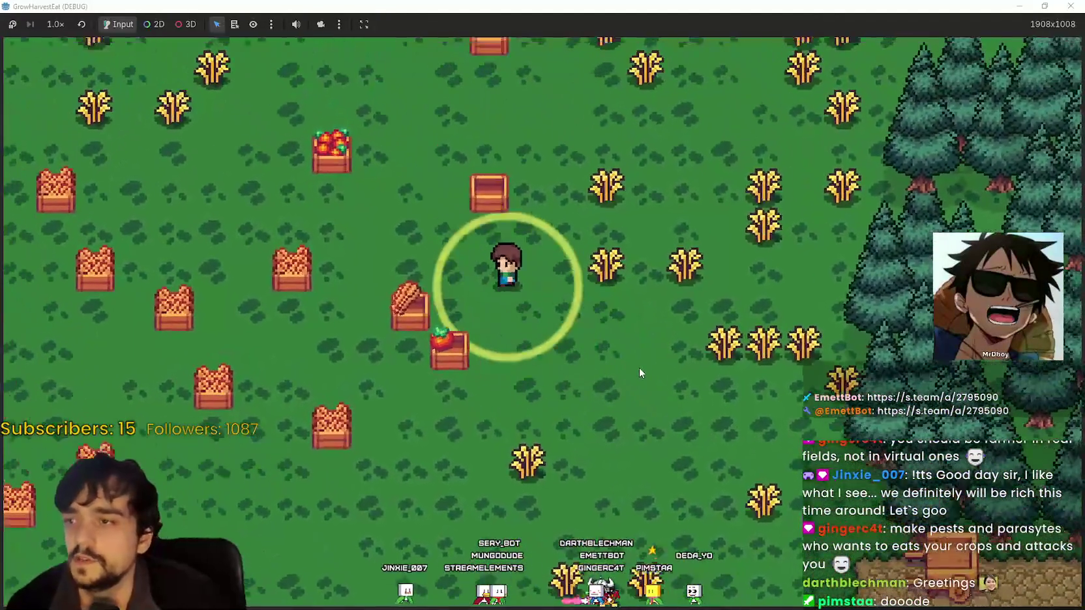
scroll(638, 367, down, 3)
scroll(554, 319, up, 5)
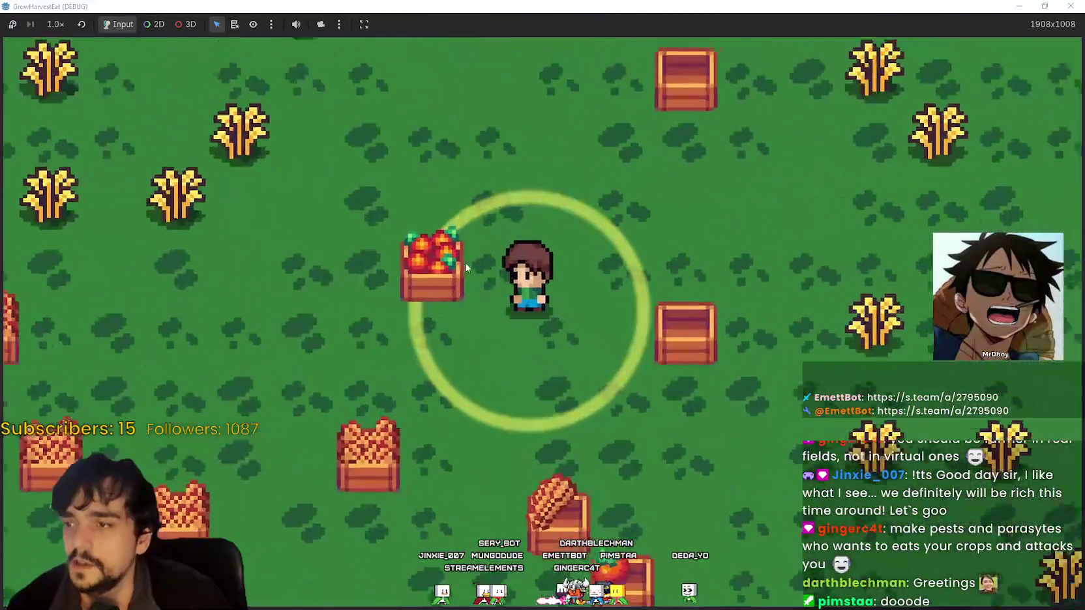
key(s)
key(d)
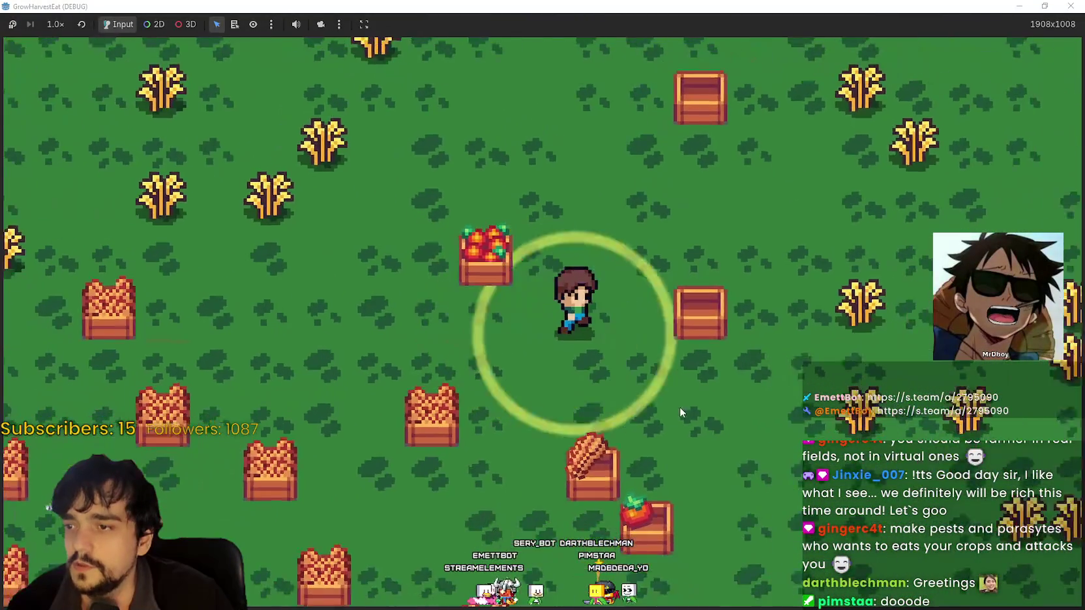
scroll(680, 407, down, 2)
scroll(658, 407, down, 3)
key(s)
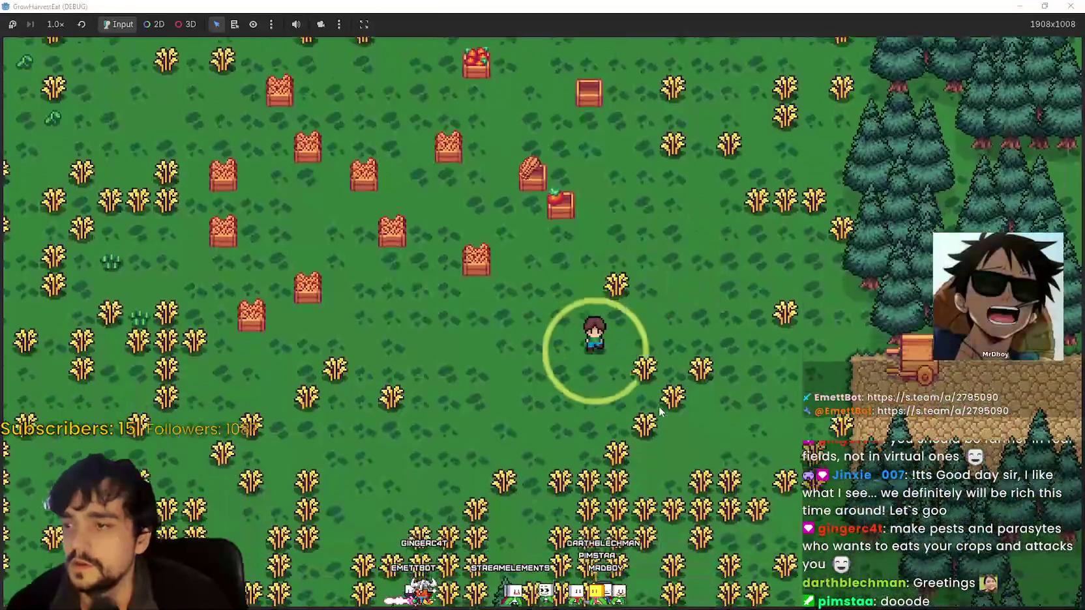
key(d)
scroll(807, 356, up, 3)
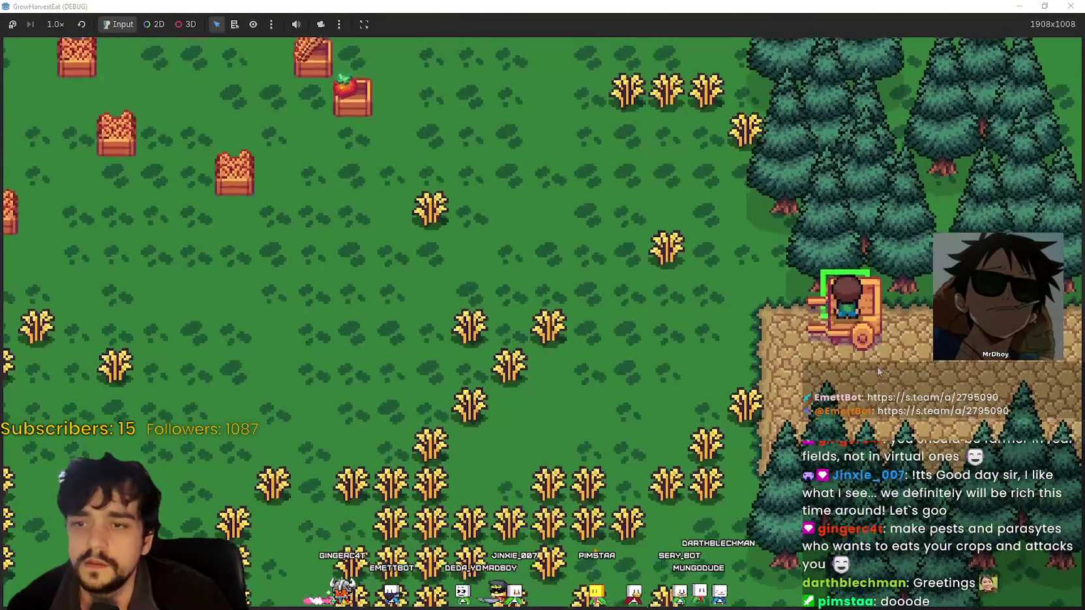
- Take the cart to the crossroads, shrink the game window and return to the editor
key(e)
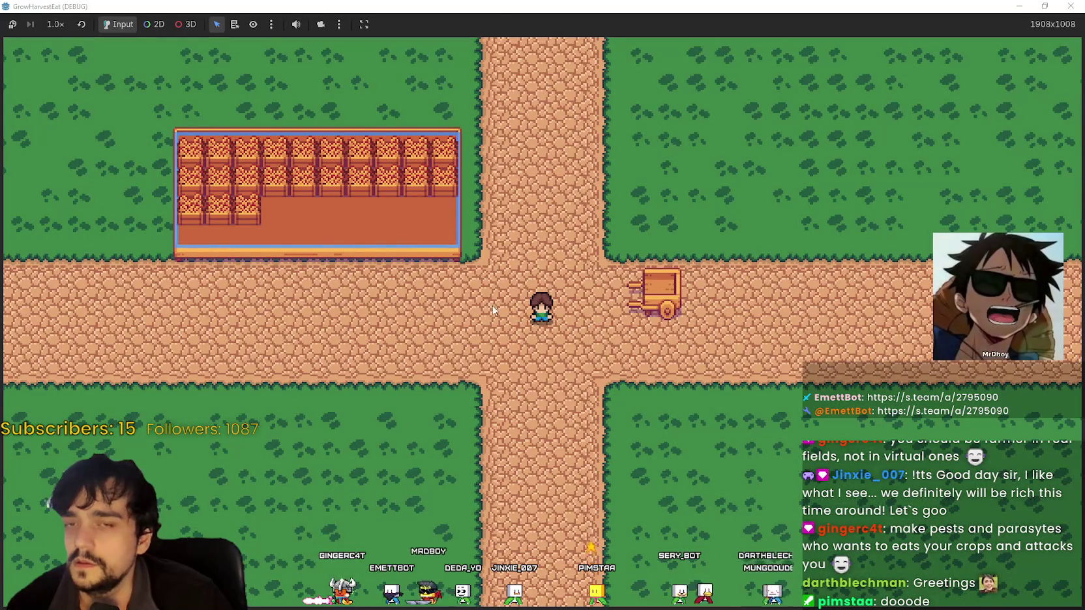
key(super+Down)
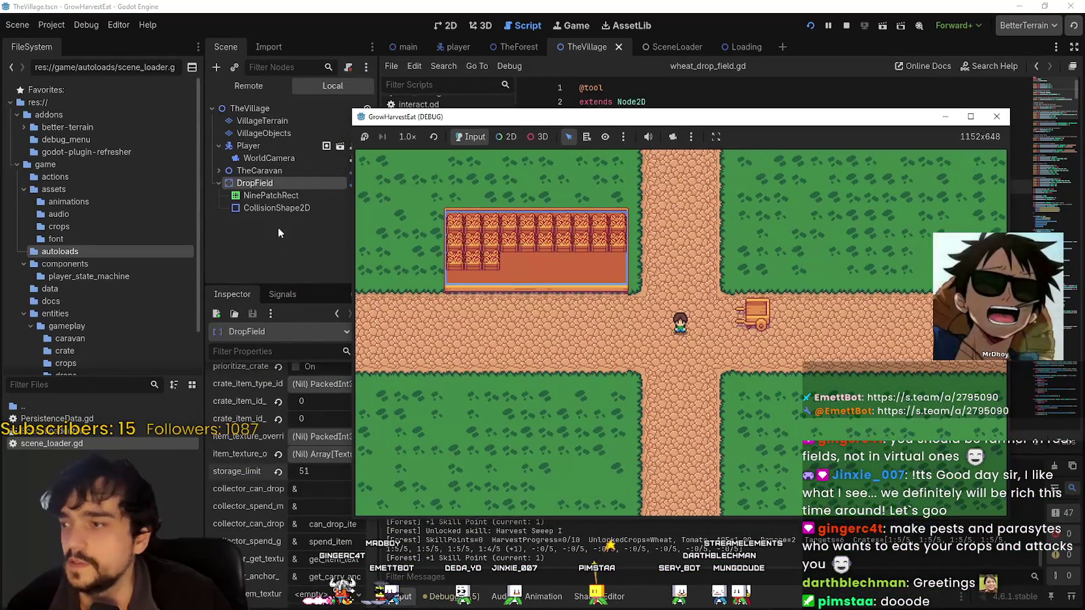
key(F8)
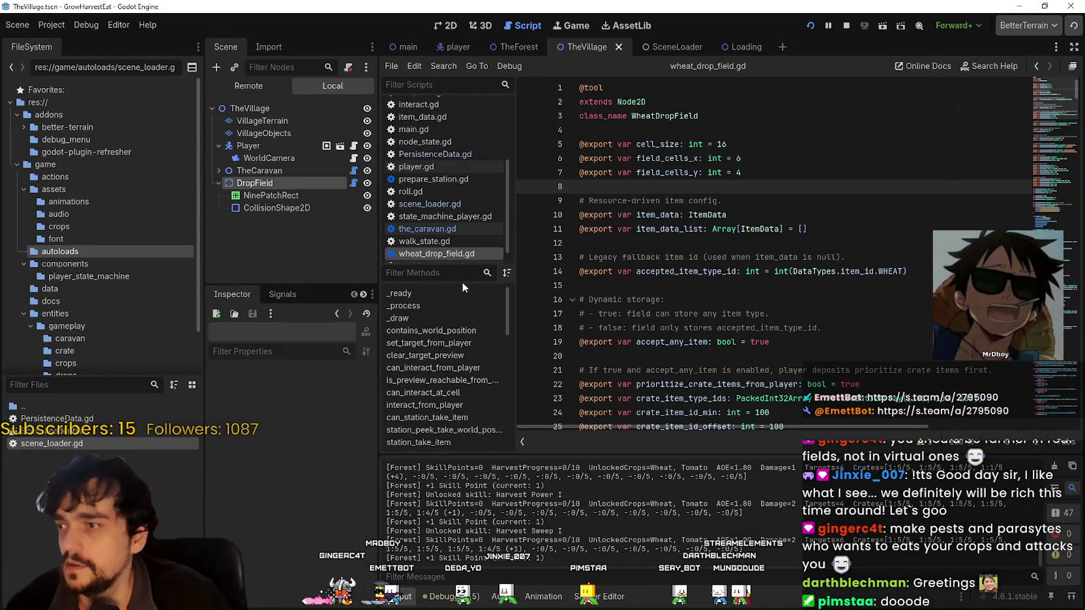
- Bring back the game window maximized, then switch over to the SteamDB page in Chrome
key(alt+Tab)
click(970, 117)
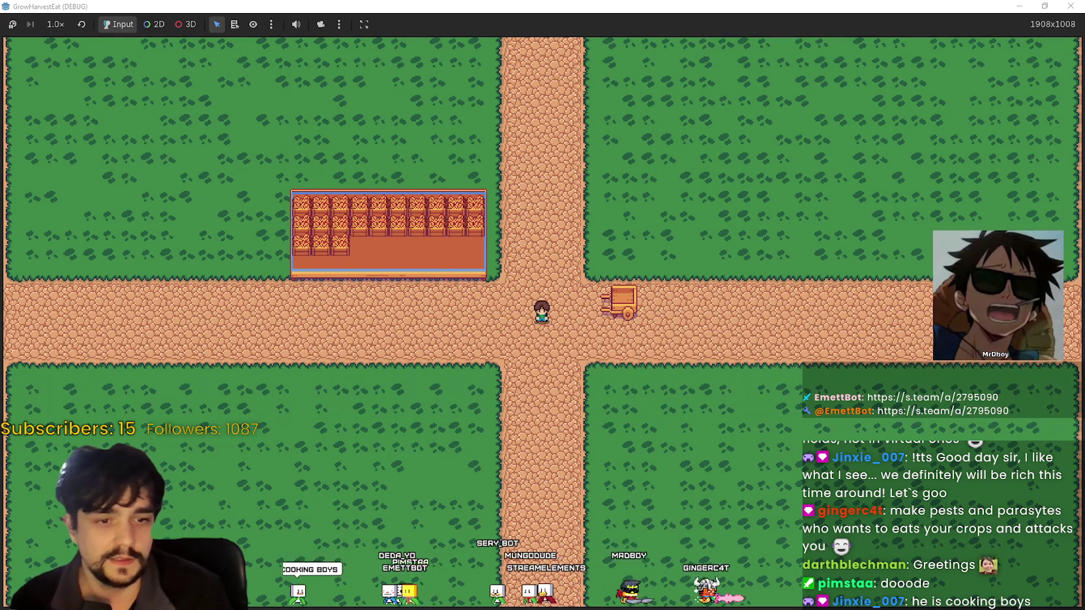
key(alt+Tab)
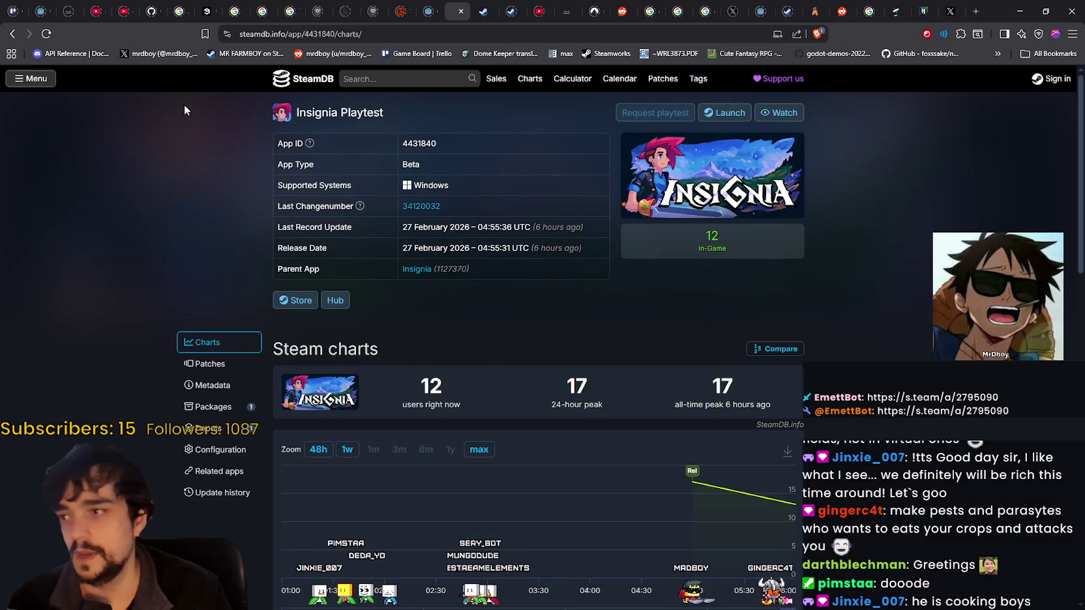
- Go back to the Marathon Server Slam SteamDB page, reload it, check the chart, and minimize Chrome
click(5, 34)
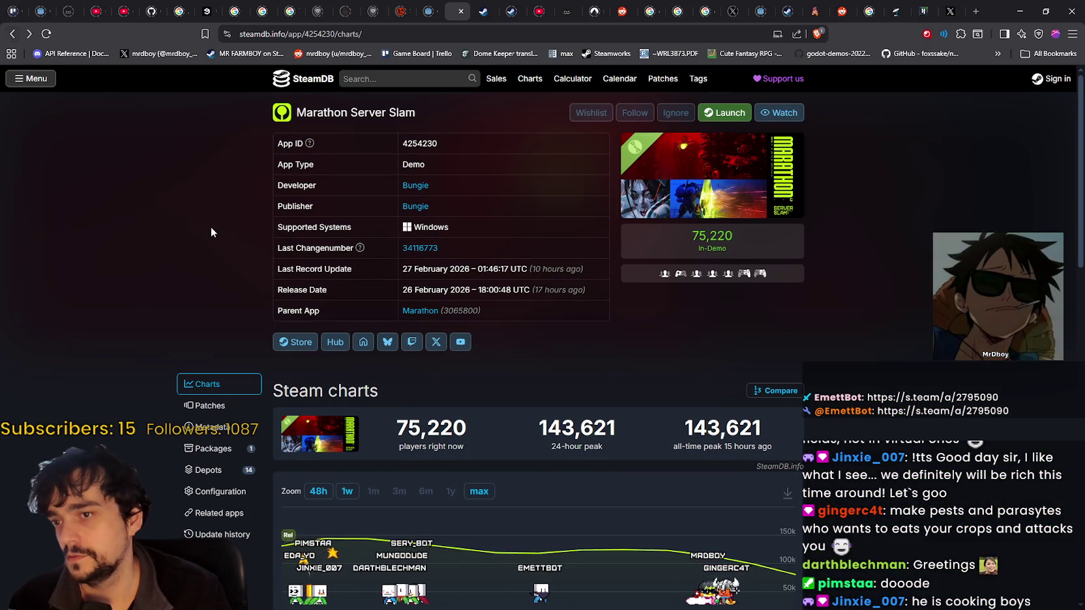
right_click(211, 229)
click(250, 272)
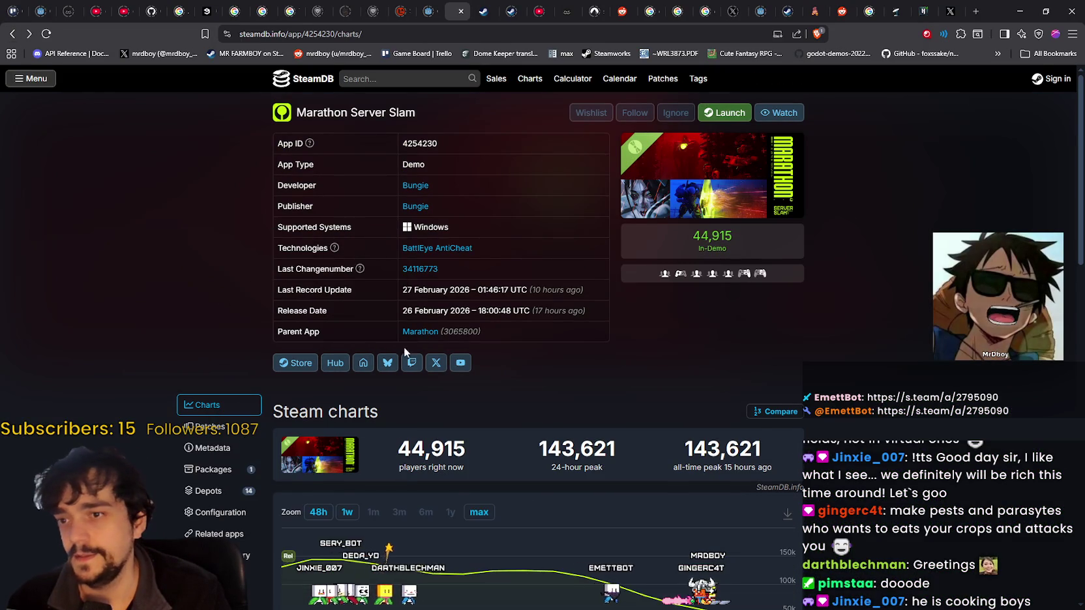
scroll(794, 447, down, 3)
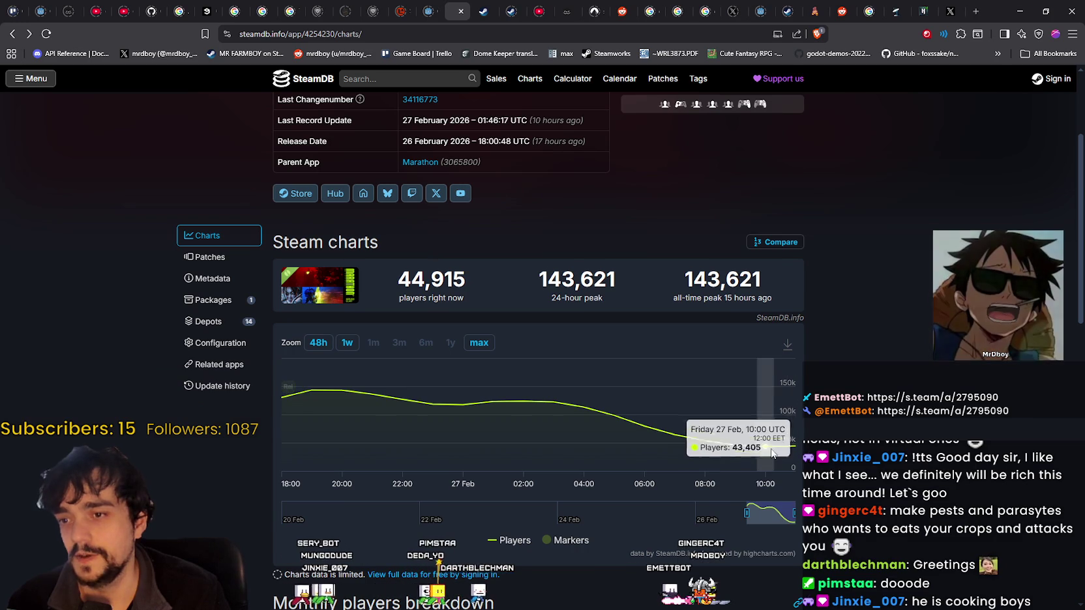
scroll(906, 420, up, 3)
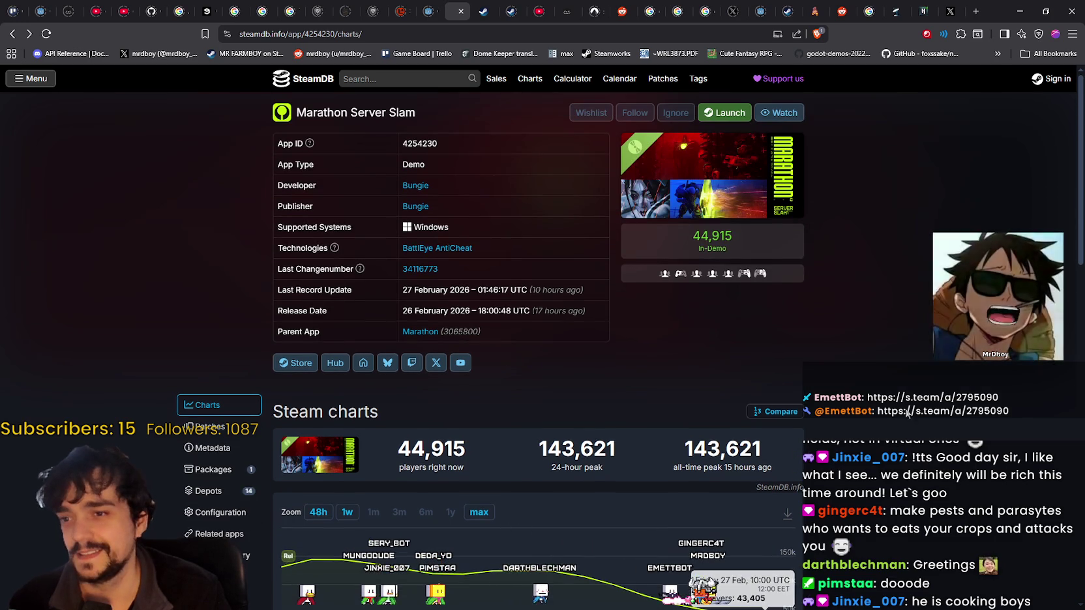
scroll(931, 241, down, 1)
click(1022, 10)
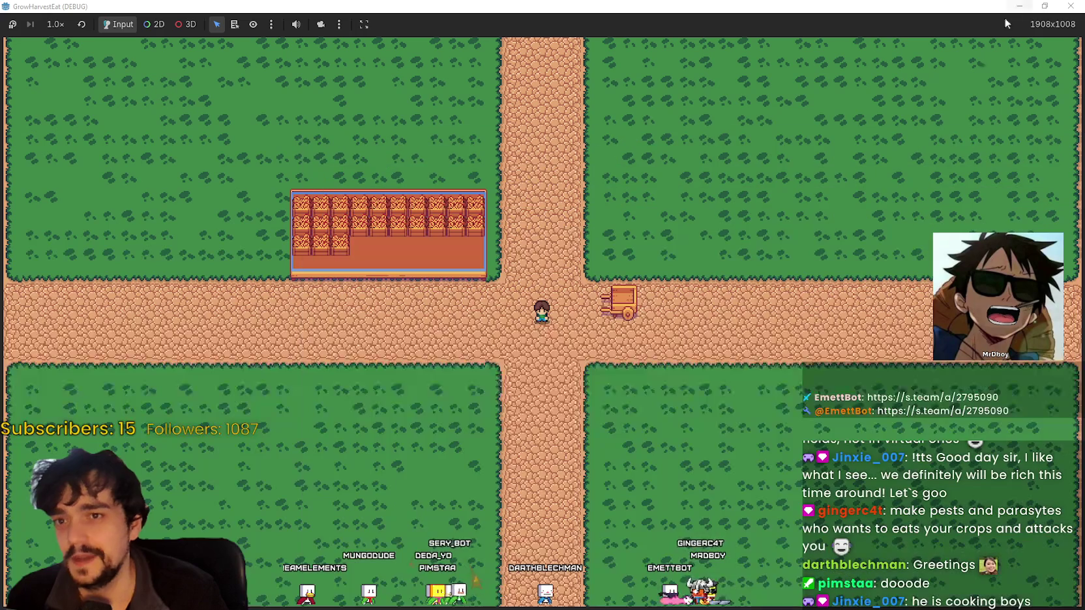
- Walk the character down the crossroads to the cart and ride it to the forest area
key(s)
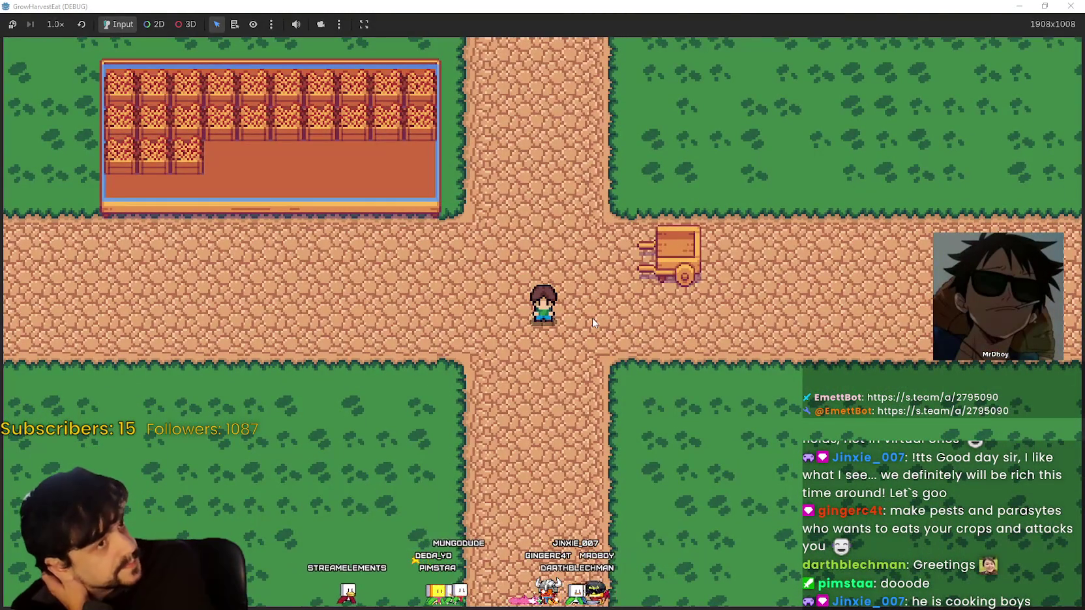
key(w)
key(d)
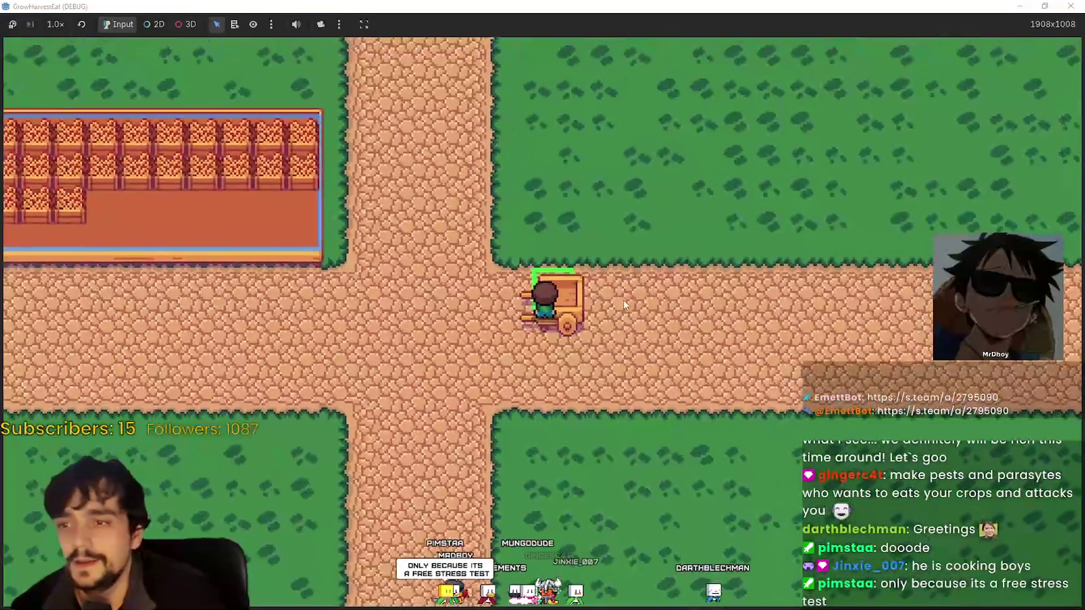
key(w)
key(s)
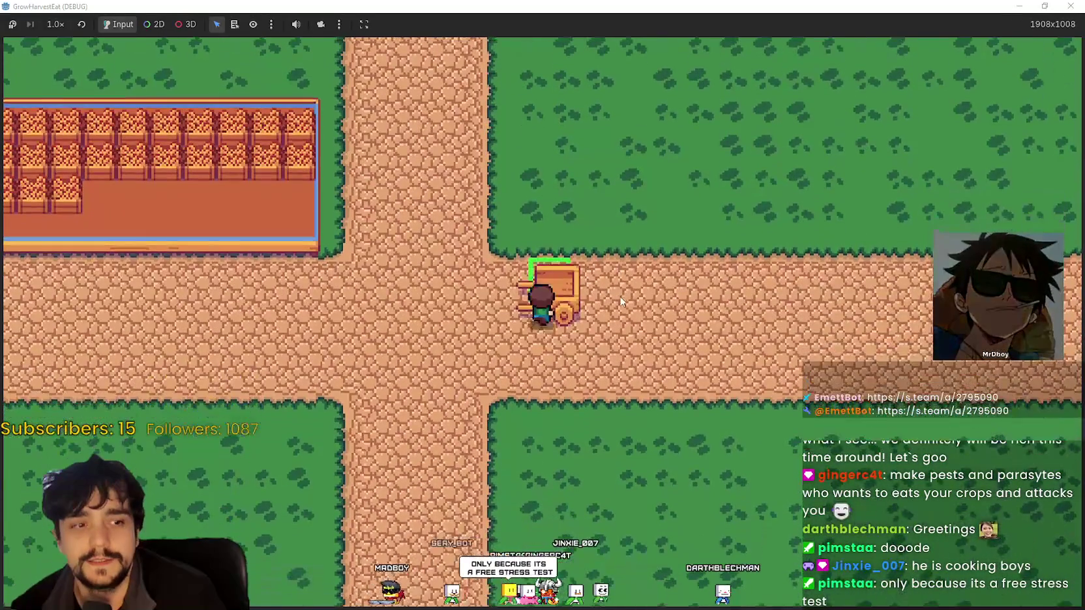
key(w)
key(s)
key(w)
key(e)
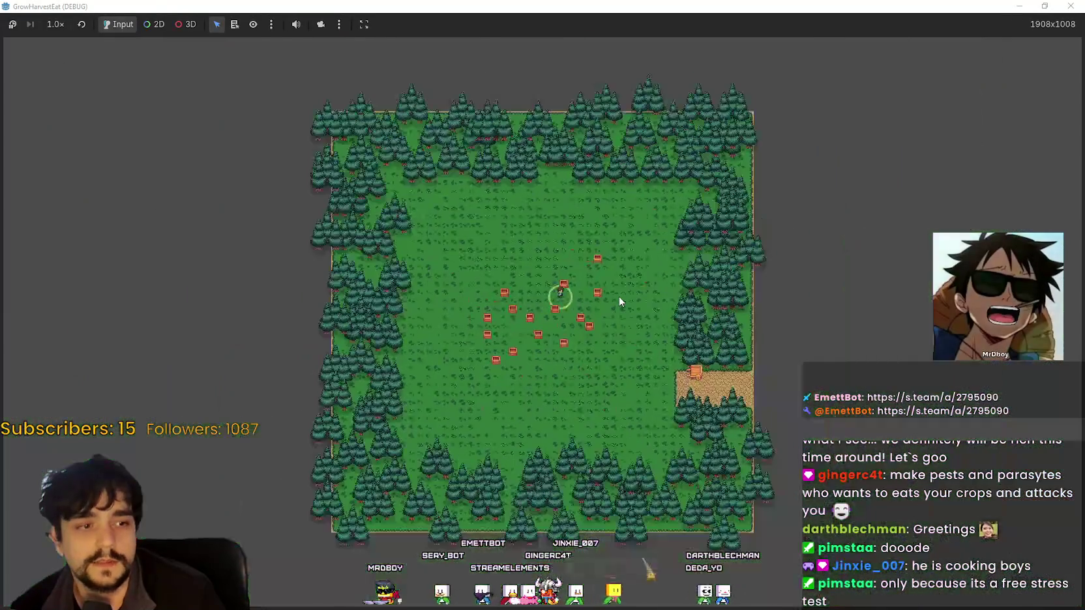
- Explore the forest field, walking into the nearby chest and around the crops
key(d)
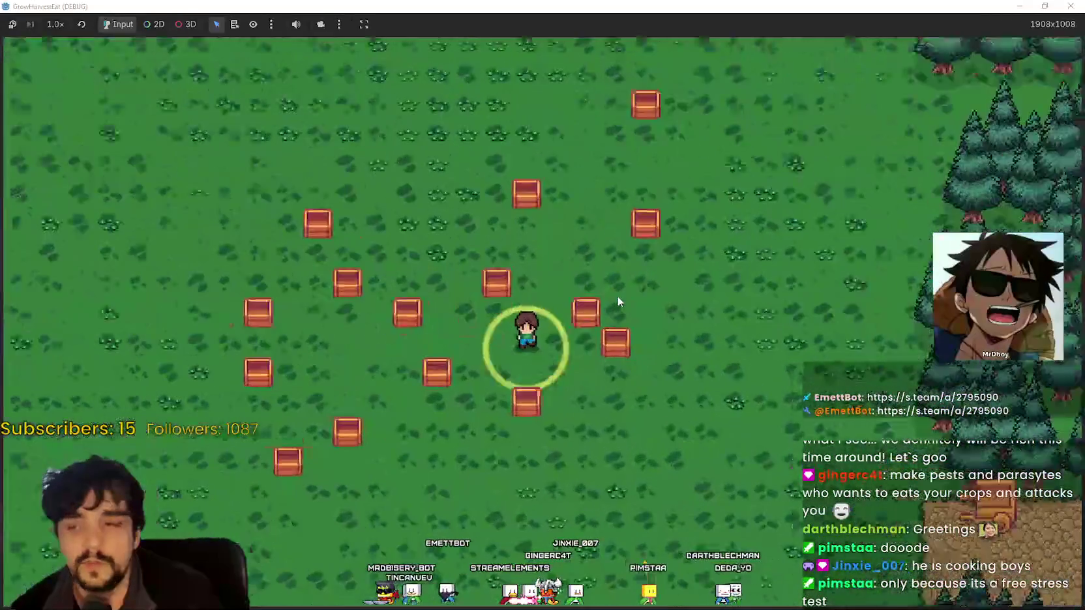
key(d)
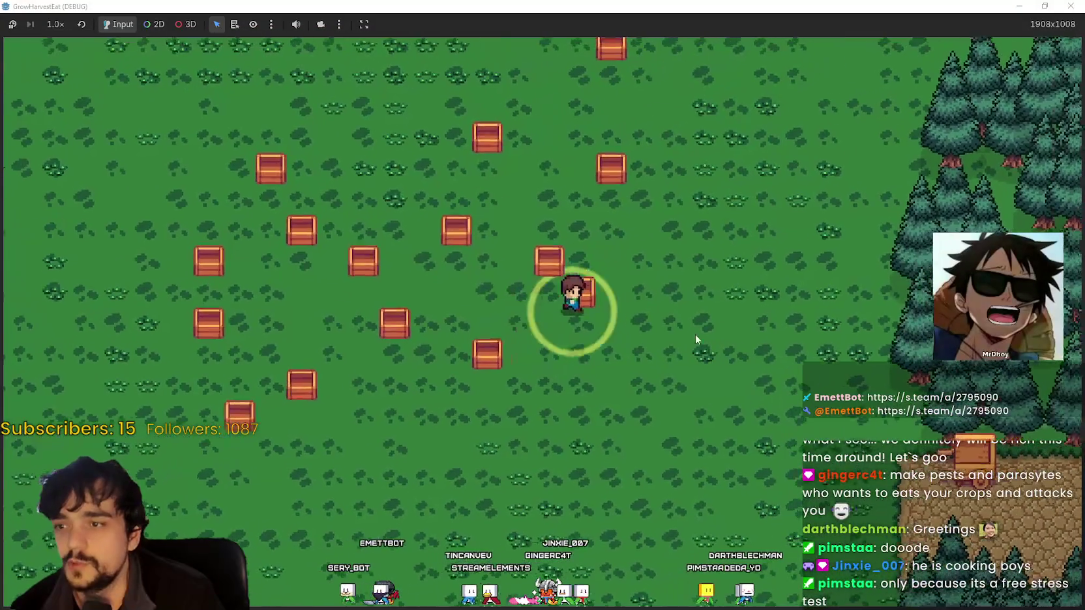
key(w)
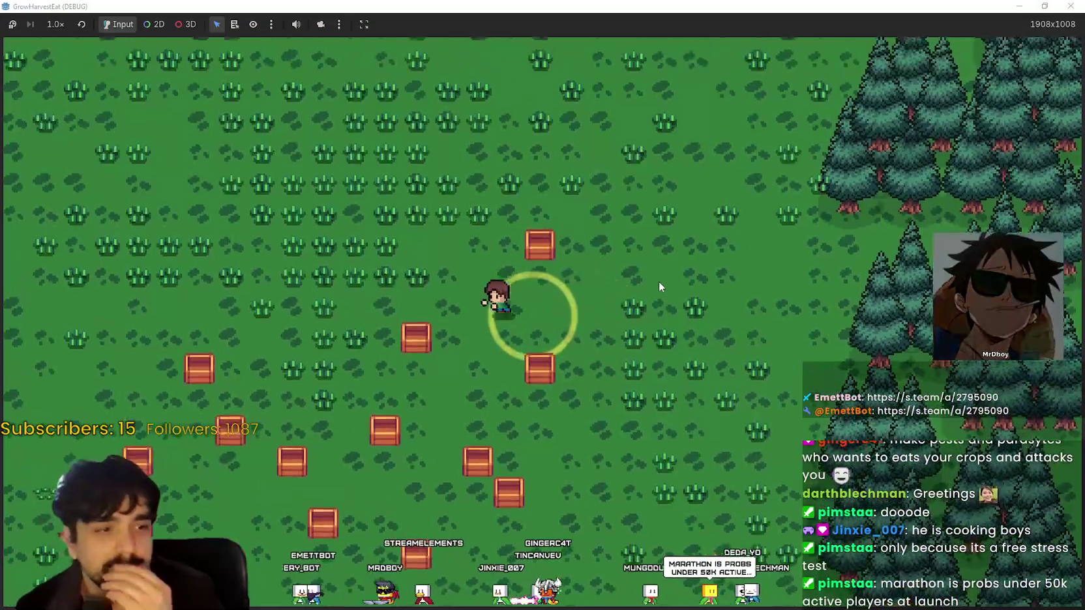
key(a)
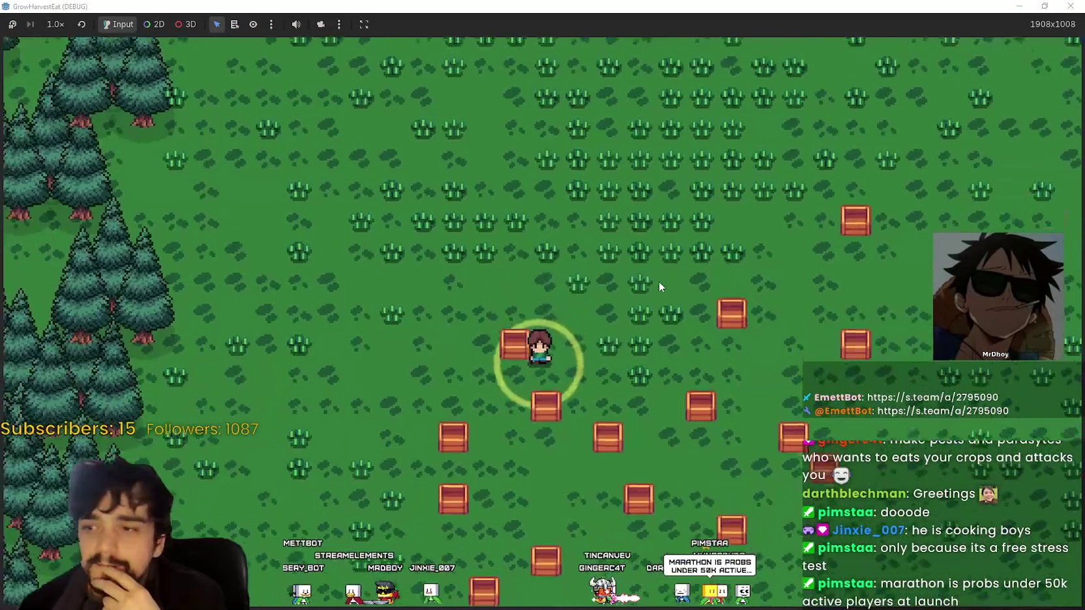
key(s)
key(d)
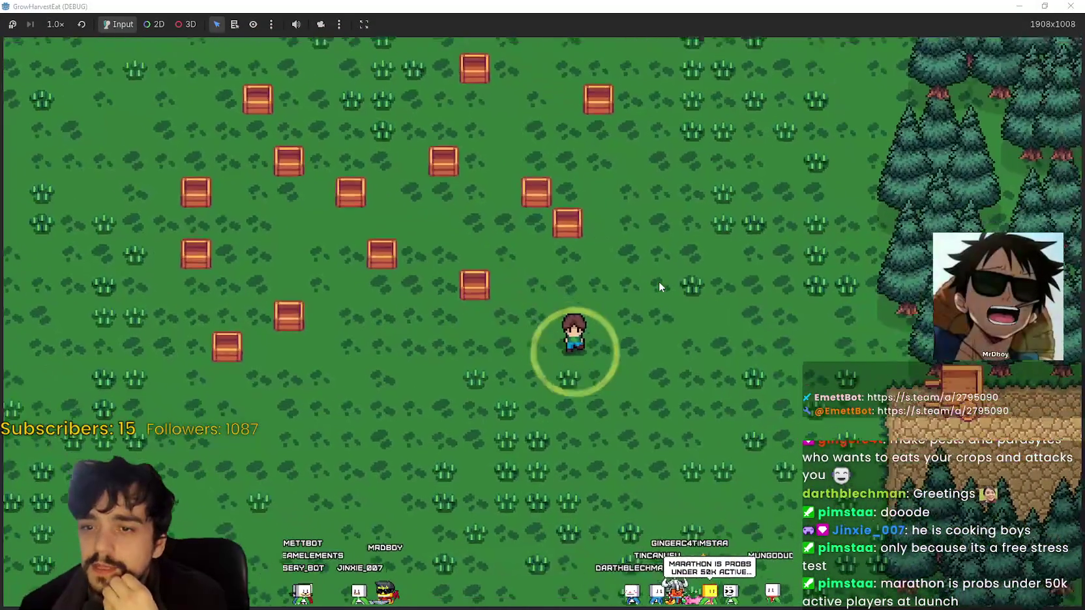
key(s)
key(d)
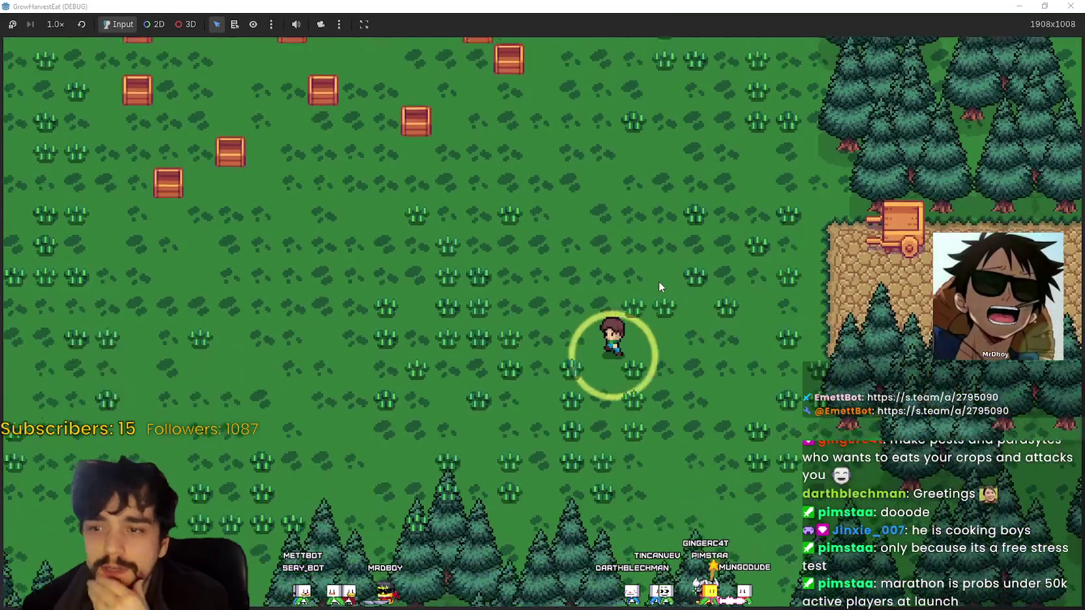
- Walk to the field's edge, zoom in, face the character down, then switch to Aseprite
key(w)
key(a)
key(d)
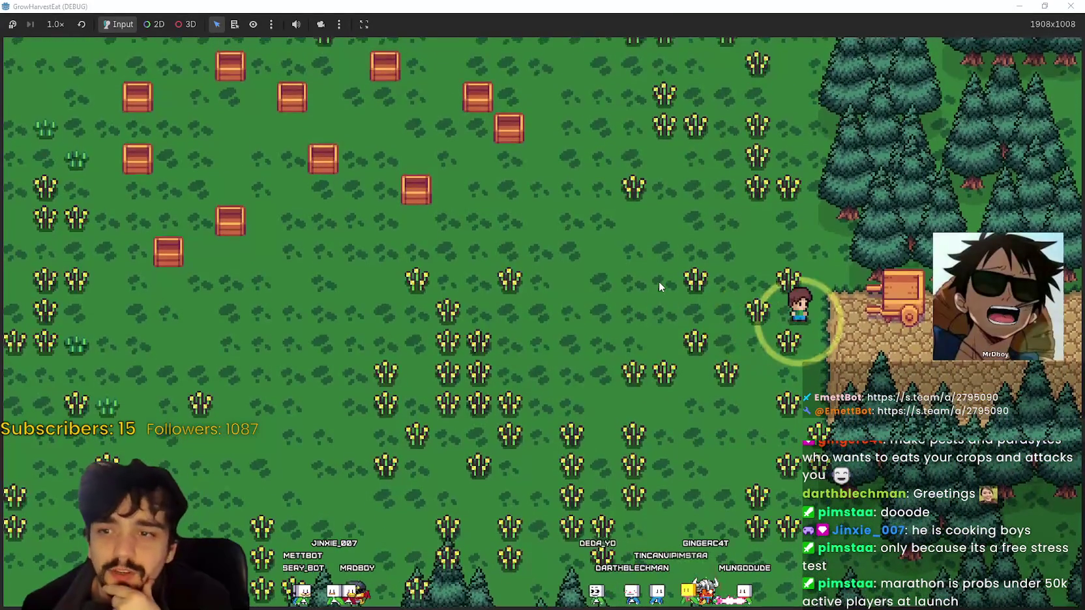
key(a)
key(w)
scroll(714, 375, up, 2)
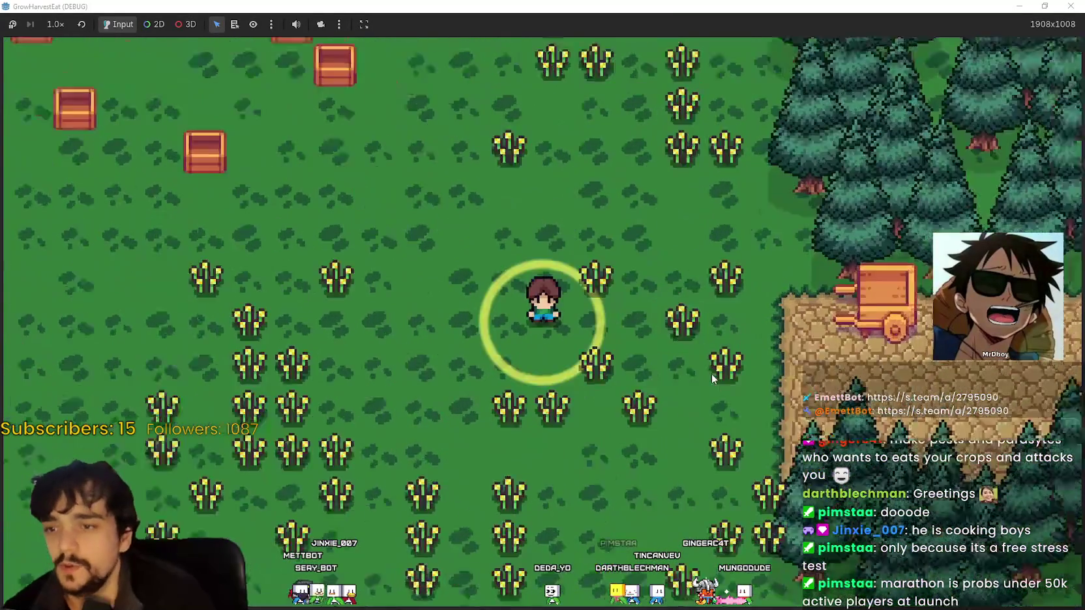
scroll(672, 342, up, 2)
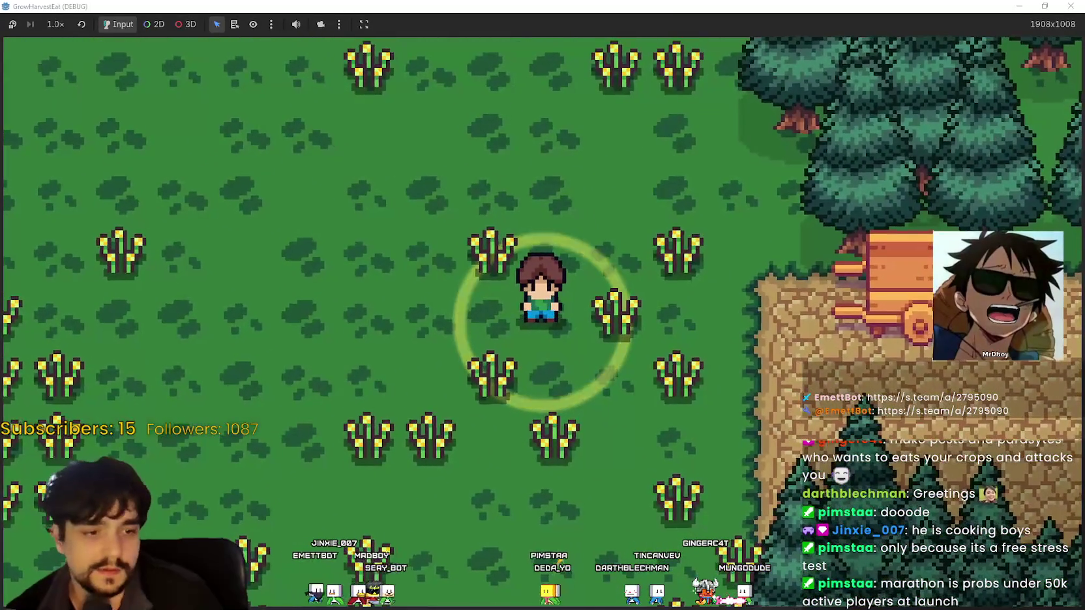
key(w)
key(a)
key(s)
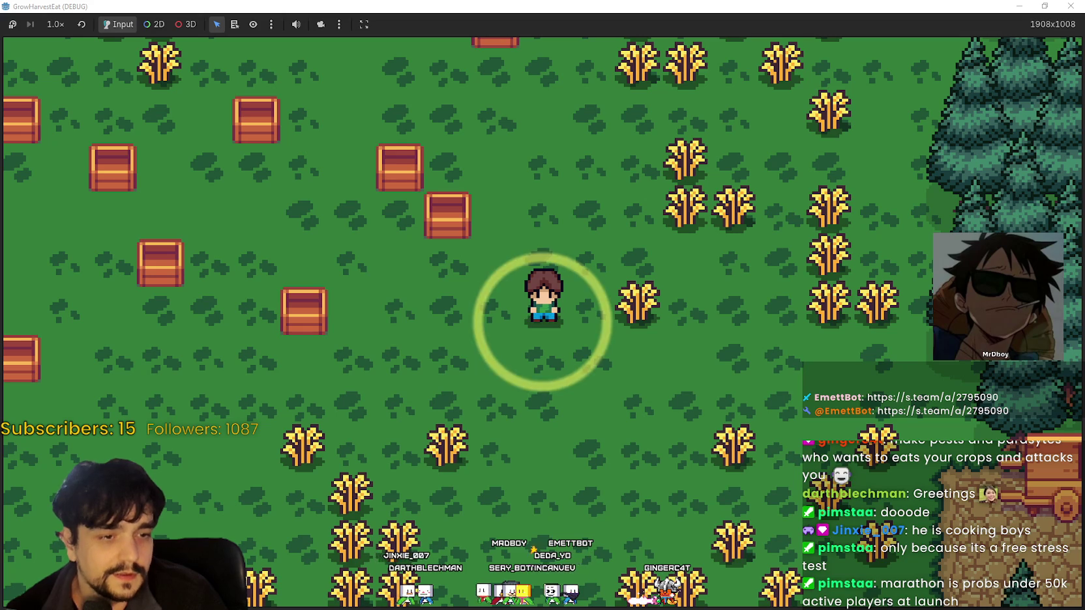
key(alt+Tab)
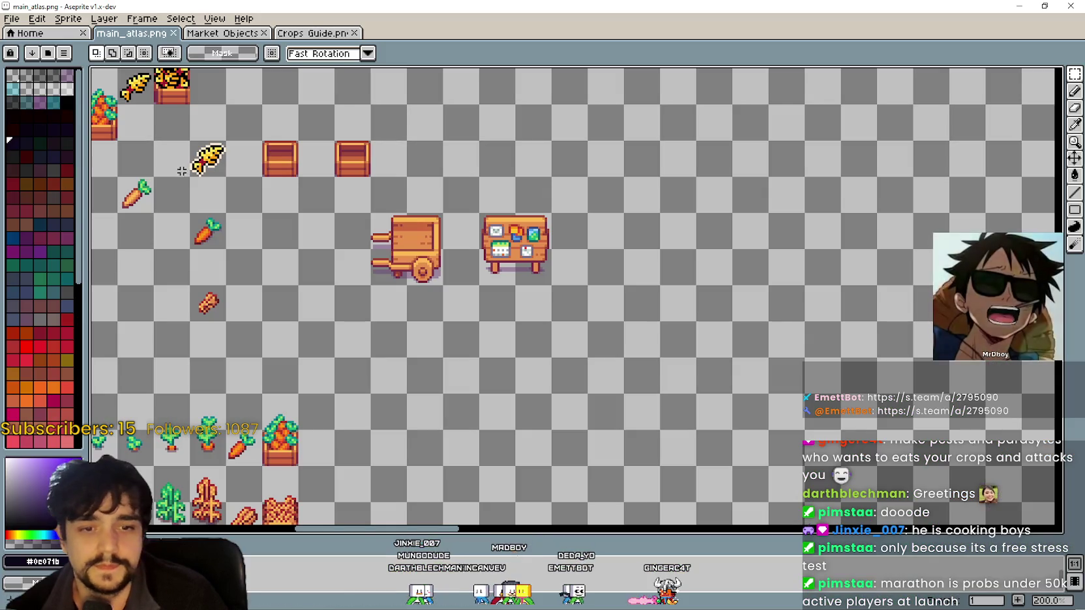
- Move the character sprite row down 48 pixels and save main_atlas.png
scroll(413, 258, down, 4)
scroll(412, 258, up, 3)
scroll(412, 259, down, 2)
scroll(366, 293, up, 6)
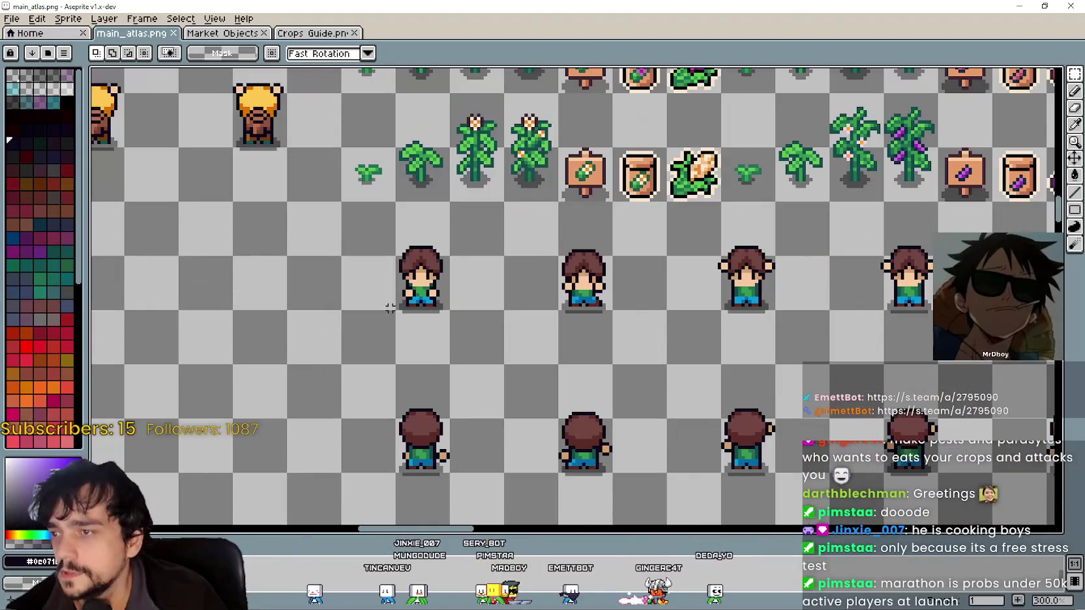
scroll(886, 235, down, 4)
scroll(887, 236, up, 1)
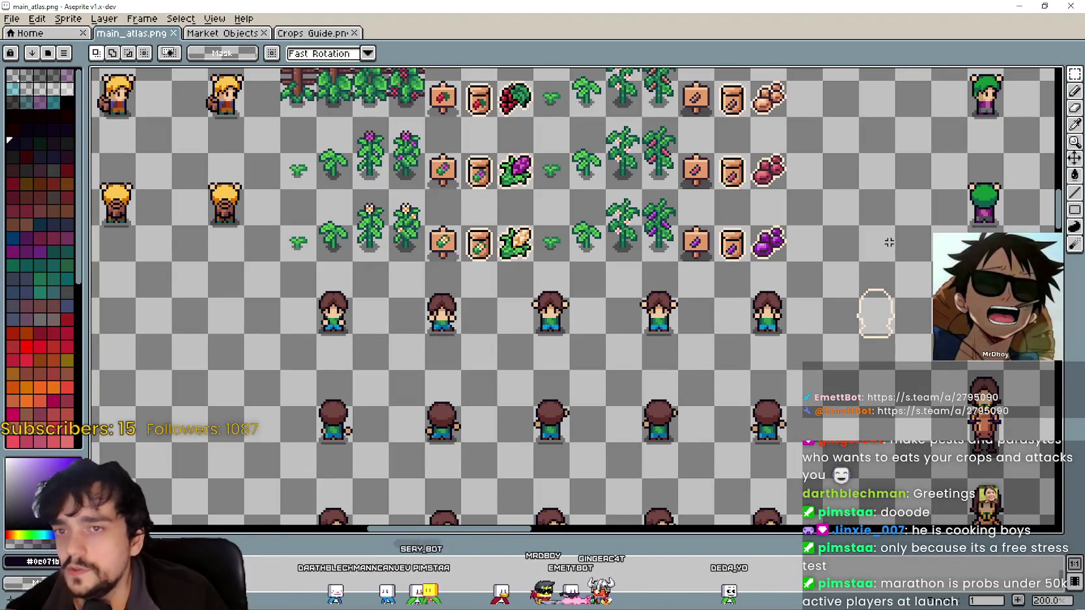
scroll(876, 313, down, 2)
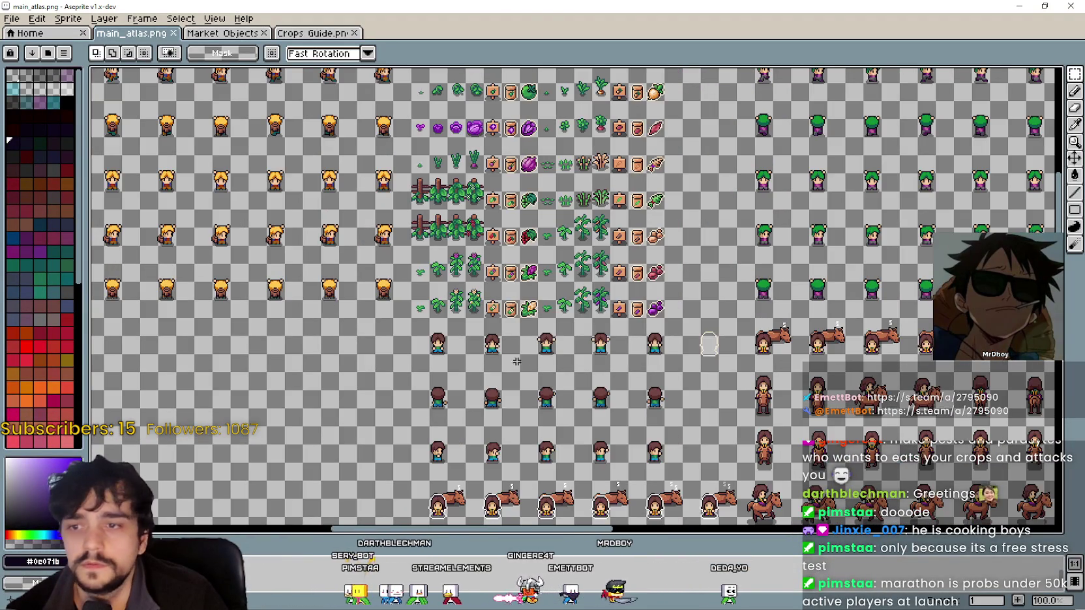
scroll(769, 314, up, 1)
scroll(548, 350, up, 2)
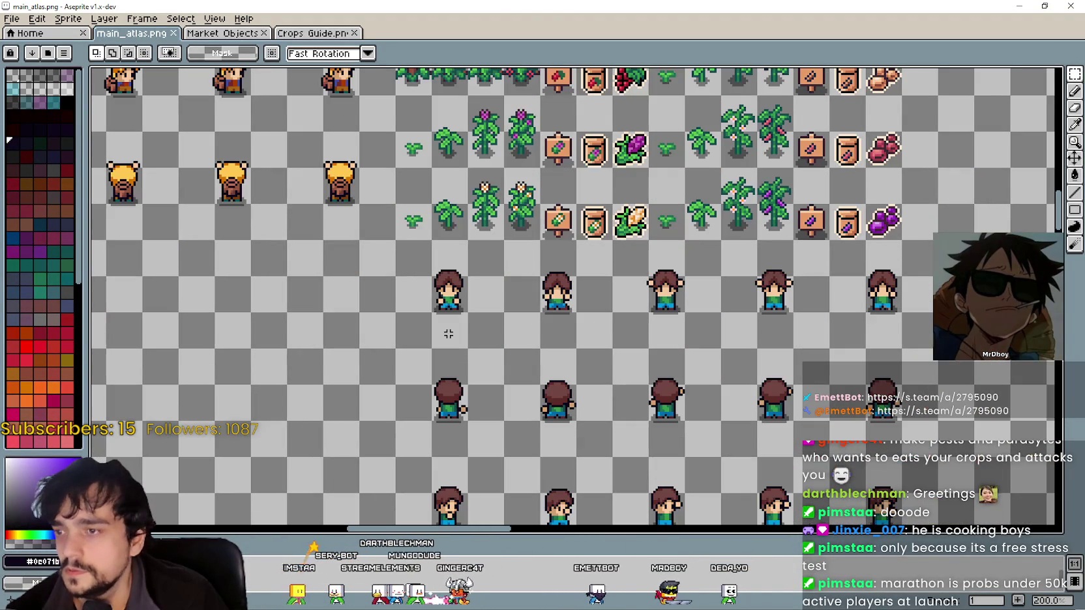
drag(845, 282, 894, 262)
click(970, 377)
mouse_move(930, 342)
mouse_down()
mouse_move(500, 274)
mouse_move(392, 234)
mouse_move(834, 267)
mouse_move(717, 419)
mouse_move(665, 244)
mouse_up()
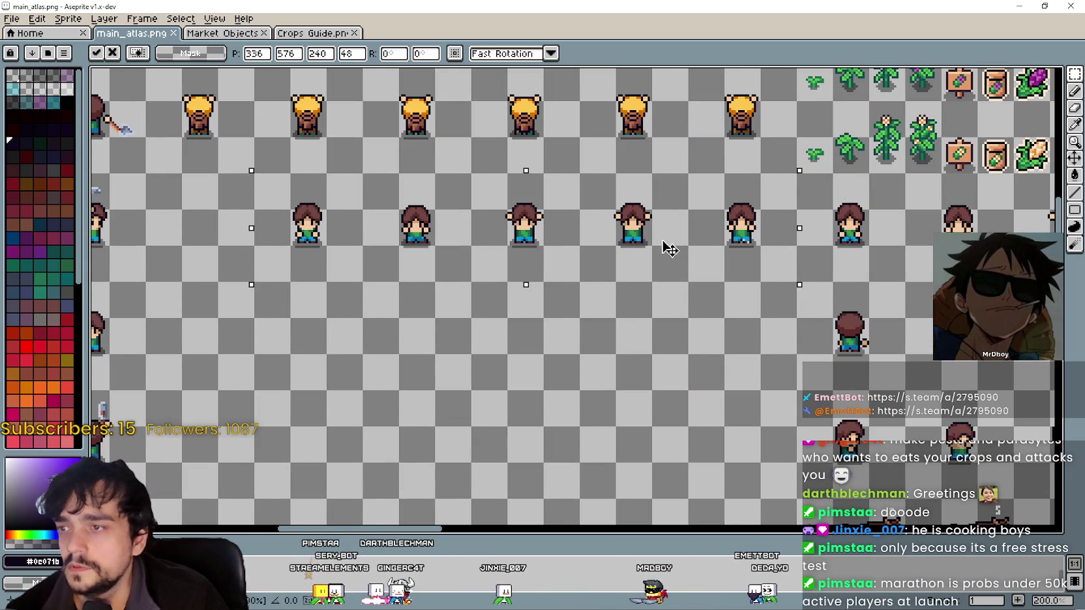
mouse_move(504, 296)
mouse_down()
mouse_move(491, 383)
mouse_move(523, 380)
mouse_up()
click(581, 472)
scroll(580, 472, down, 3)
scroll(399, 335, up, 4)
key(ctrl+s)
- Zoom in on the sprites, pick the pale skin colour, and switch to the Pencil tool
scroll(500, 333, down, 1)
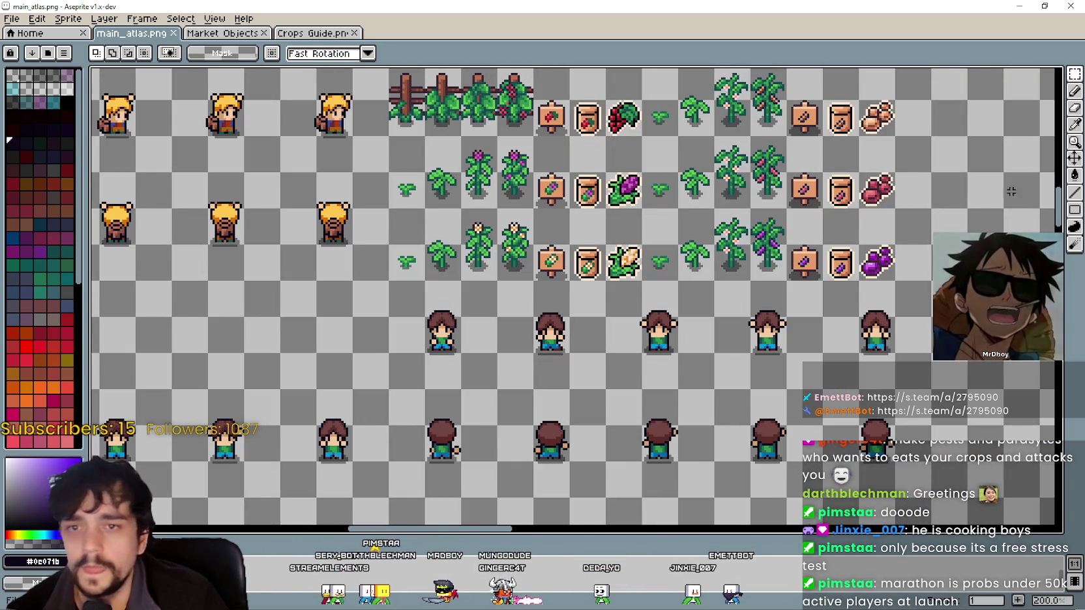
key(z)
scroll(695, 279, down, 2)
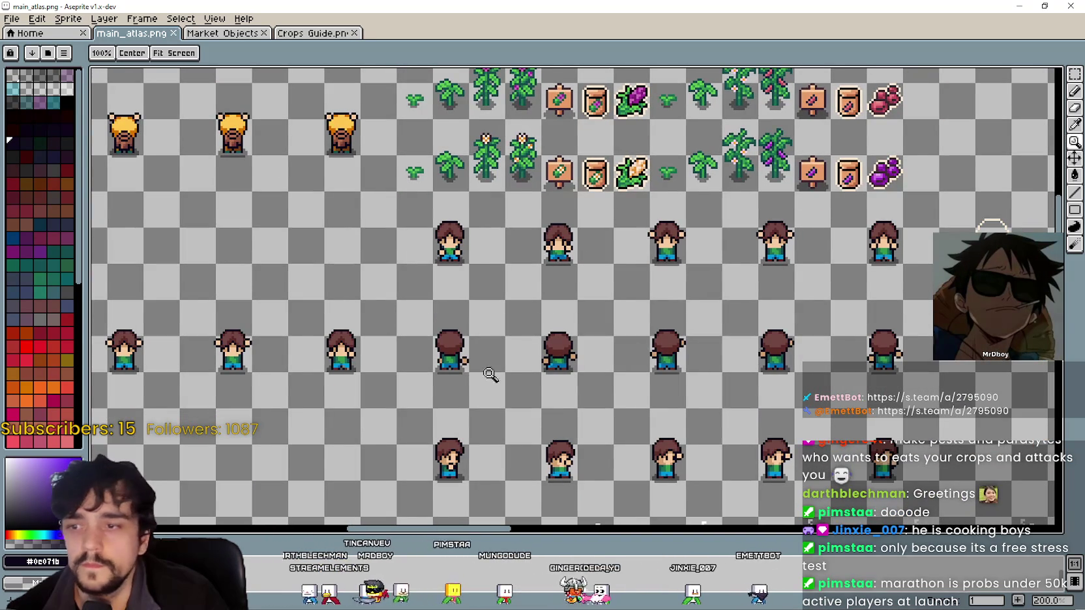
scroll(678, 192, up, 2)
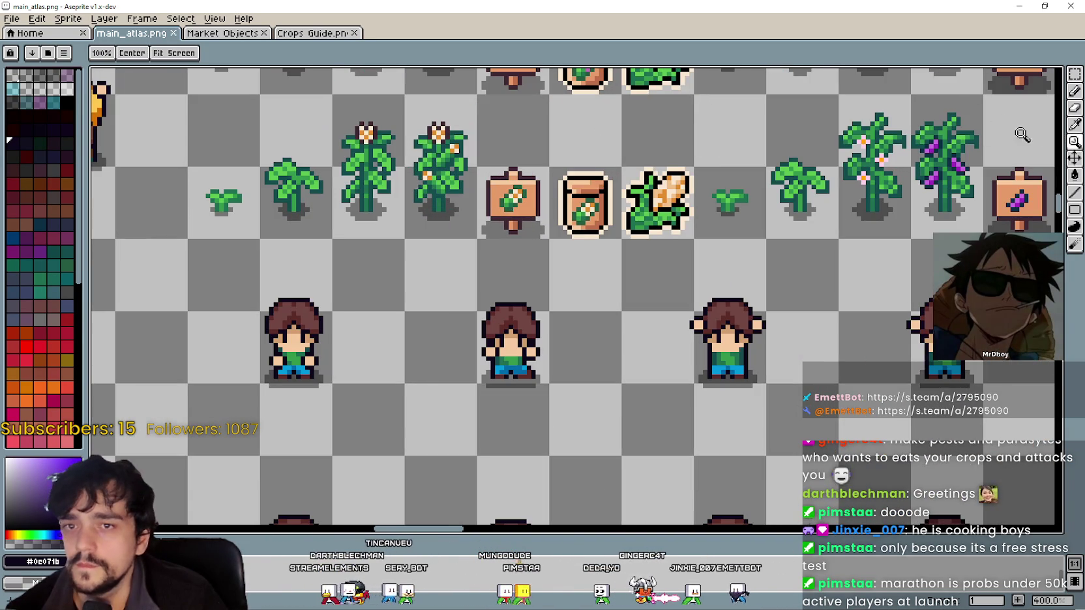
click(1077, 128)
scroll(606, 160, up, 3)
click(624, 145)
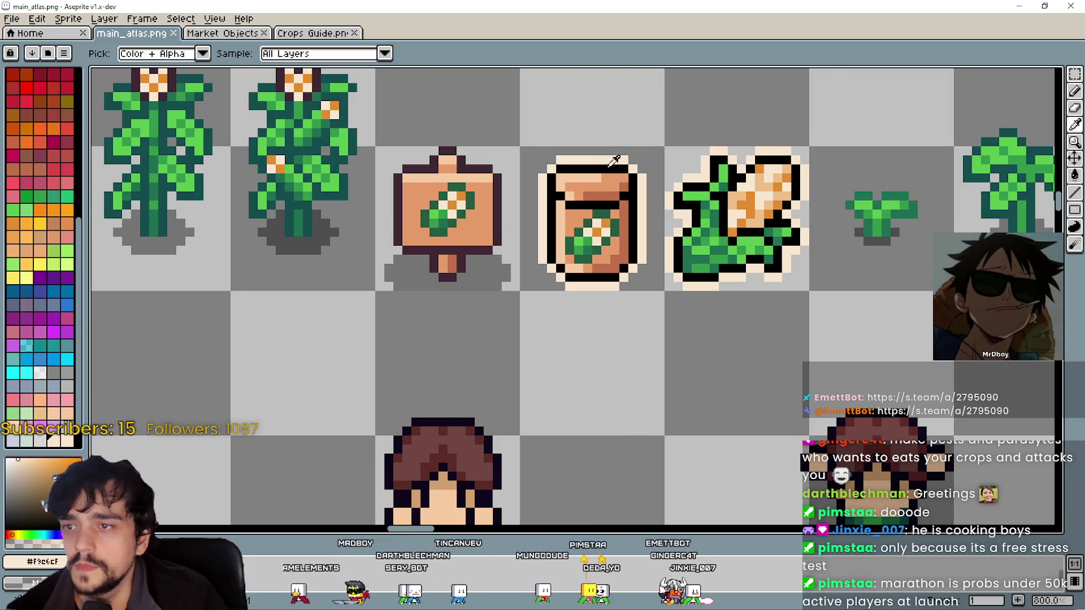
scroll(394, 378, down, 2)
scroll(395, 378, down, 1)
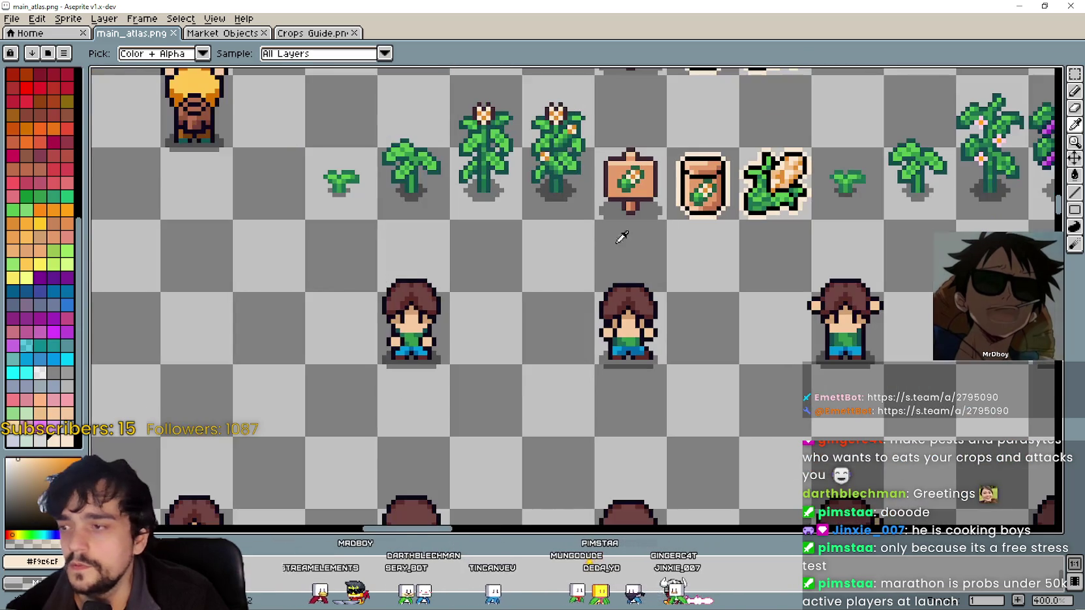
click(1073, 93)
scroll(510, 326, up, 6)
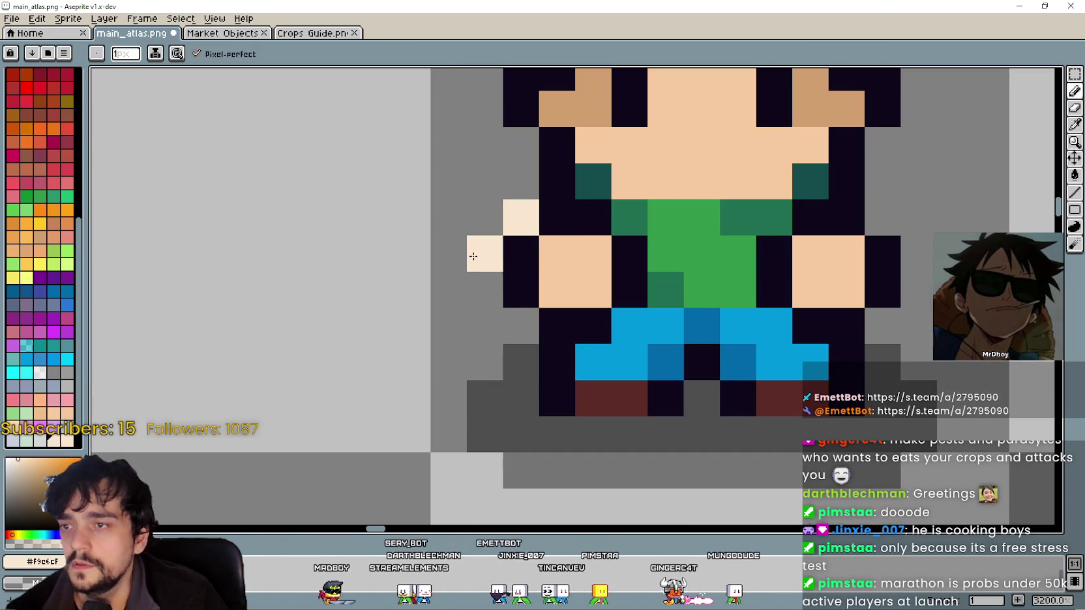
- Paint the raised arm in pale skin, recolouring the stray green pixel
mouse_move(473, 256)
mouse_down()
mouse_move(484, 244)
mouse_move(484, 281)
mouse_move(546, 347)
mouse_up()
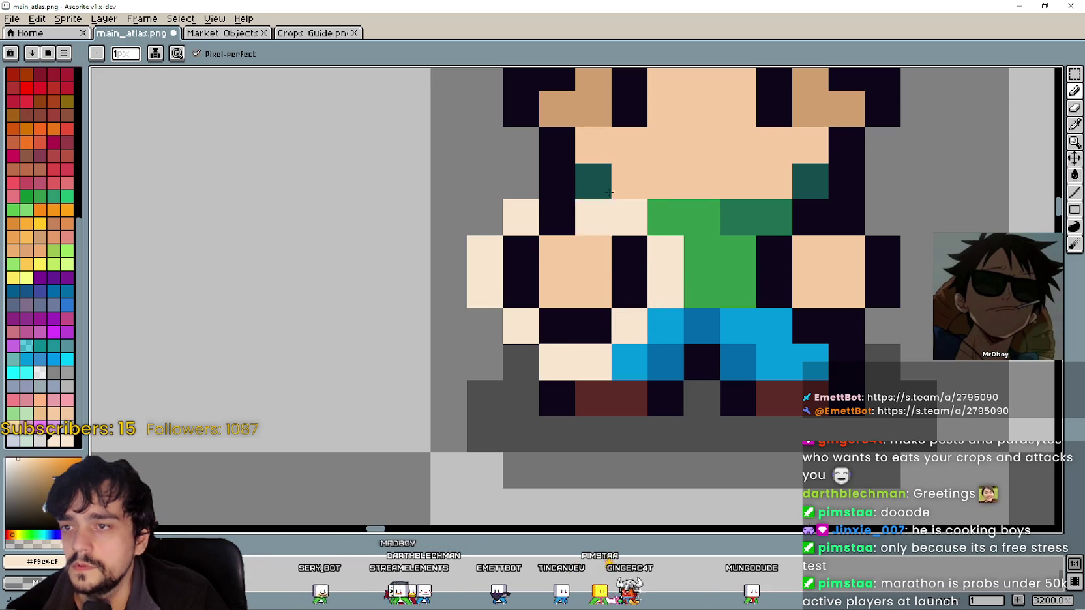
click(678, 219)
drag(680, 218, 463, 244)
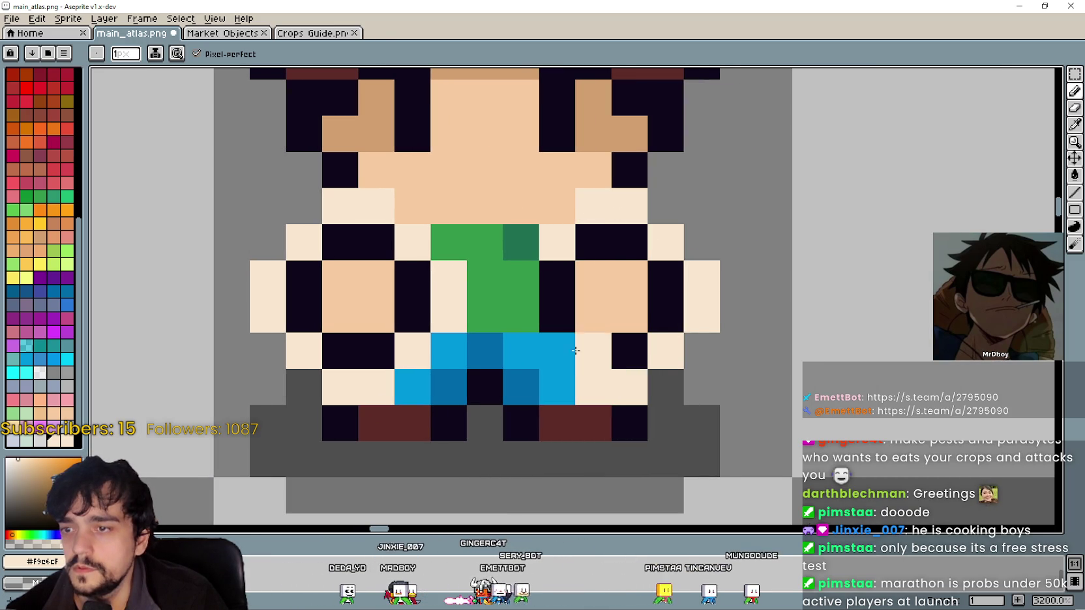
scroll(523, 285, down, 6)
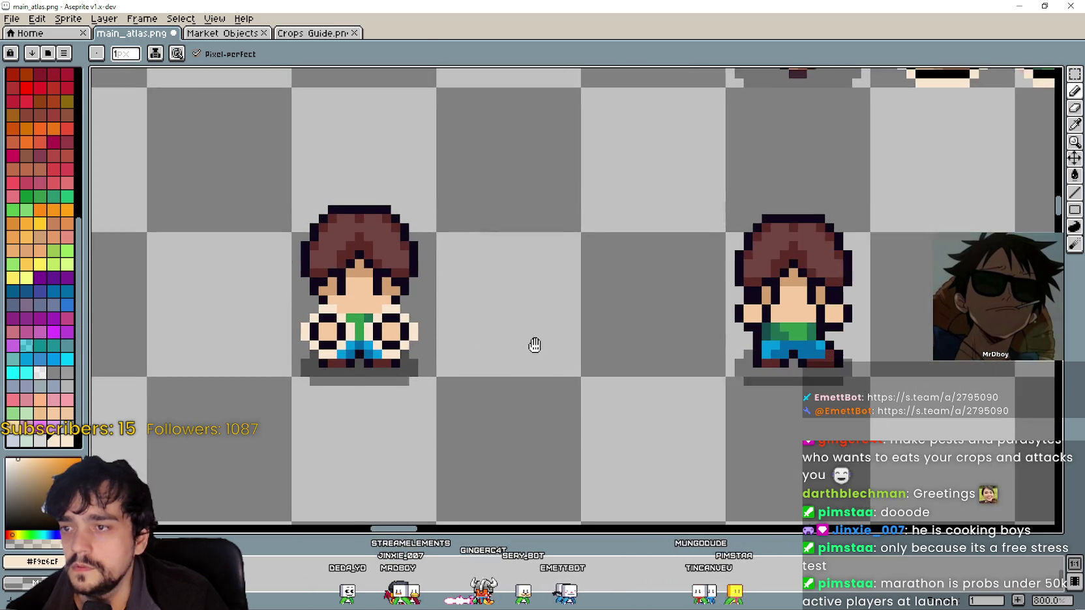
scroll(561, 341, down, 2)
scroll(468, 350, up, 1)
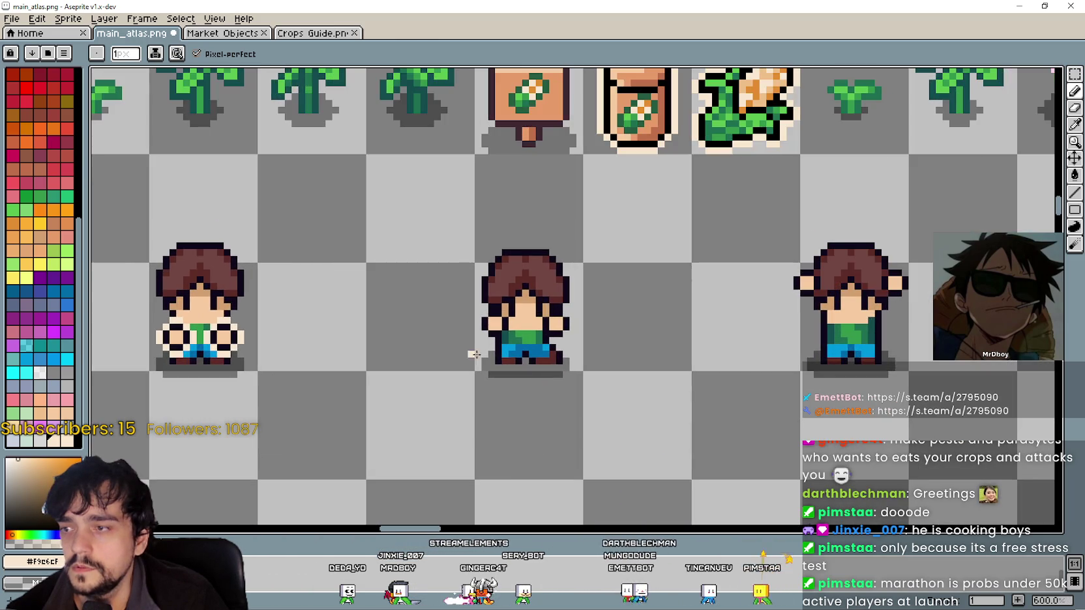
scroll(468, 350, up, 4)
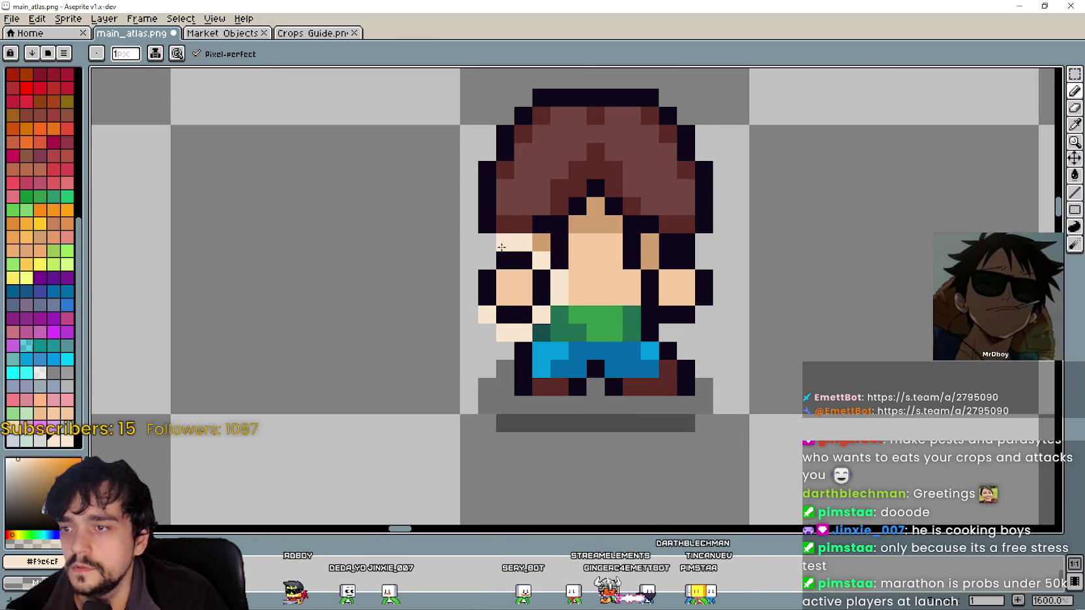
- Return to the Pencil and pan over to the next front-facing farmer sprite
scroll(509, 287, right, 2)
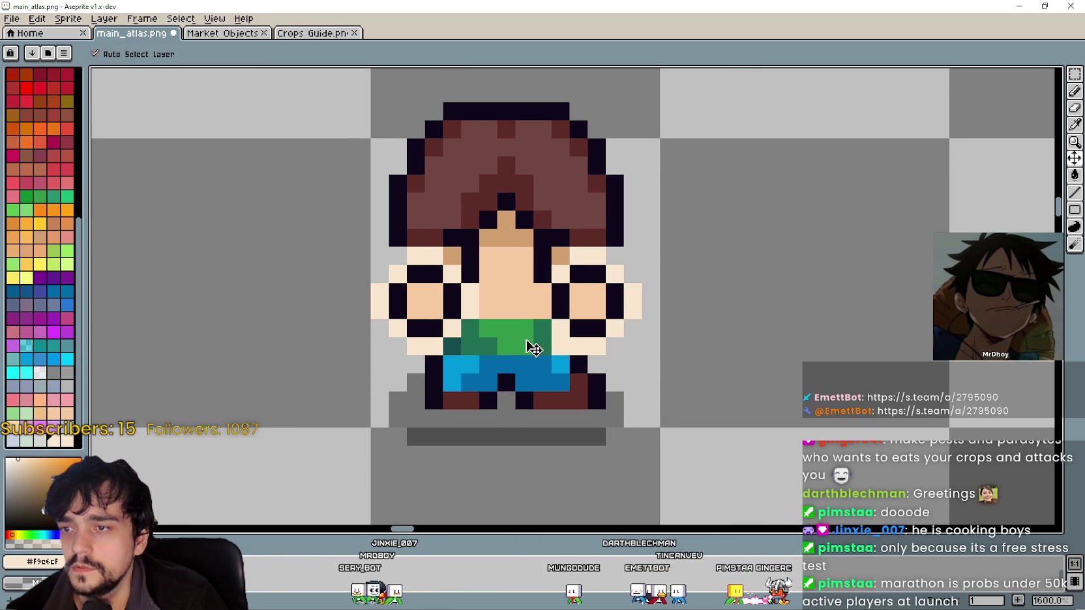
key(b)
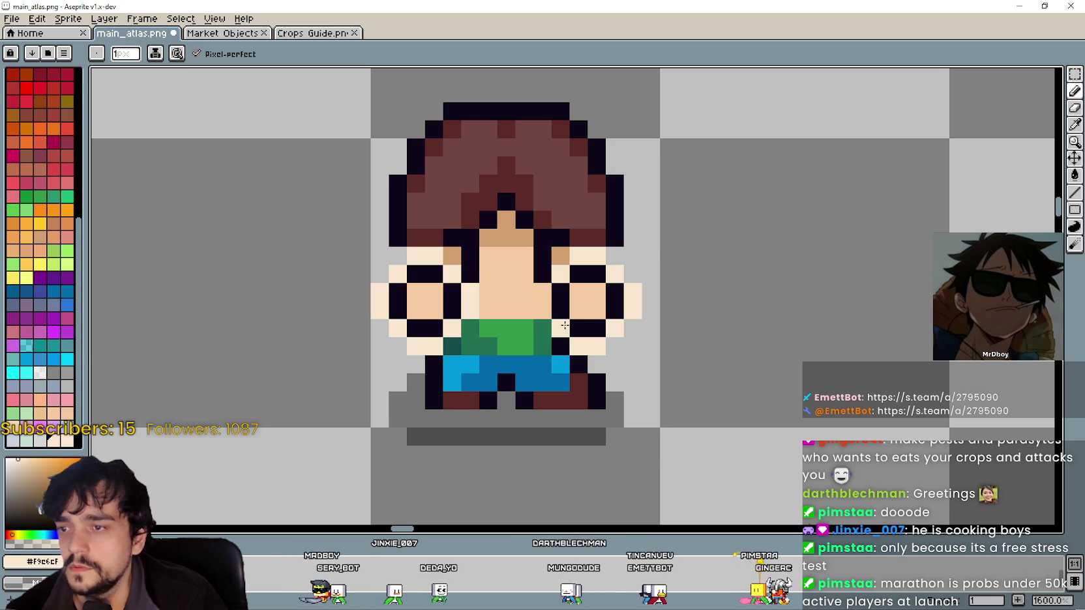
scroll(575, 315, down, 3)
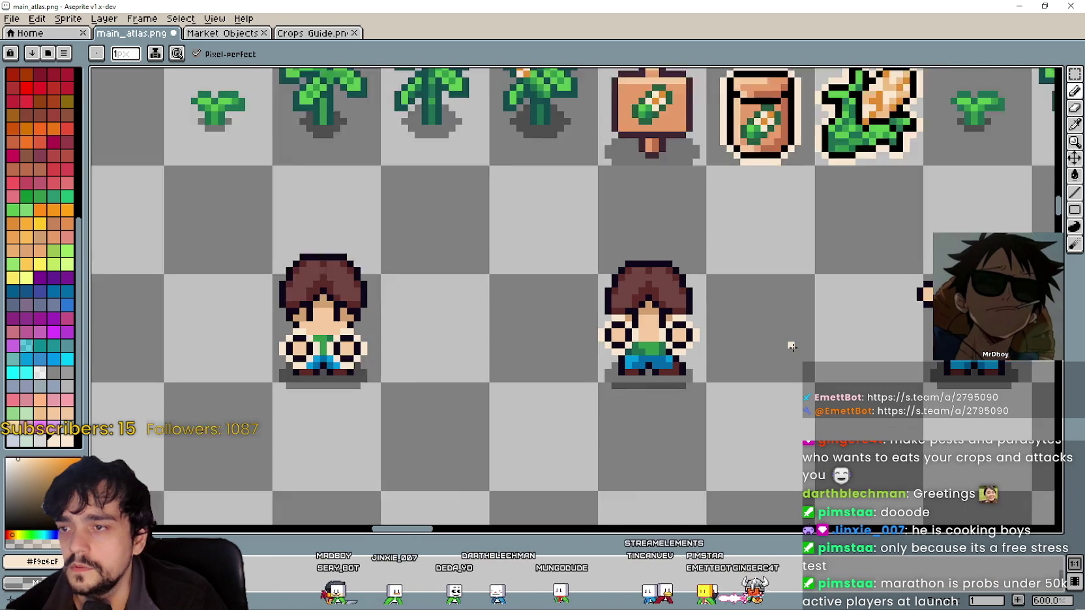
scroll(575, 315, right, 5)
scroll(575, 315, up, 2)
scroll(575, 315, up, 2)
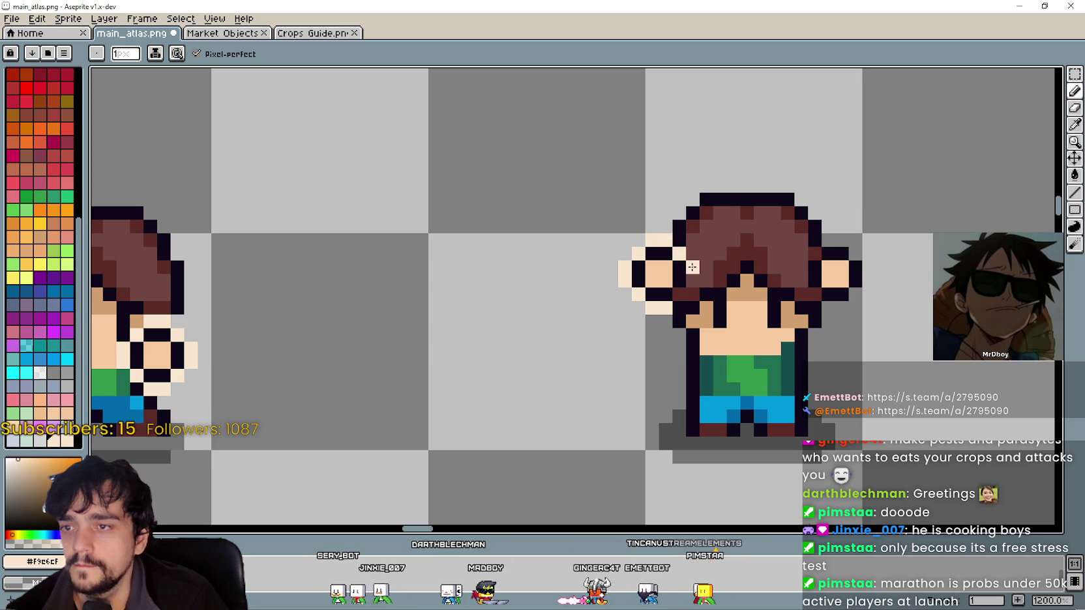
- Erase a stray skin pixel beside the second farmer sprite's raised arms
scroll(652, 290, up, 3)
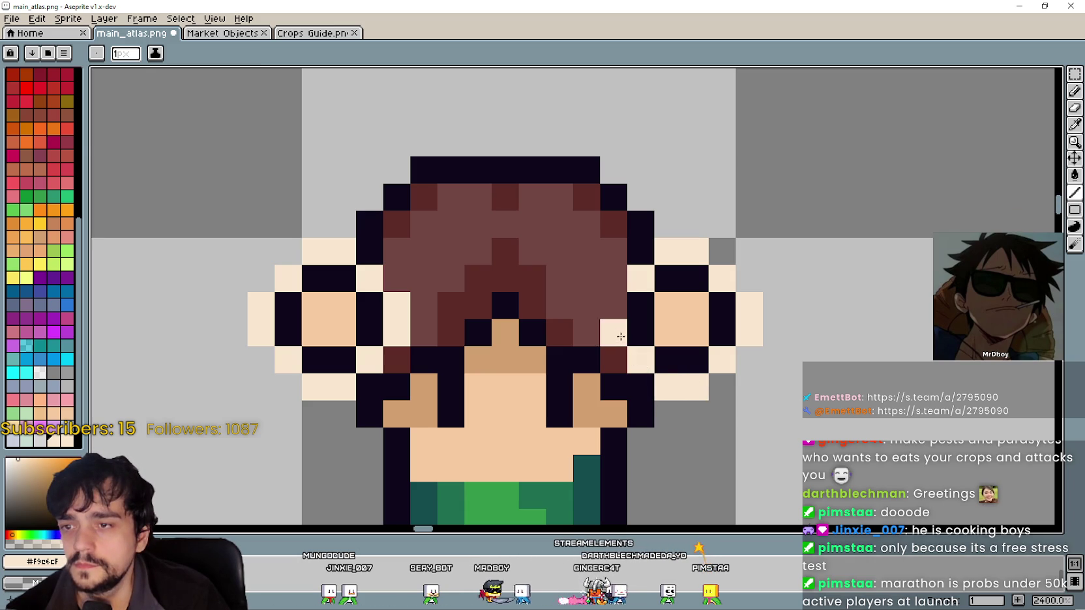
scroll(615, 318, down, 7)
scroll(646, 295, up, 4)
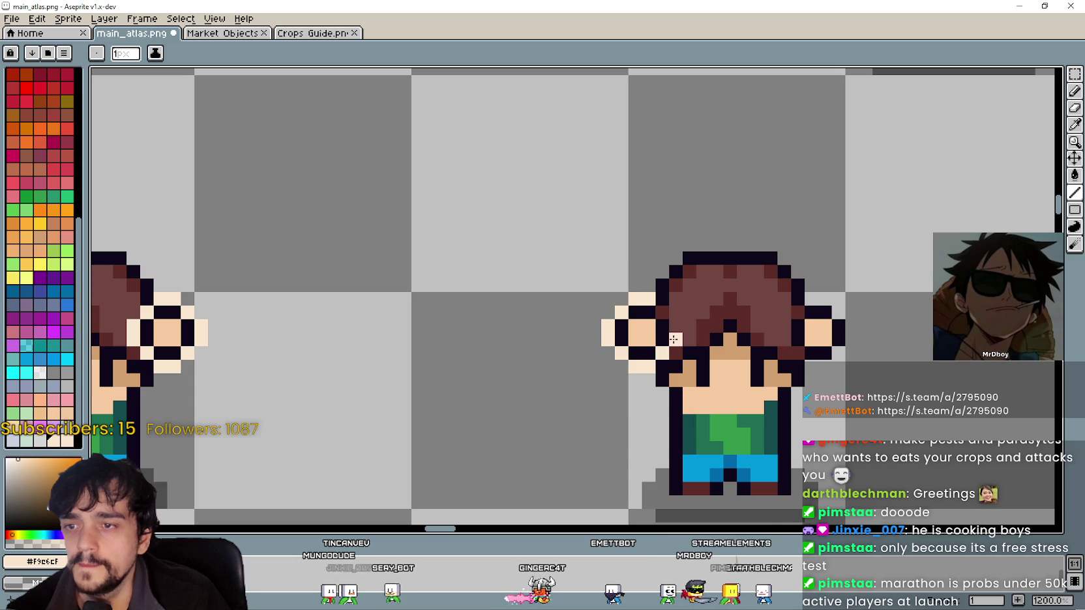
scroll(710, 327, up, 3)
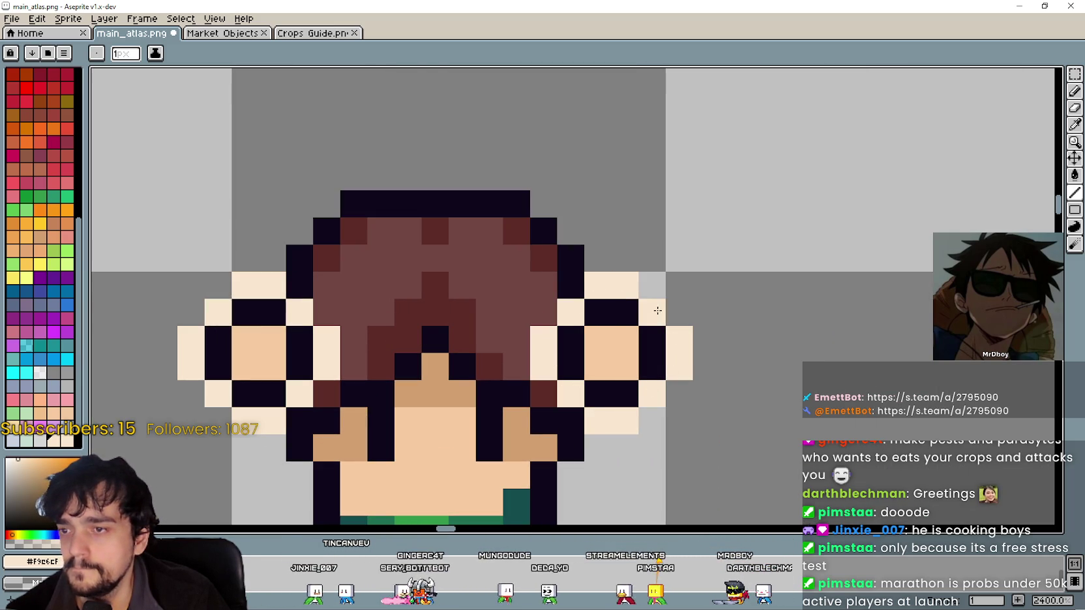
scroll(675, 310, down, 4)
scroll(731, 359, up, 3)
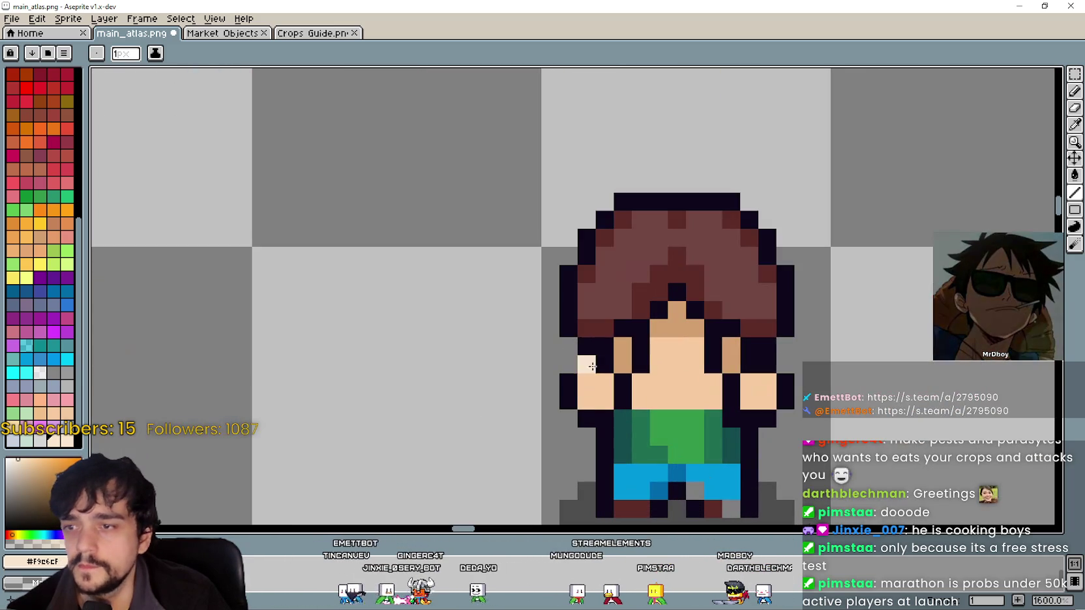
right_click(551, 420)
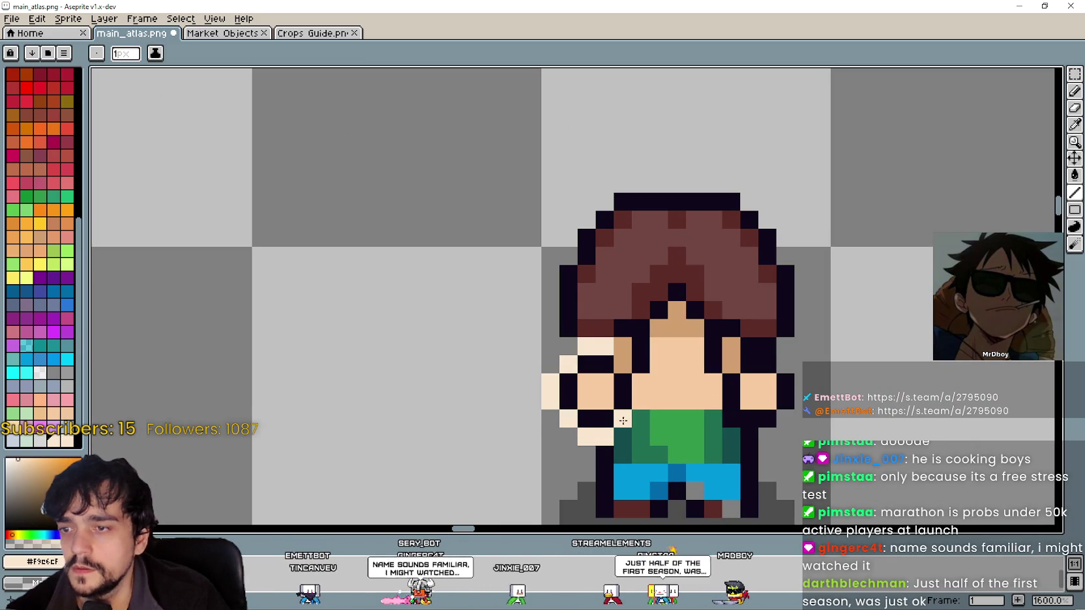
- Undo the last pixel edits and pan to the atlas's other sprite rows
scroll(472, 375, up, 3)
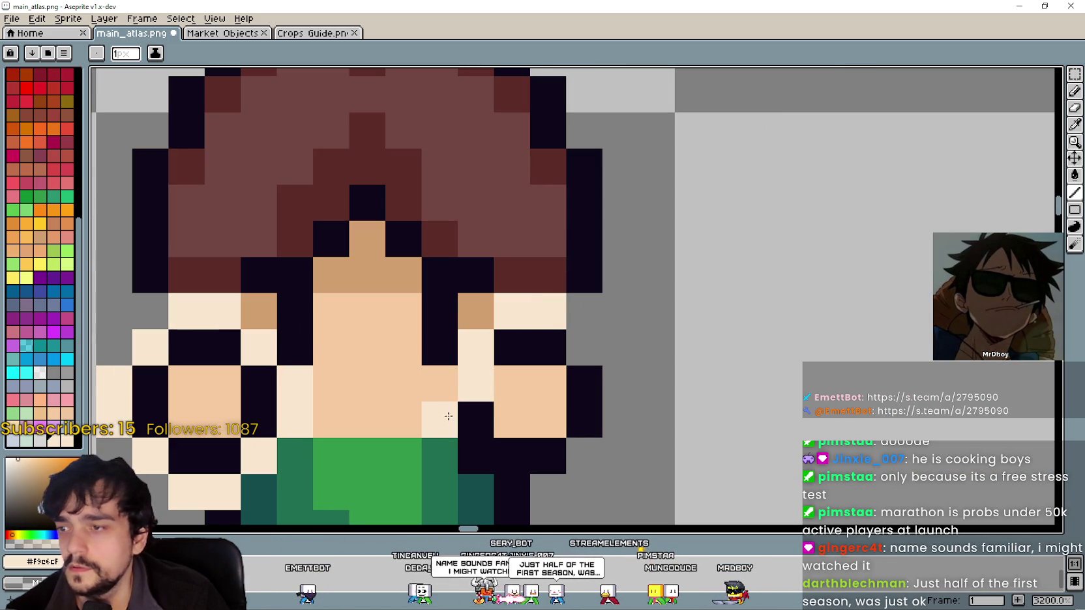
key(ctrl+z)
key(ctrl+z)
key(ctrl+z)
key(ctrl+z)
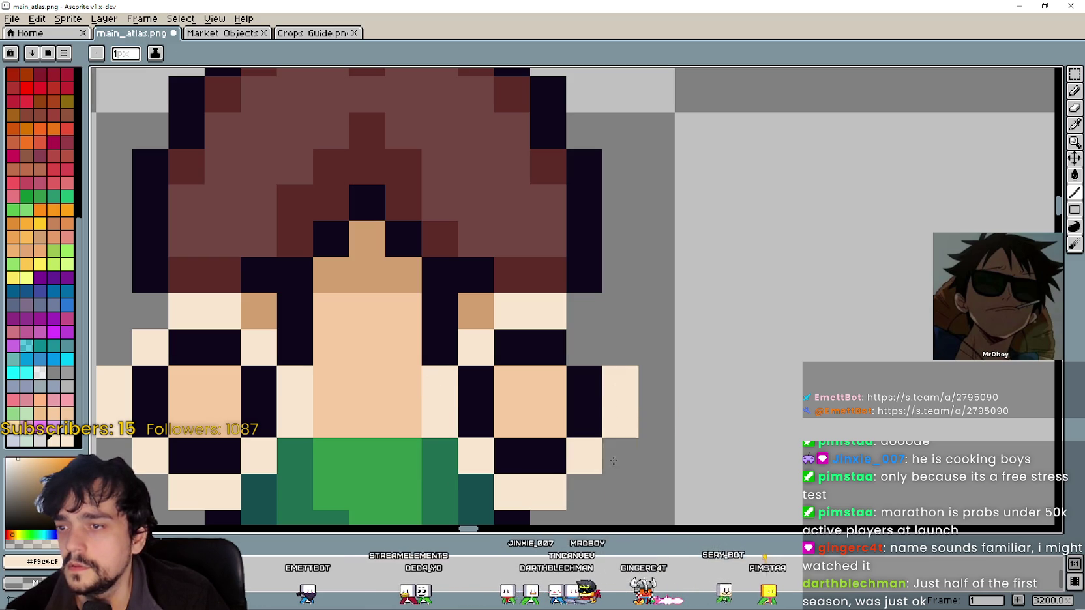
scroll(599, 343, down, 8)
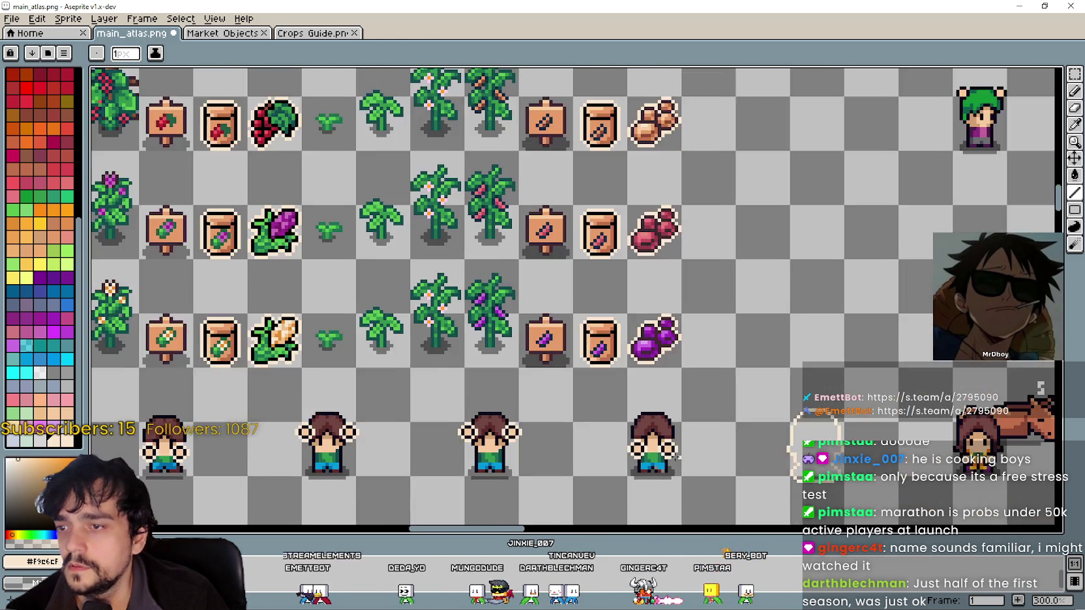
mouse_move(587, 456)
mouse_down()
mouse_move(642, 339)
mouse_move(567, 365)
mouse_move(506, 363)
mouse_up()
scroll(506, 363, down, 2)
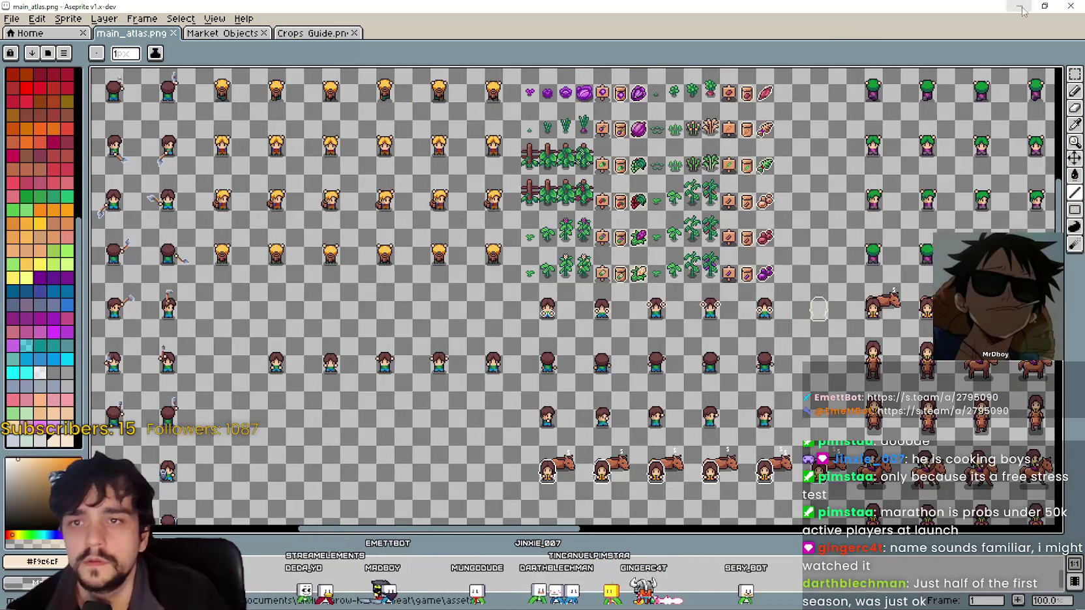
- Minimize Aseprite, stop the running game, maximize Godot, and start a new game
click(1021, 11)
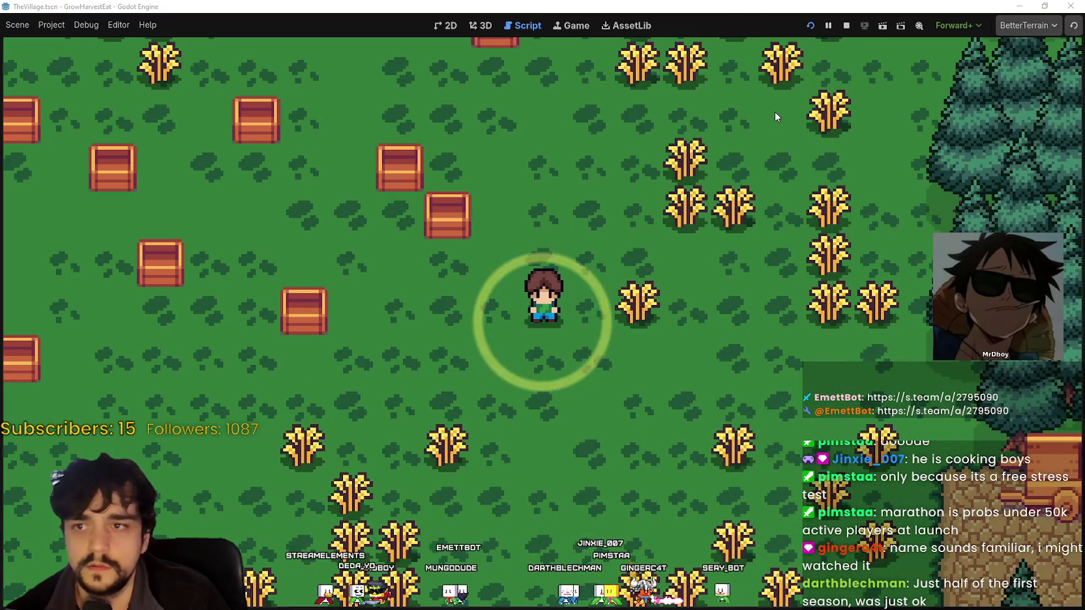
key(F8)
click(905, 110)
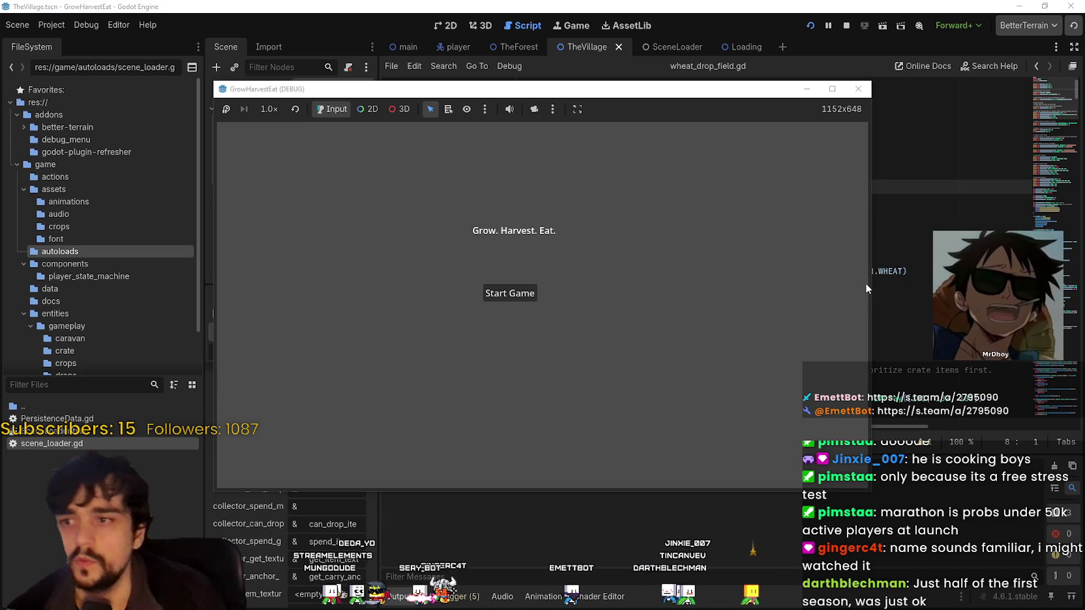
click(520, 294)
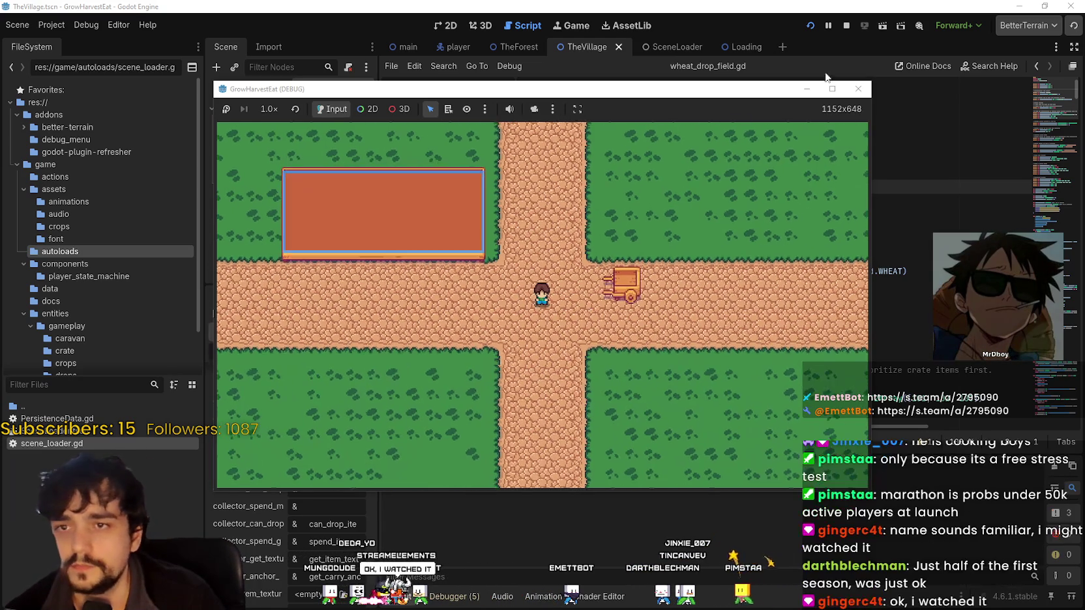
- Maximize the game window and drive the cart up and left into the forest
click(832, 89)
key(d)
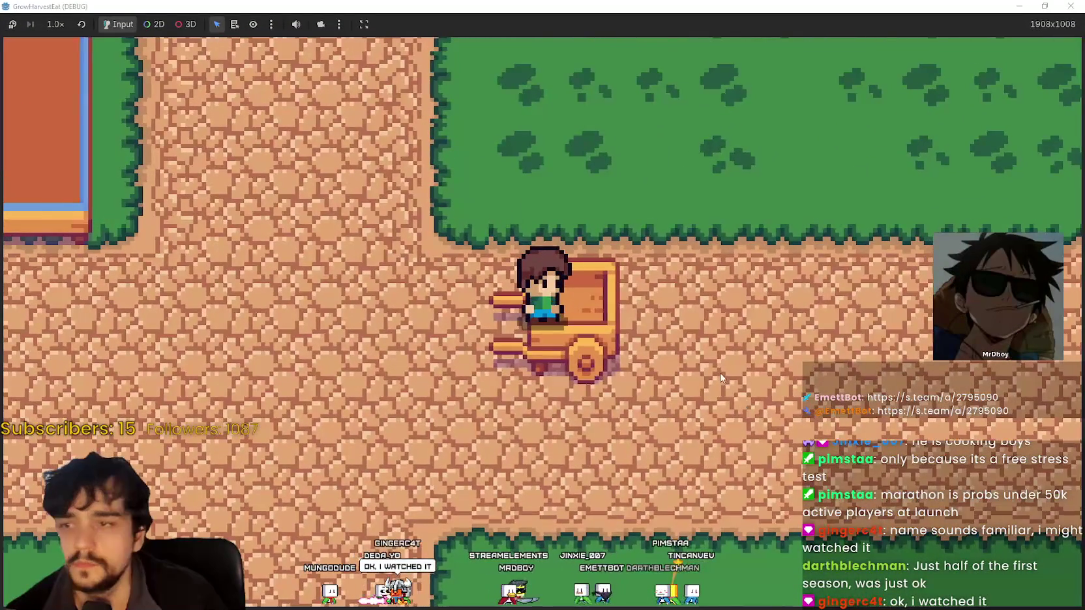
key(w)
key(s)
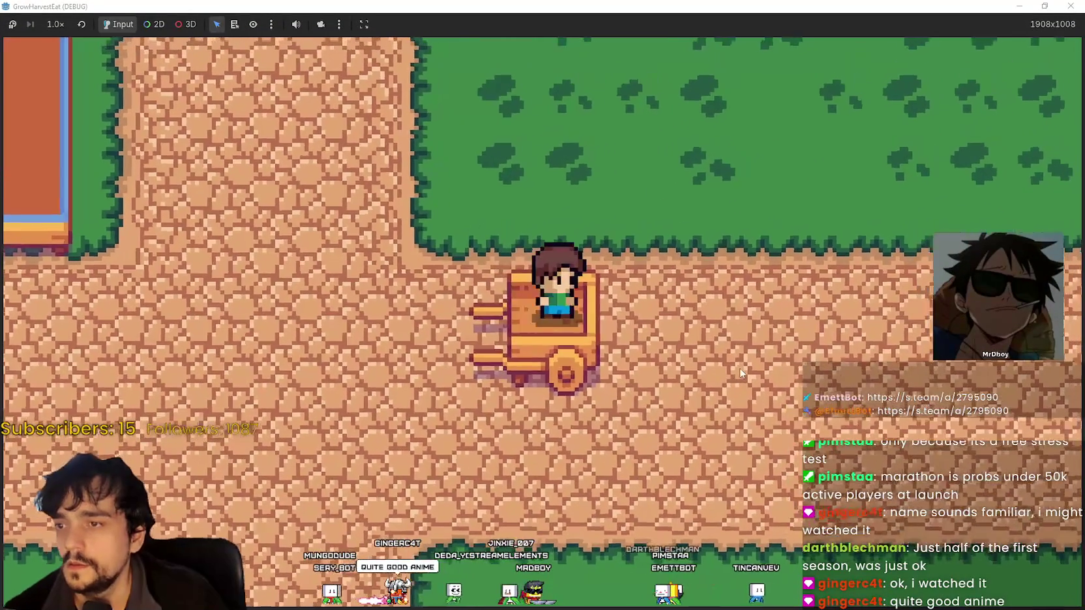
key(w)
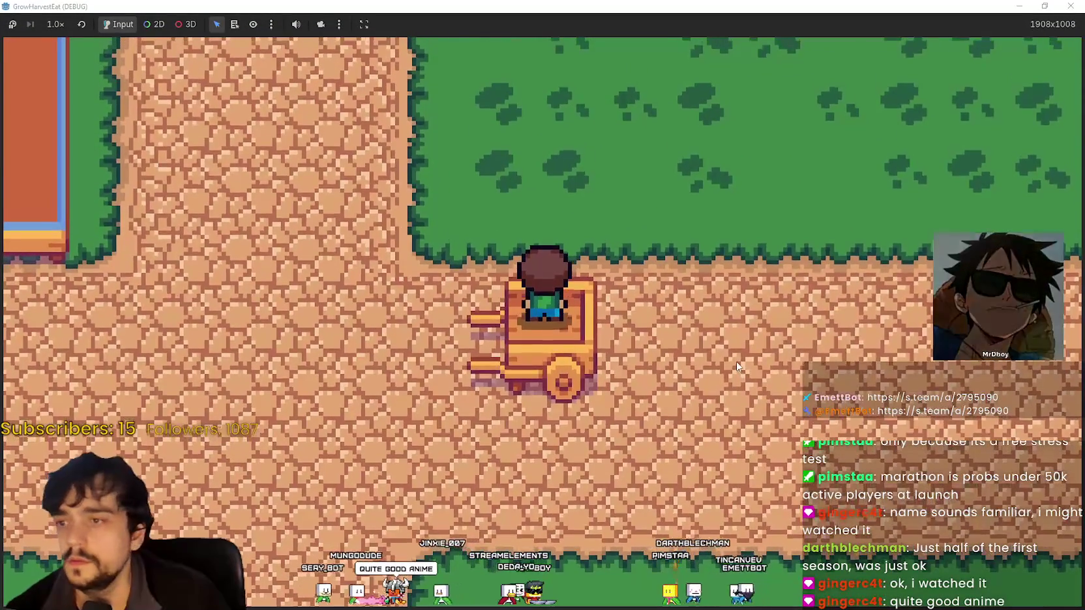
key(a)
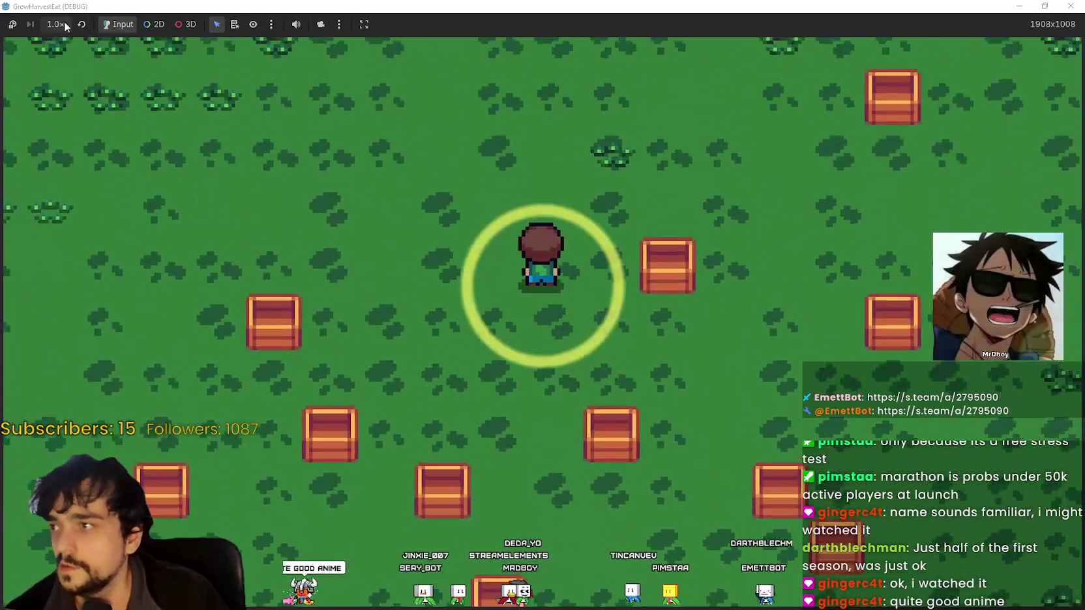
- Run the game at 8.0× speed, then set it back to 1.0×
click(55, 24)
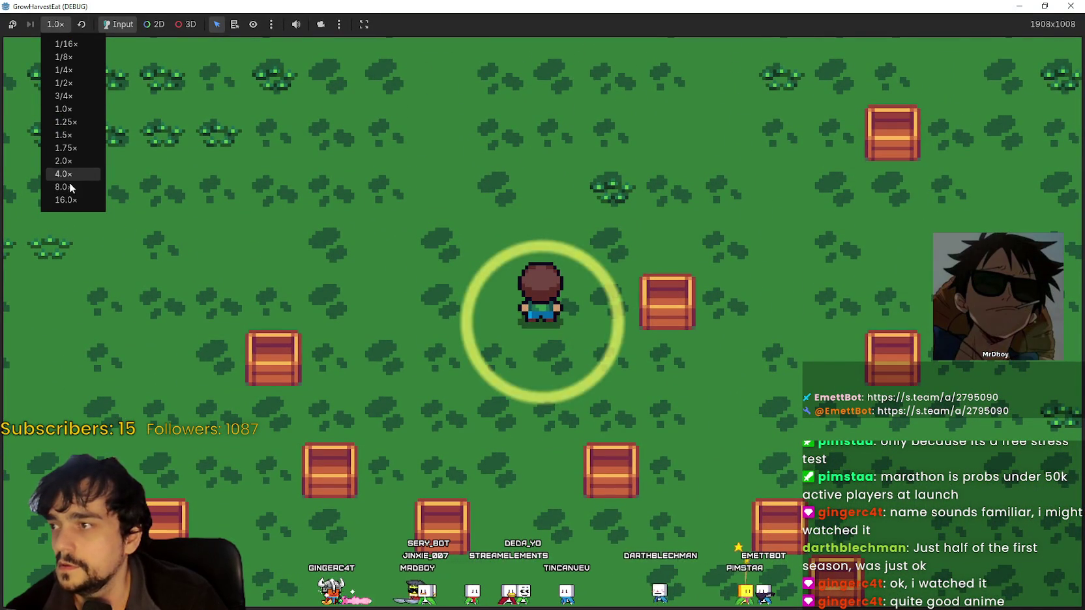
click(63, 187)
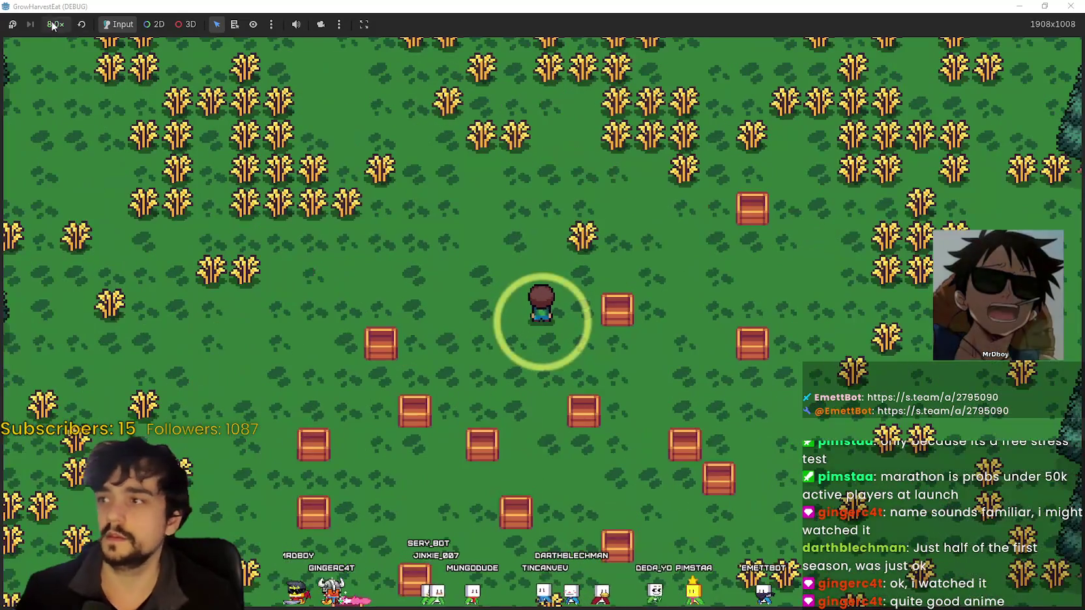
click(55, 25)
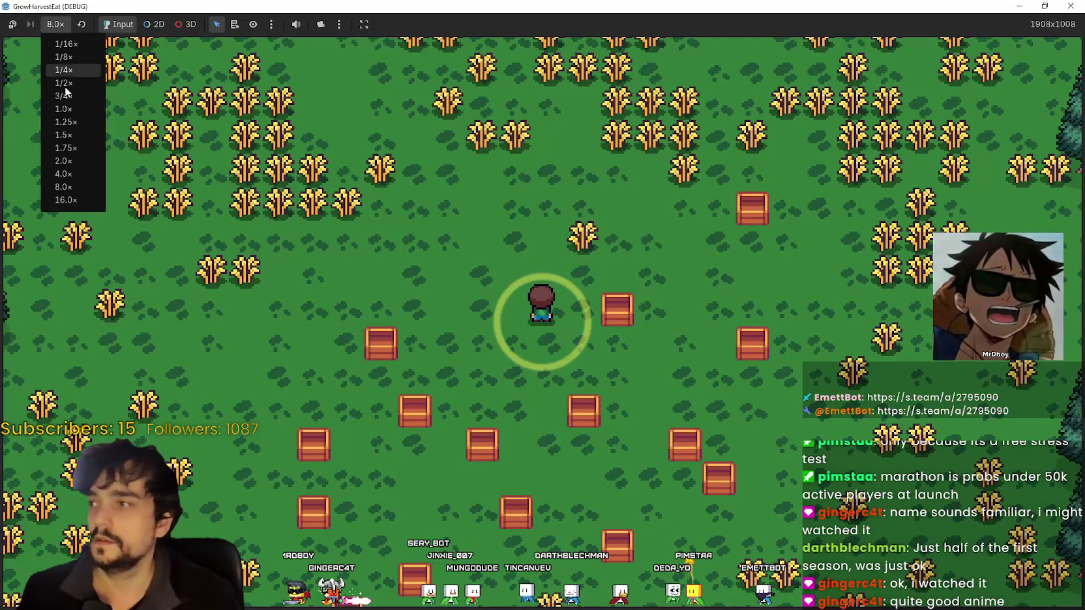
click(63, 109)
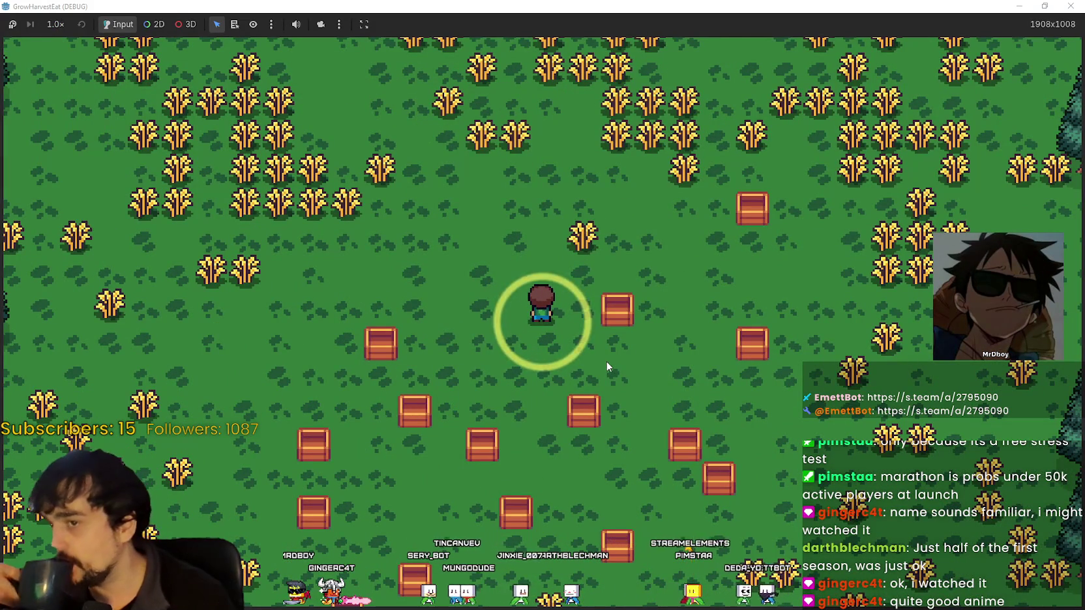
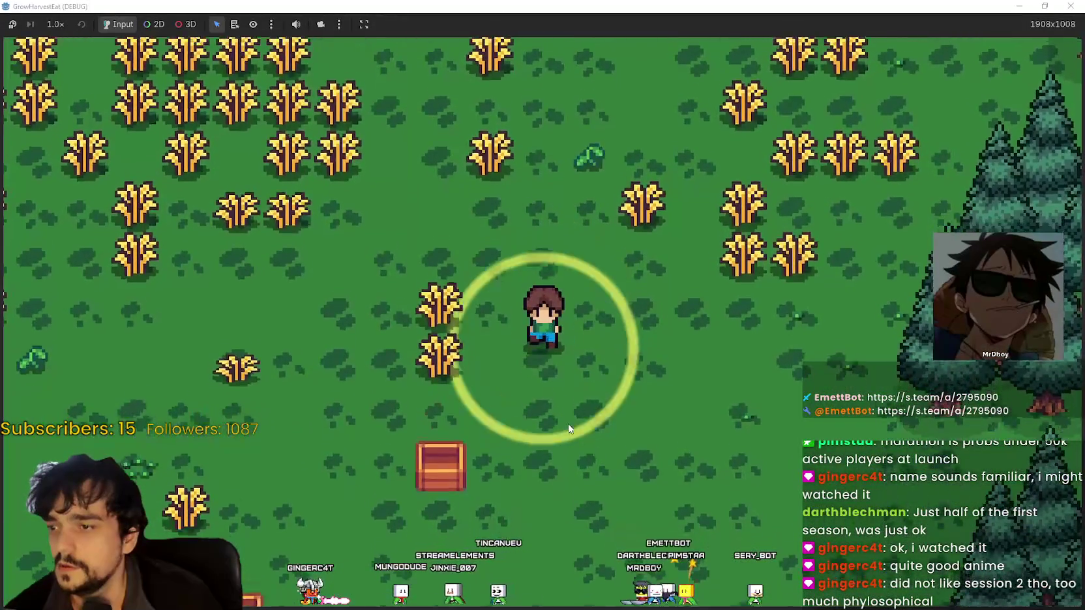
- Walk the farmer up, down and right through the wheat field to cut the wheat
scroll(568, 428, down, 3)
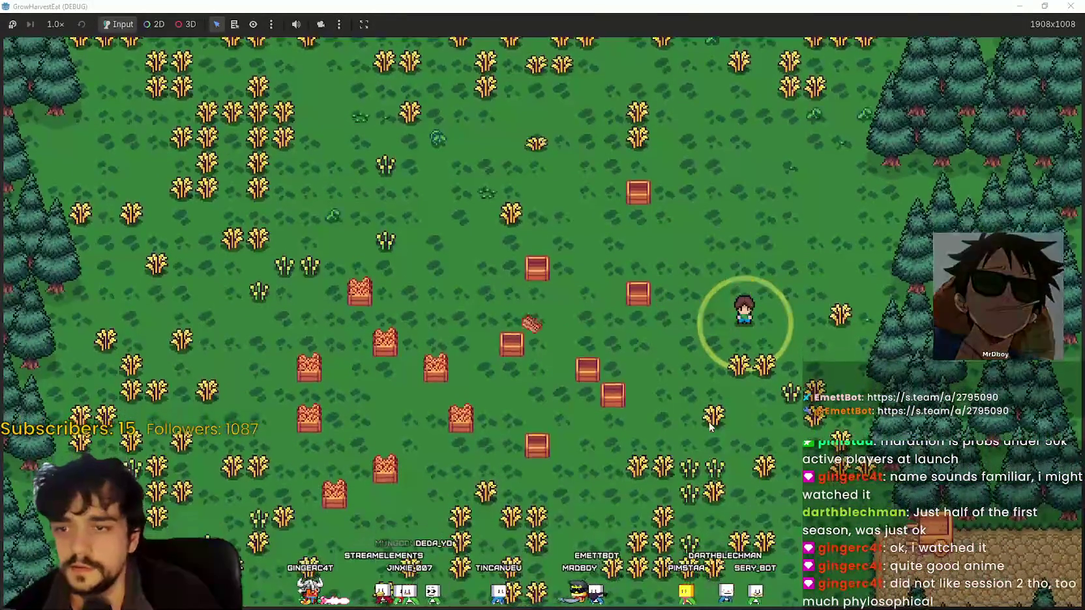
scroll(524, 437, up, 3)
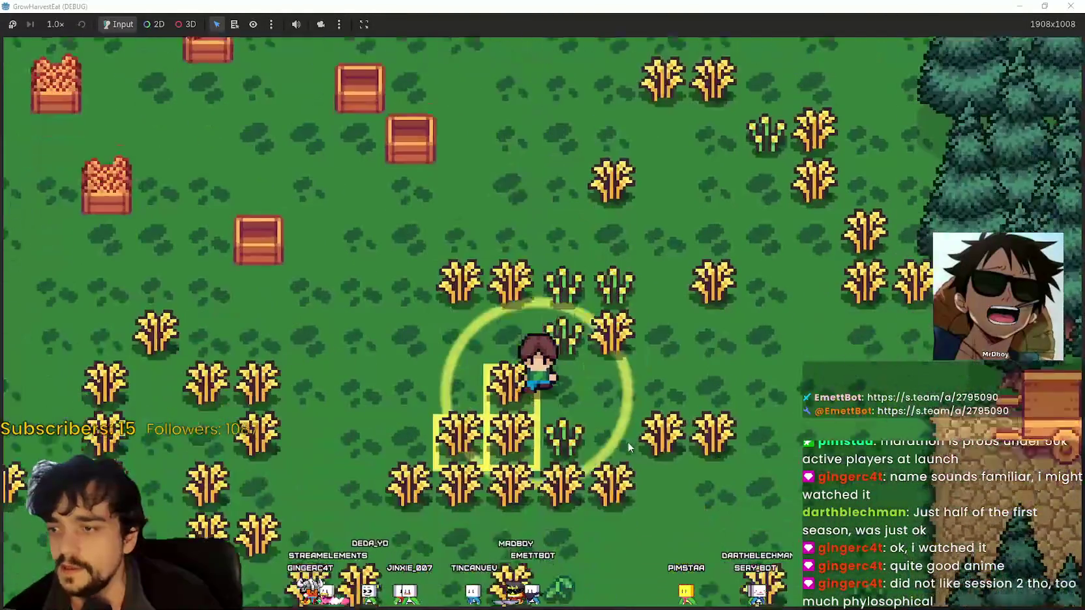
scroll(571, 368, up, 1)
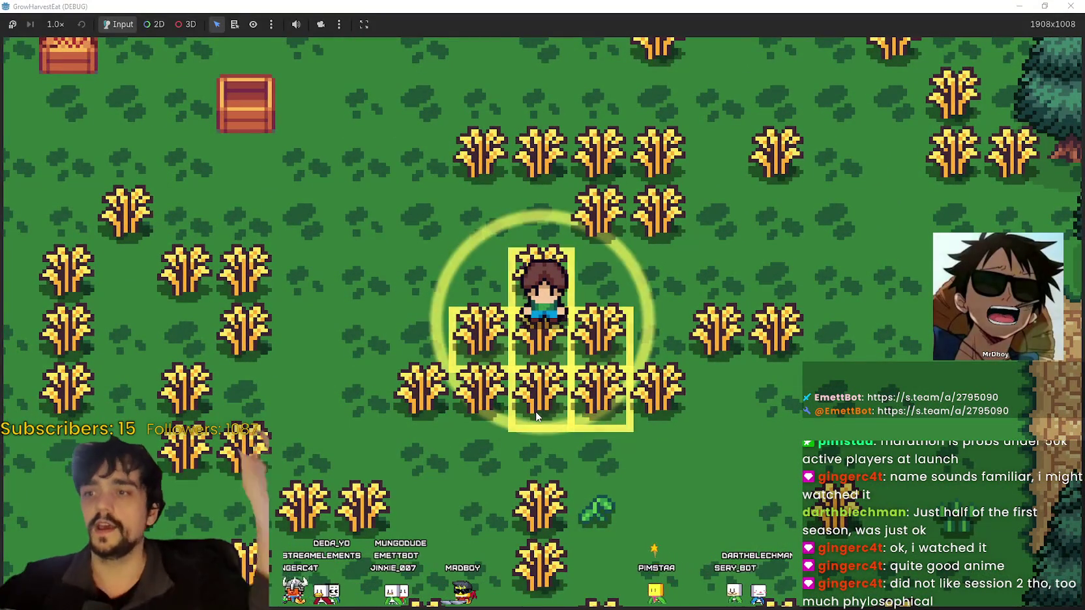
scroll(531, 356, up, 2)
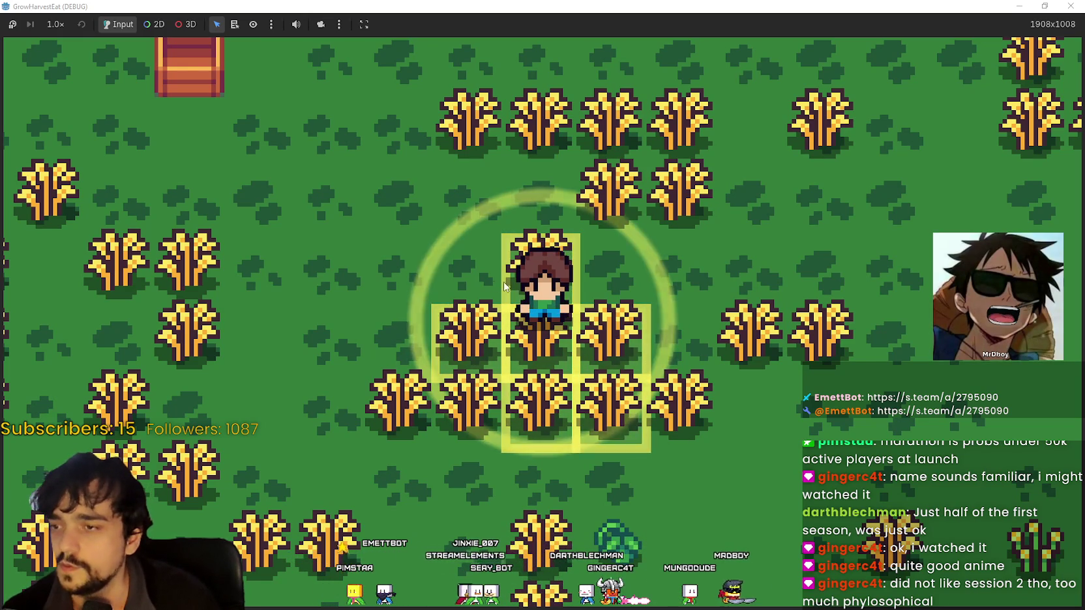
scroll(559, 337, down, 3)
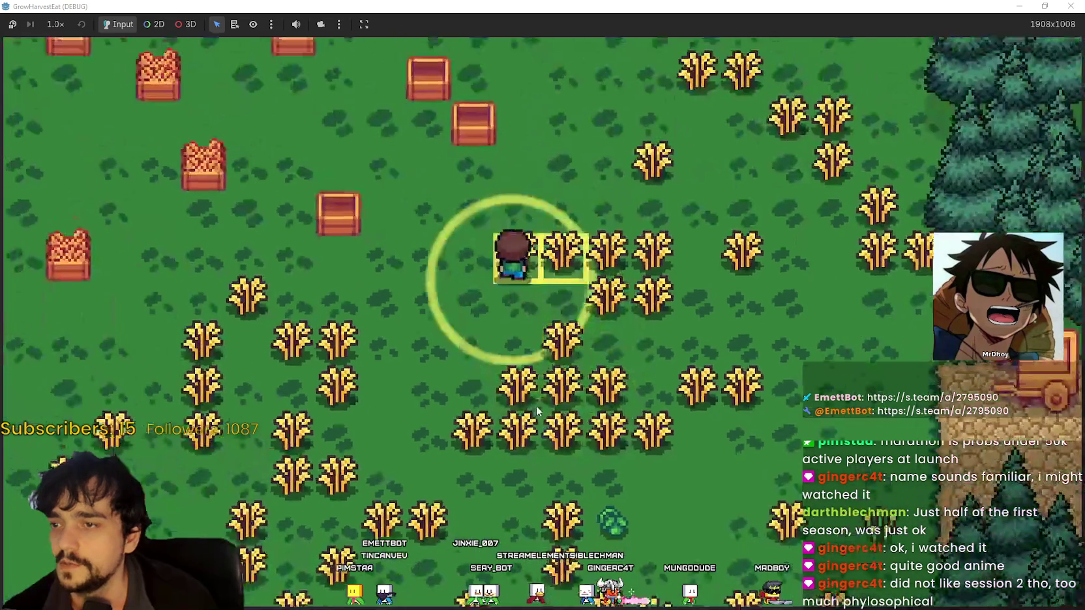
scroll(559, 333, up, 1)
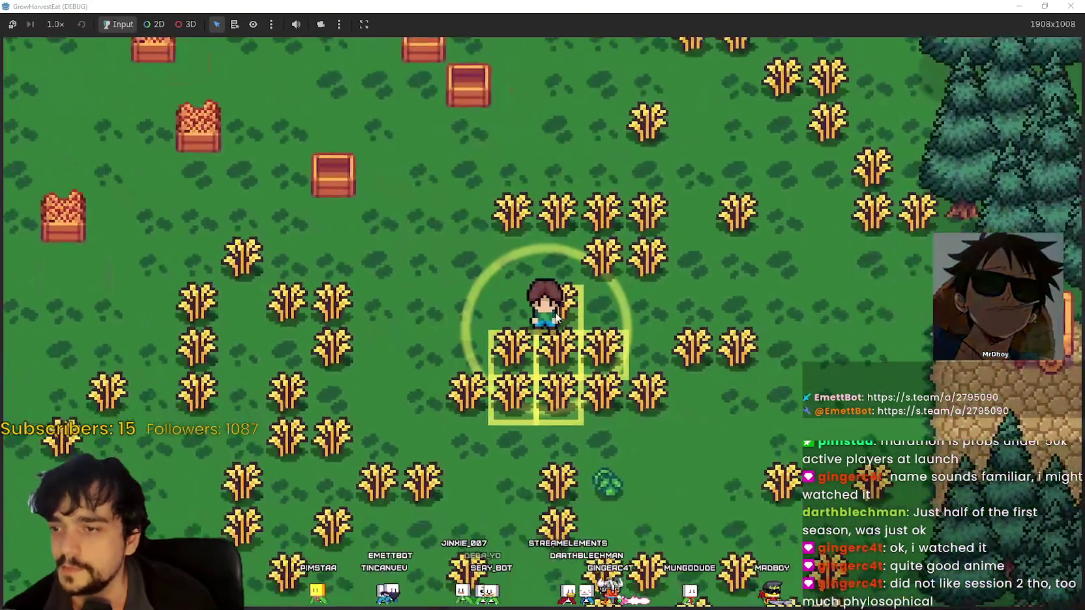
scroll(555, 318, up, 2)
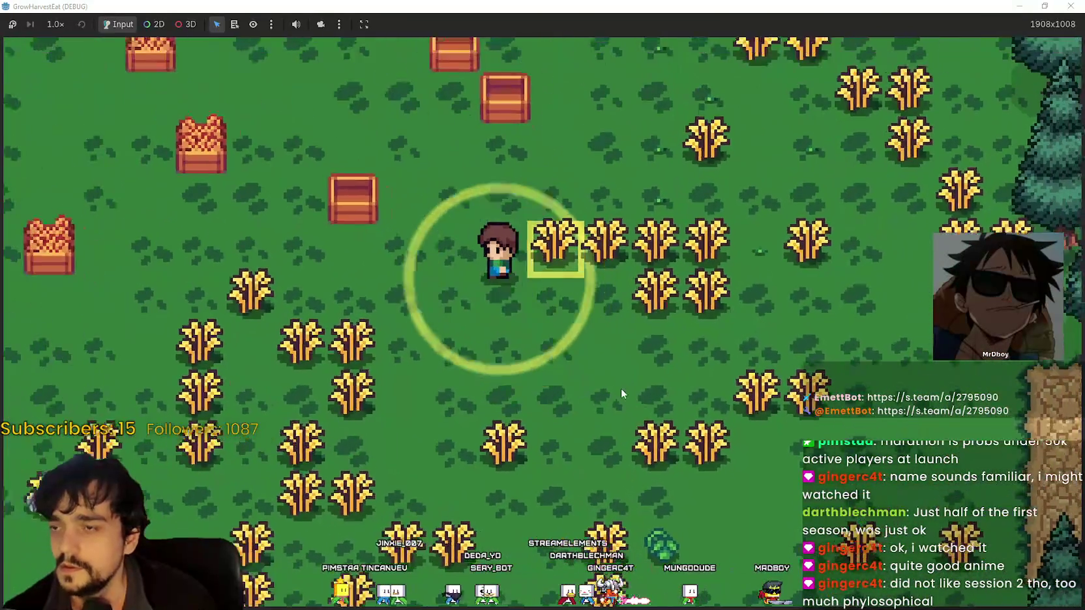
scroll(621, 389, down, 5)
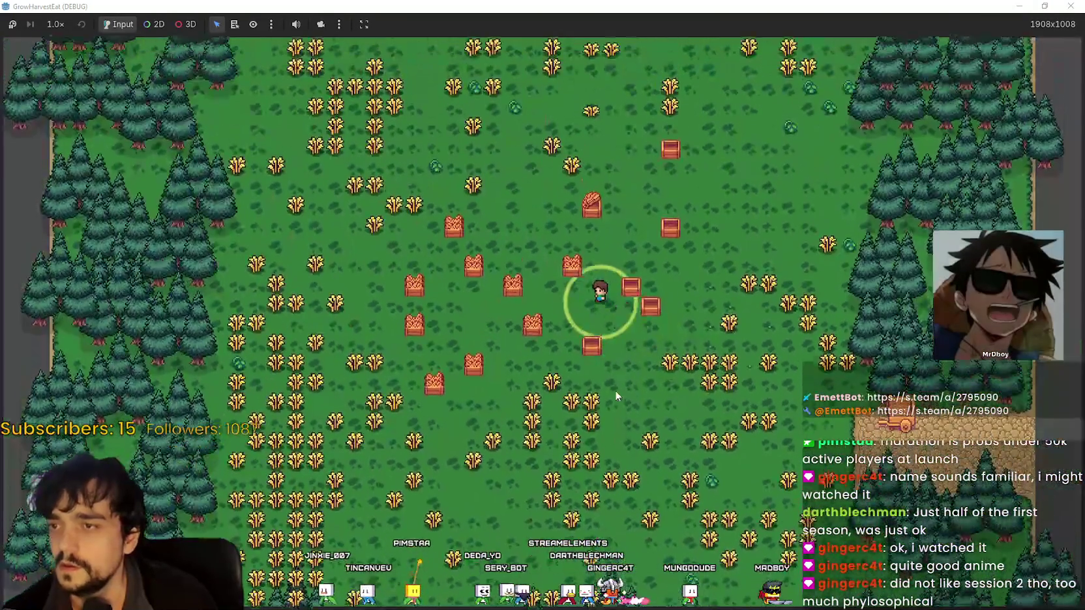
key(w)
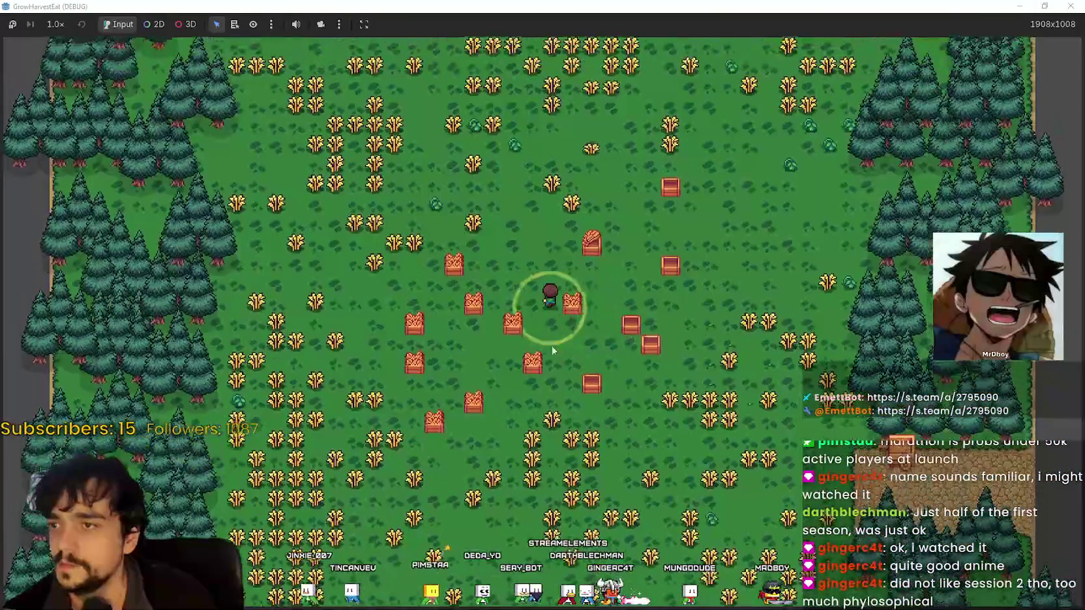
scroll(523, 375, up, 3)
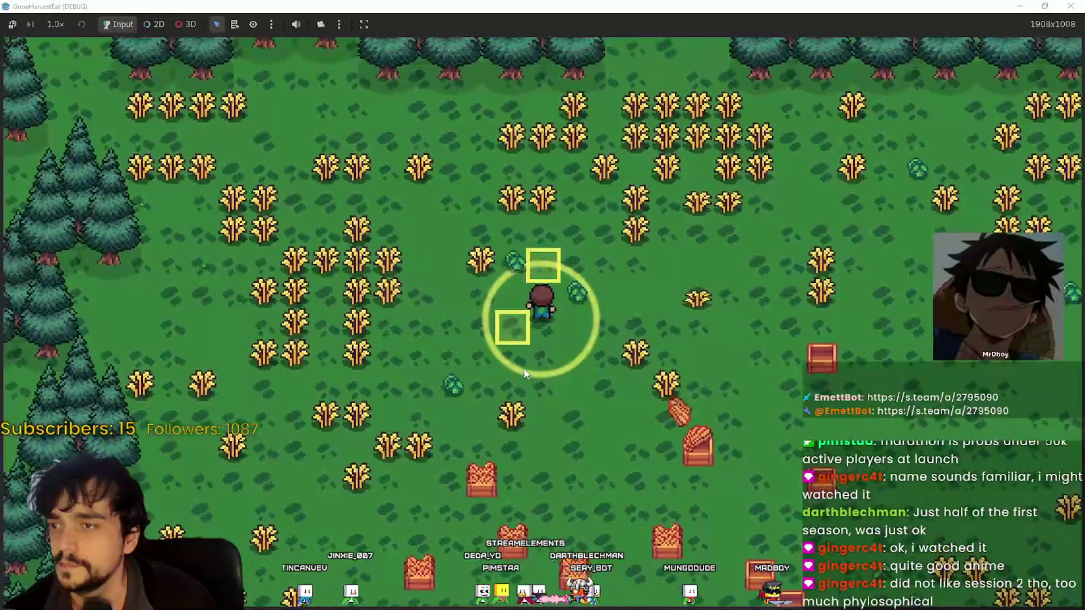
key(s)
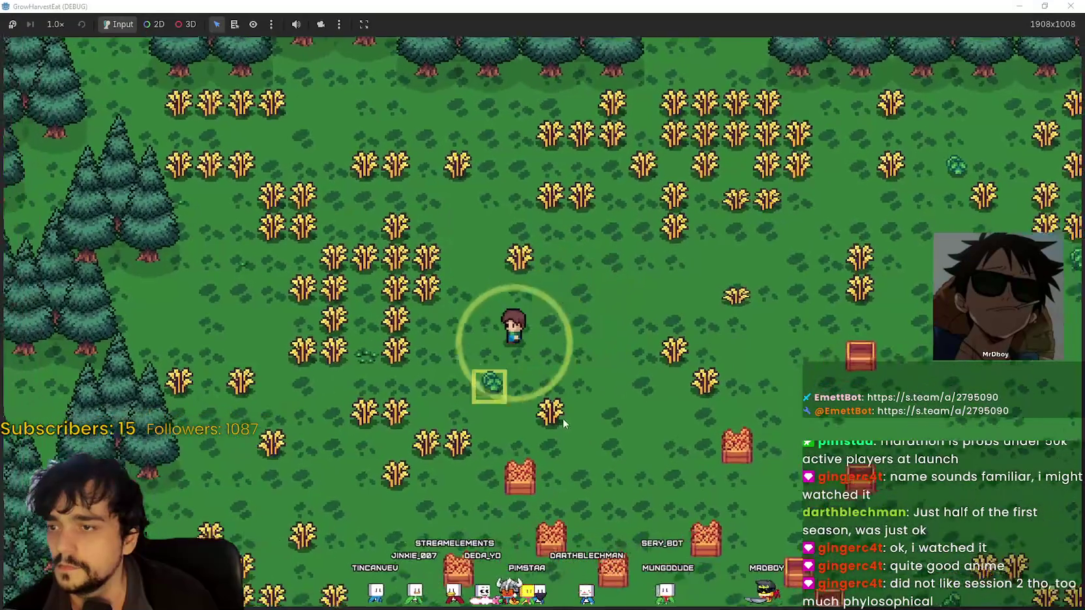
key(d)
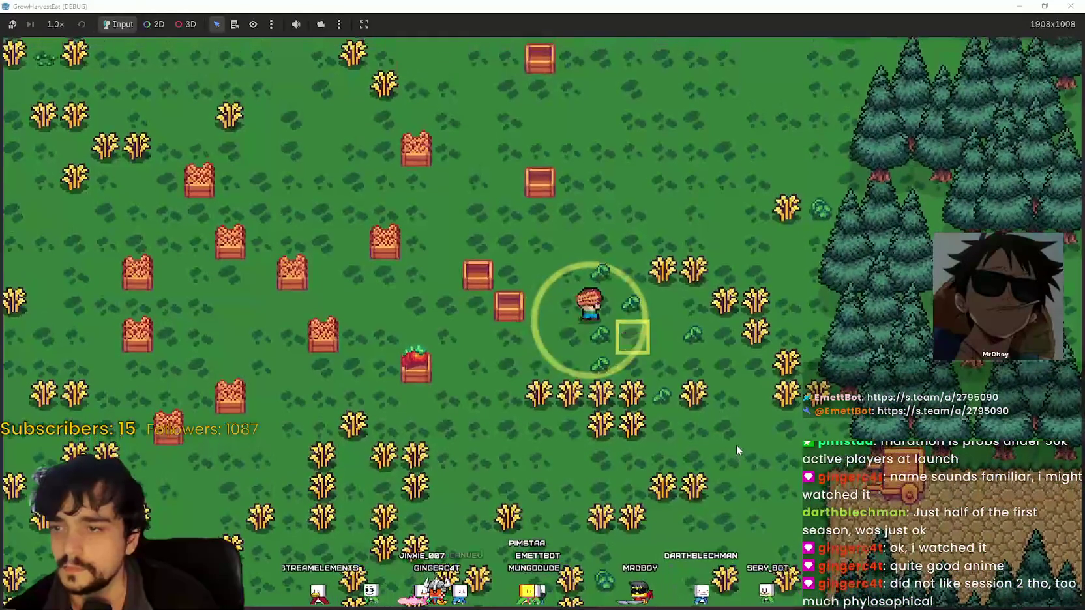
- Walk left, then up-right and down-right to harvest two wheat tiles
scroll(709, 411, up, 2)
key(a)
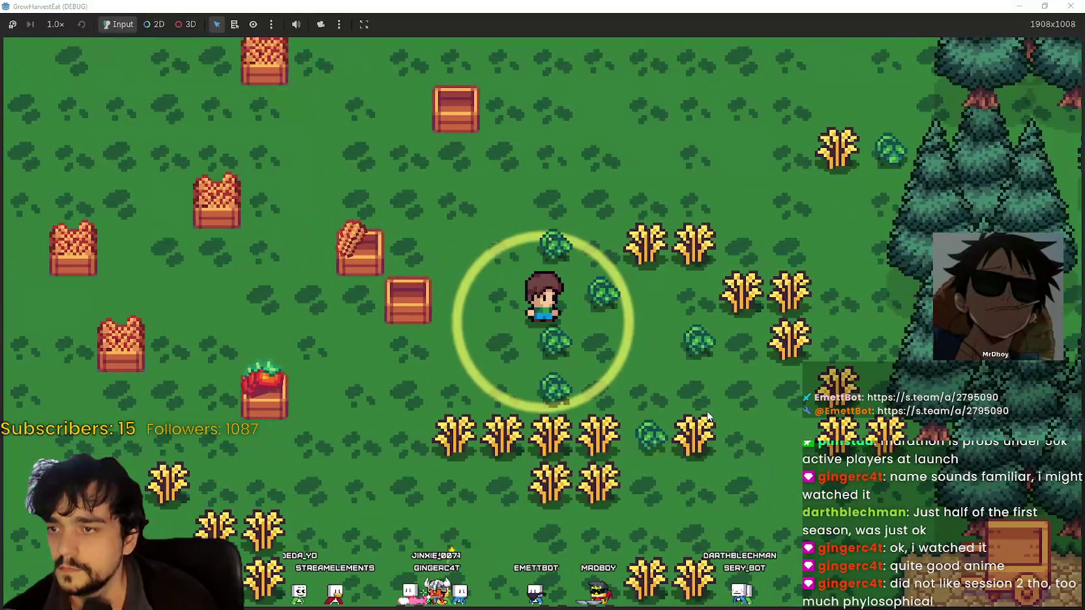
key(d)
key(w)
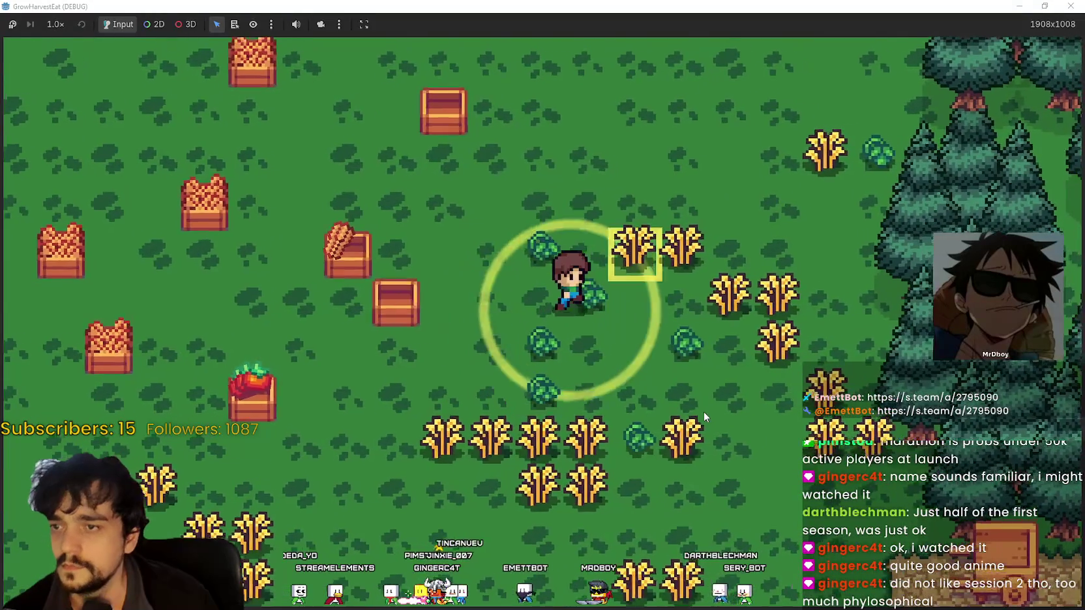
key(s)
key(d)
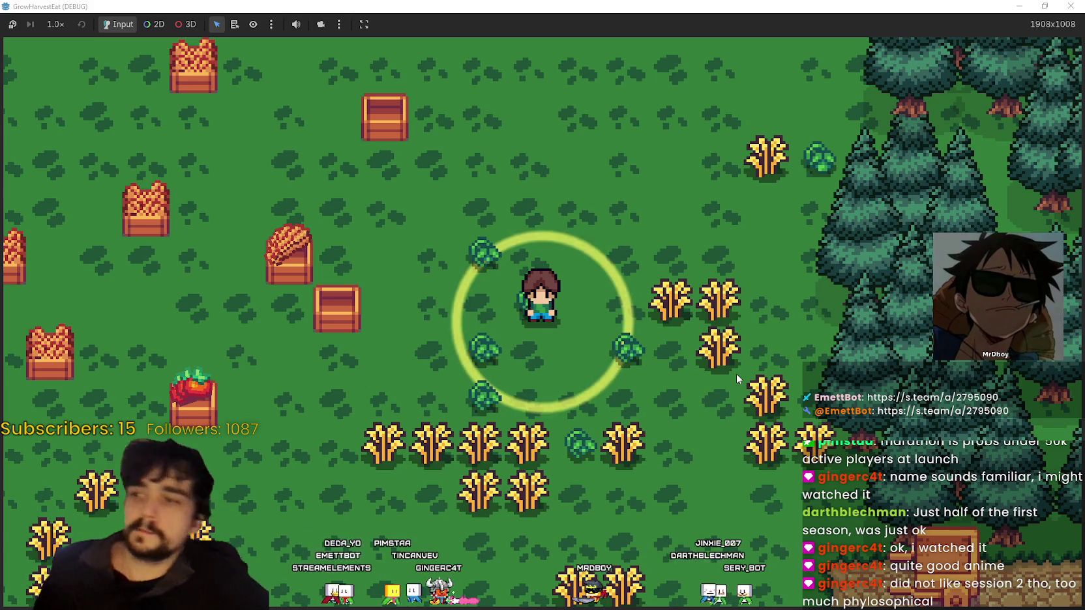
- Aim the harvest area at the nearby cabbages and harvest them by stepping around
key(1)
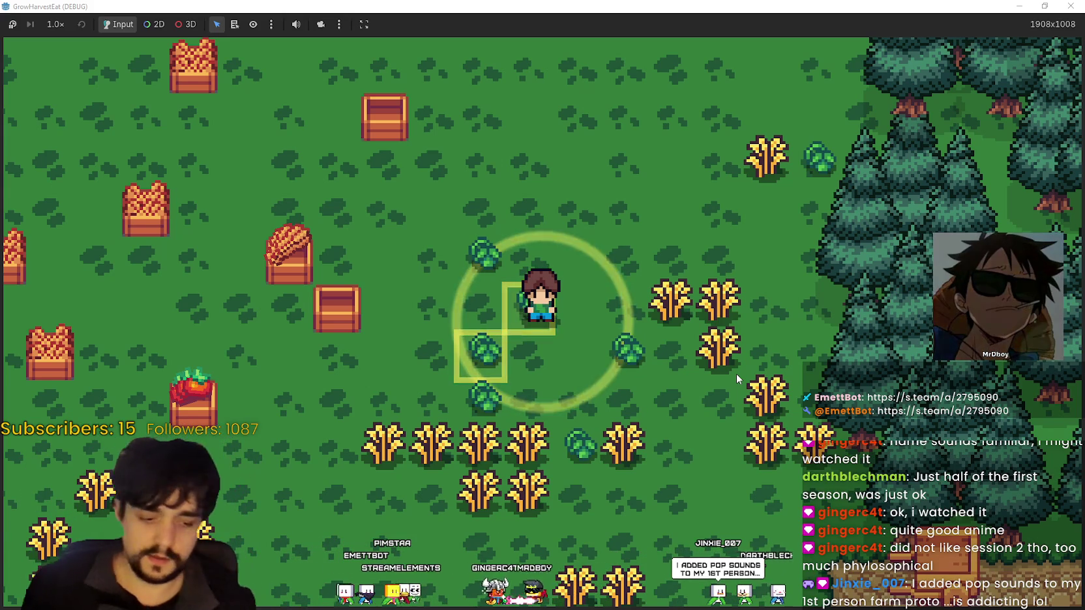
key(w)
key(a)
key(s)
key(d)
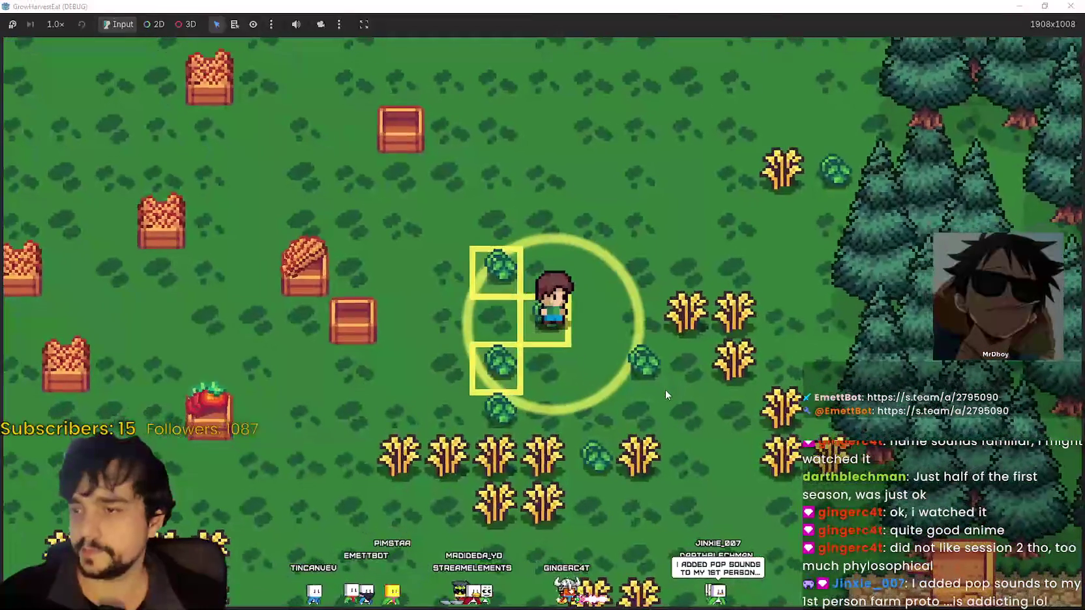
key(w)
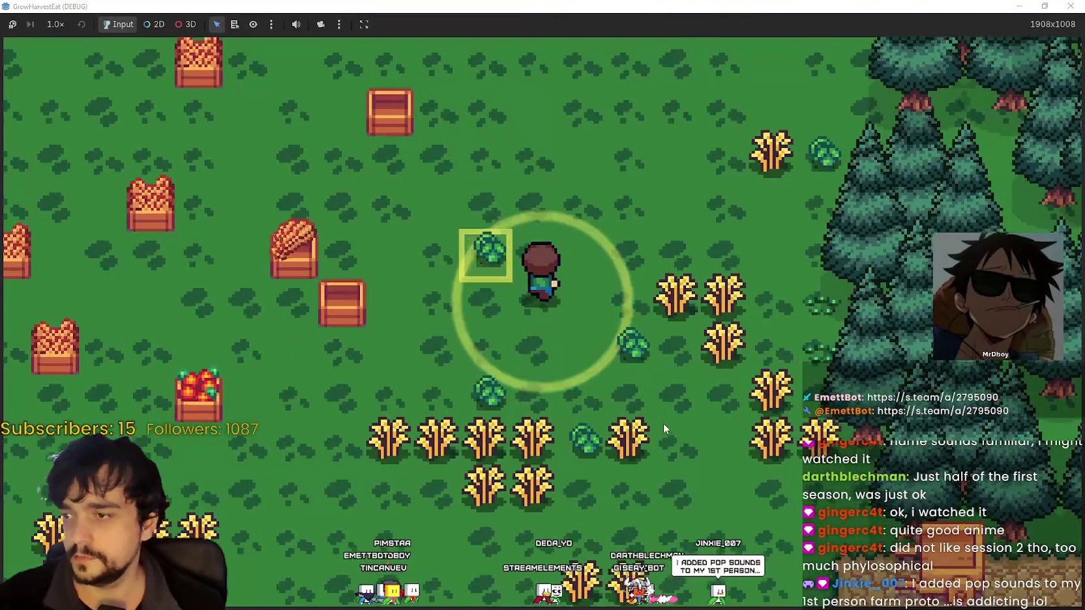
key(s)
key(s)
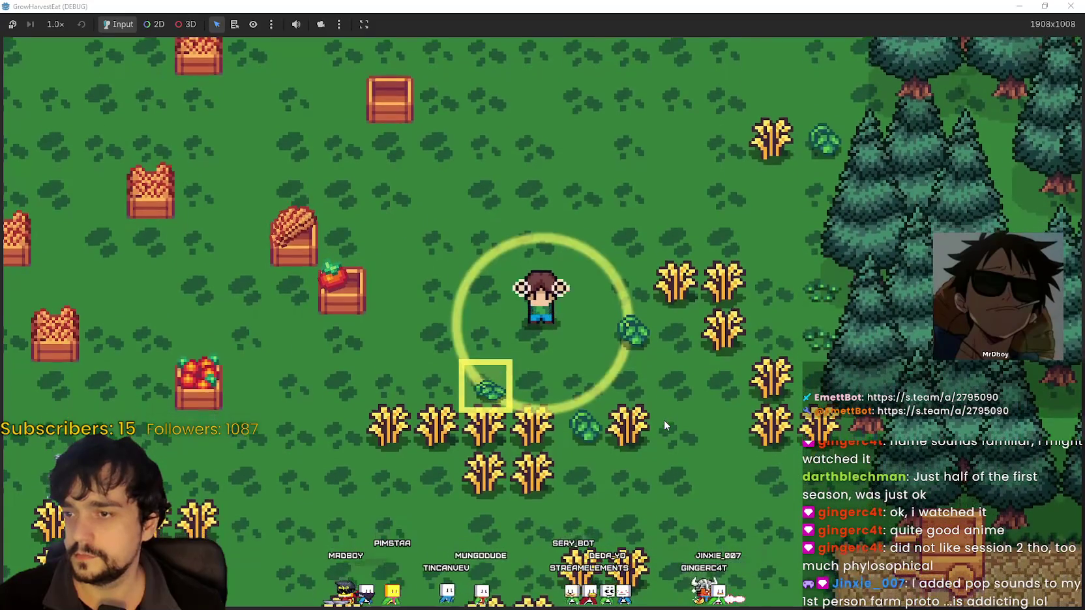
key(d)
key(s)
- Walk right into the wheat and back down to harvest more wheat tiles
key(d)
scroll(664, 420, down, 3)
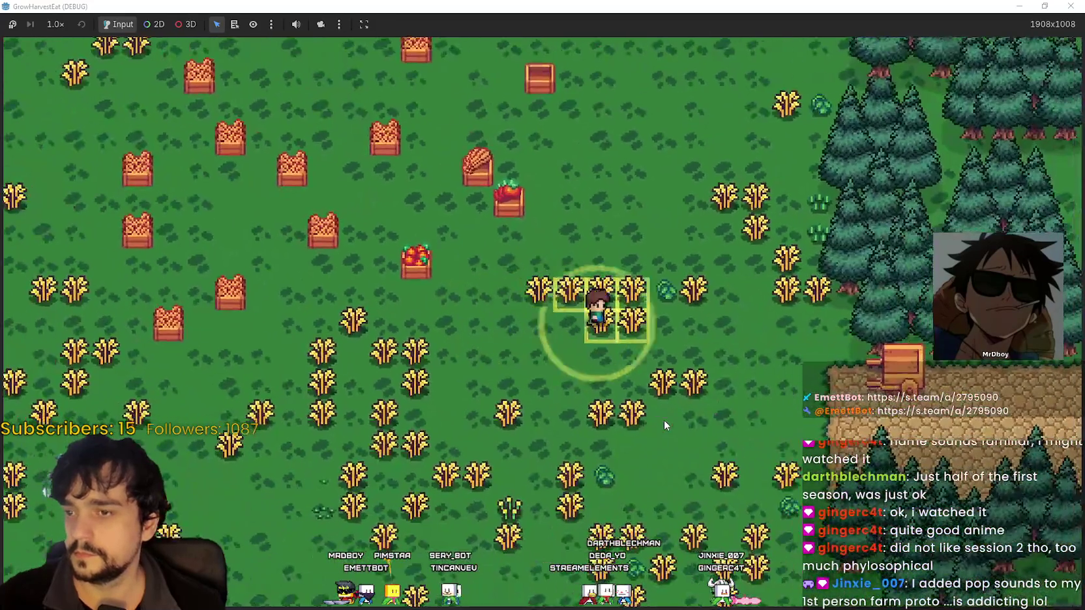
key(d)
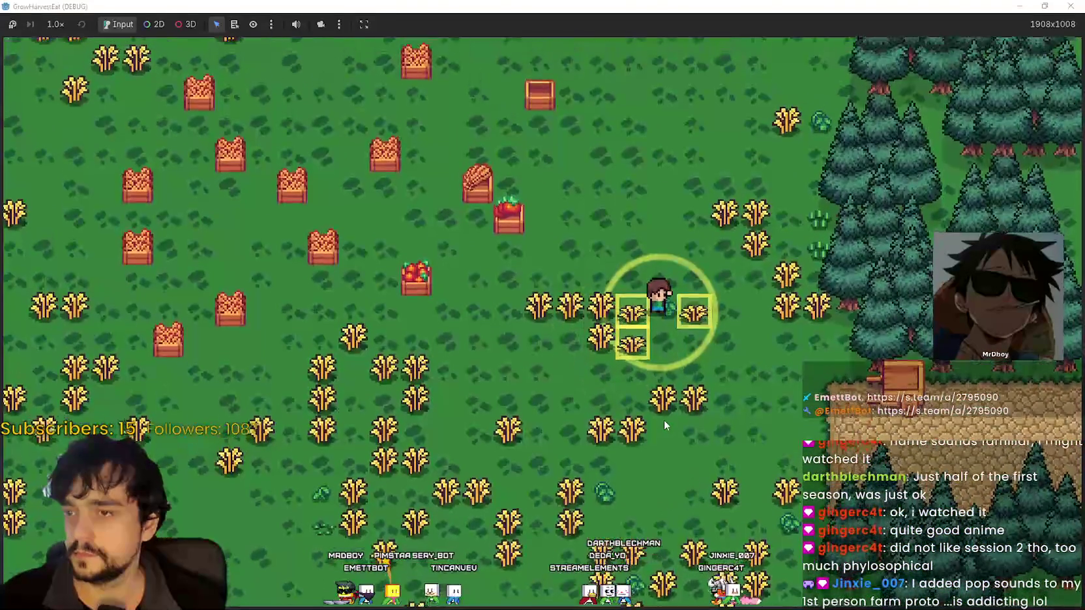
key(w)
key(a)
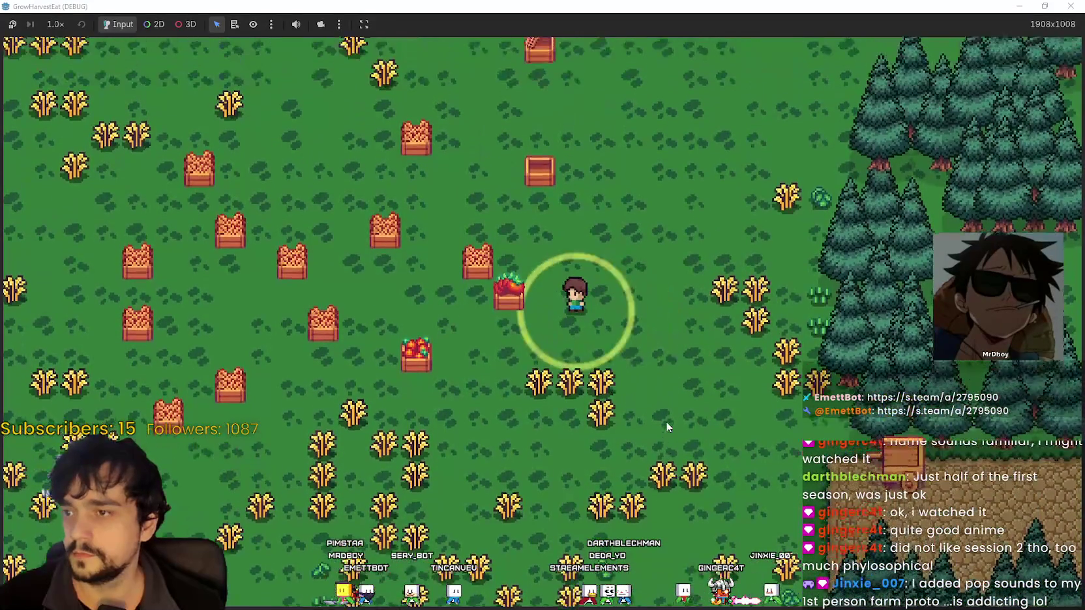
key(s)
key(d)
scroll(742, 520, up, 1)
key(d)
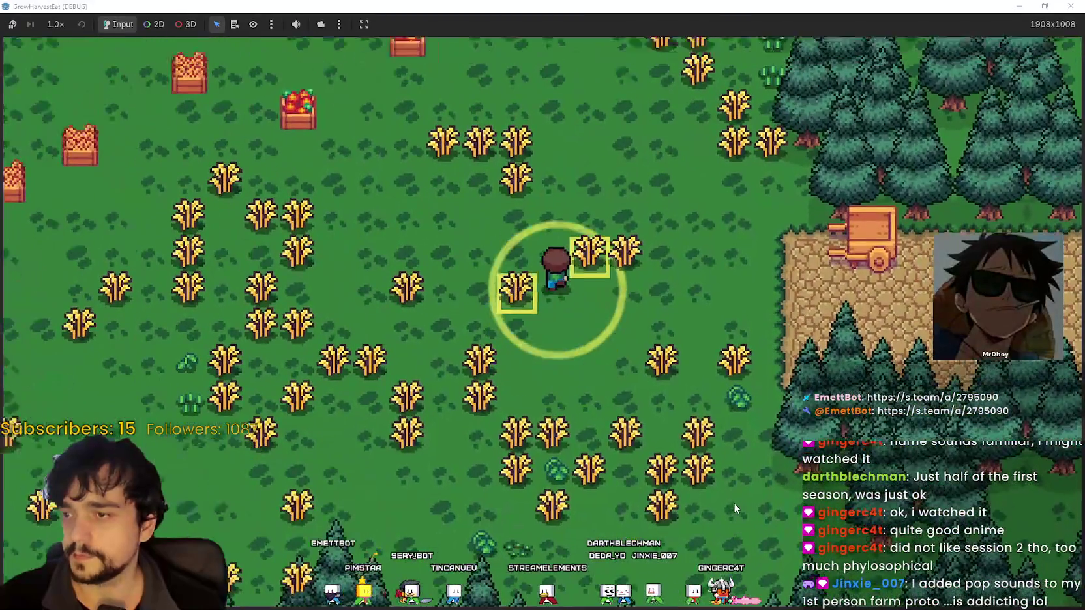
scroll(733, 503, down, 3)
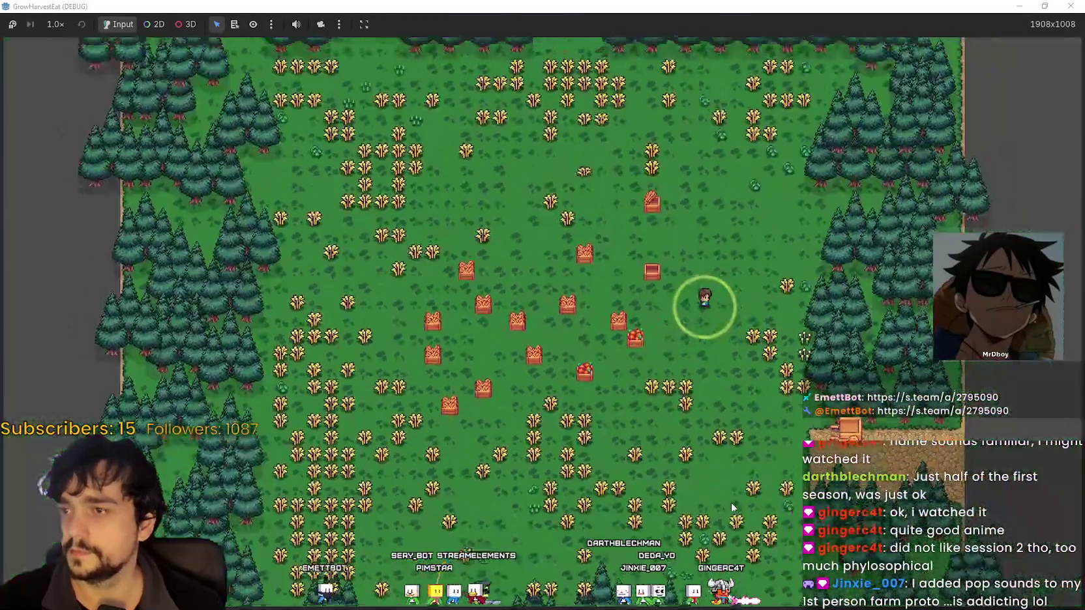
scroll(731, 507, up, 3)
- Walk past the cart to just below the storage plot, then shrink the game window
key(d)
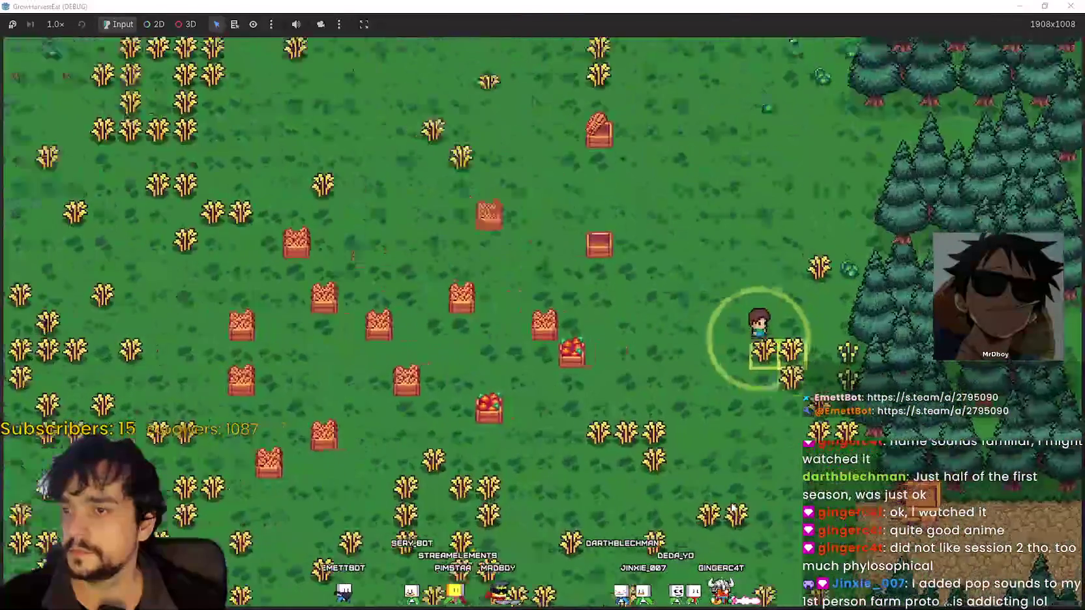
key(s)
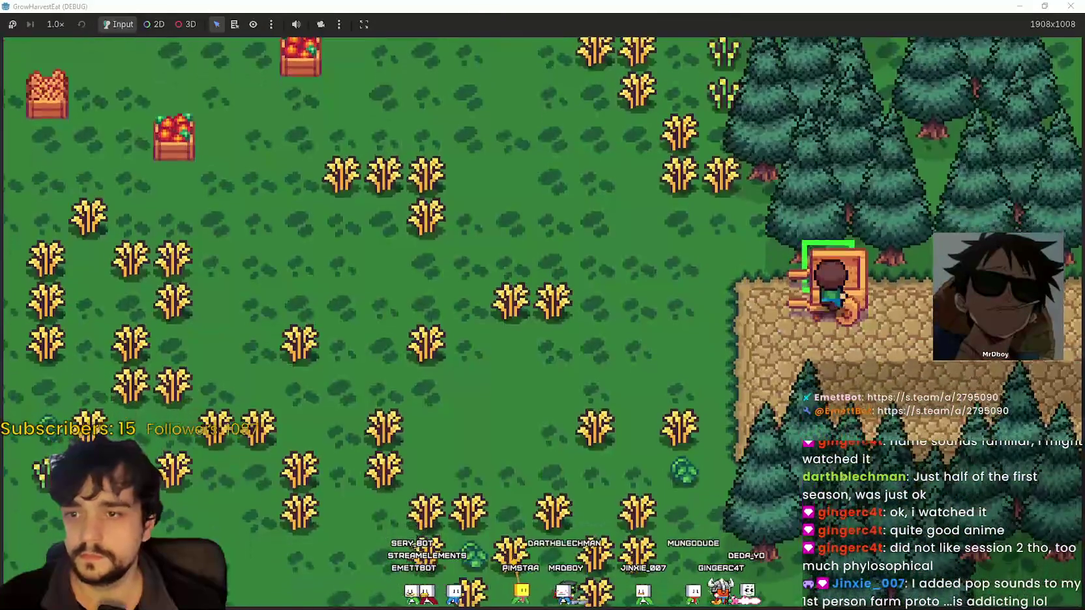
scroll(680, 412, down, 2)
key(a)
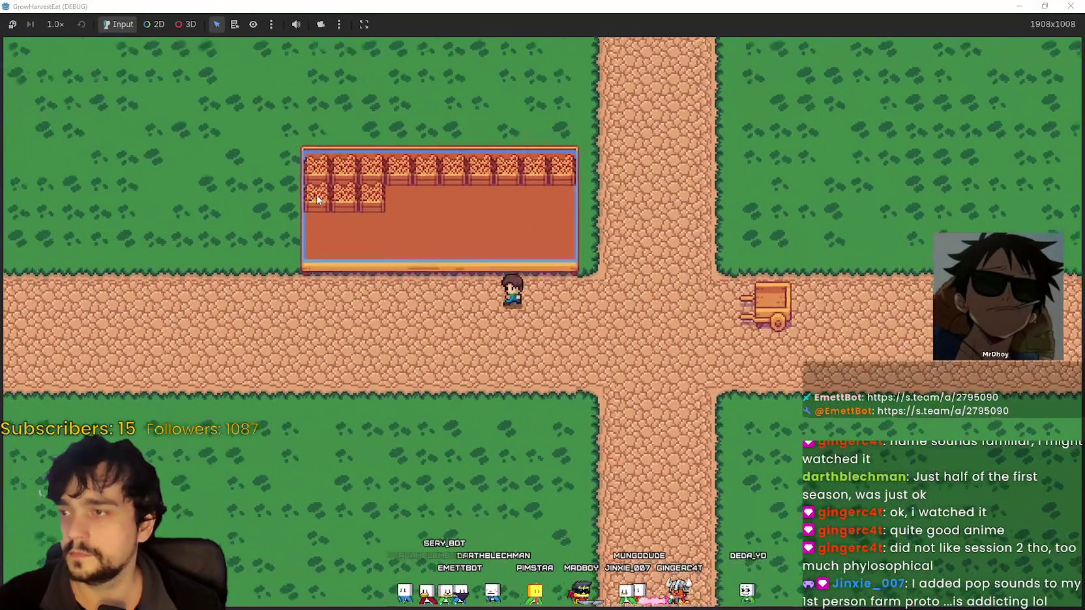
key(w)
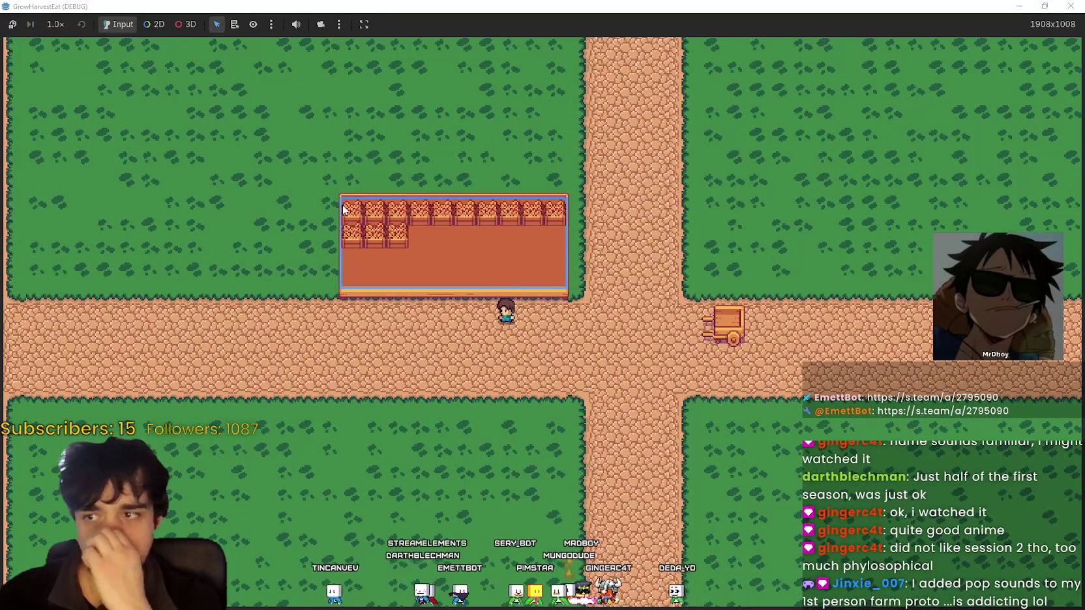
scroll(344, 208, up, 2)
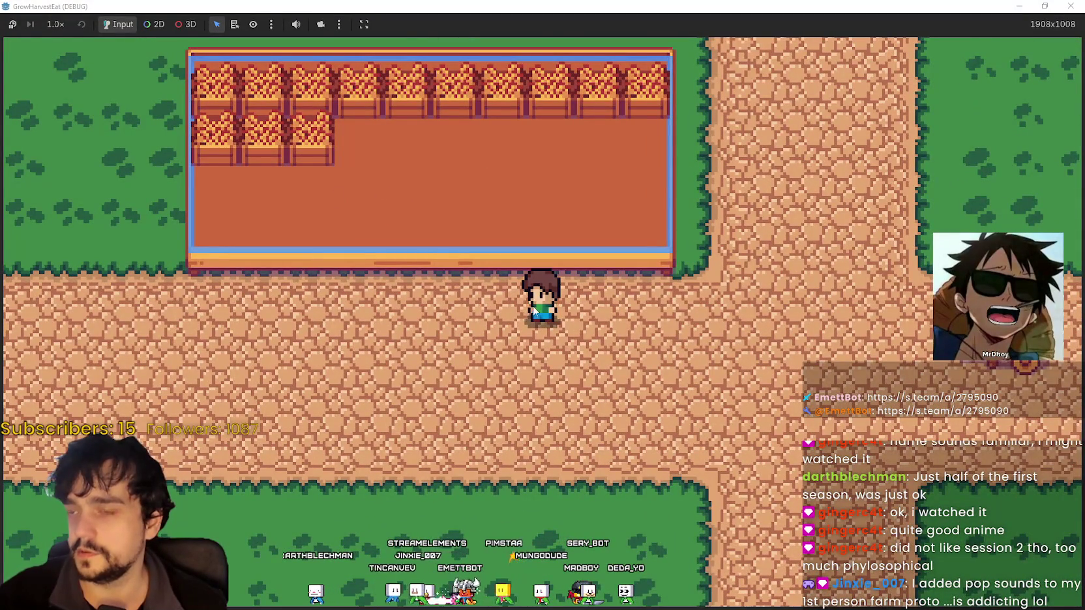
scroll(532, 312, down, 2)
key(super+Down)
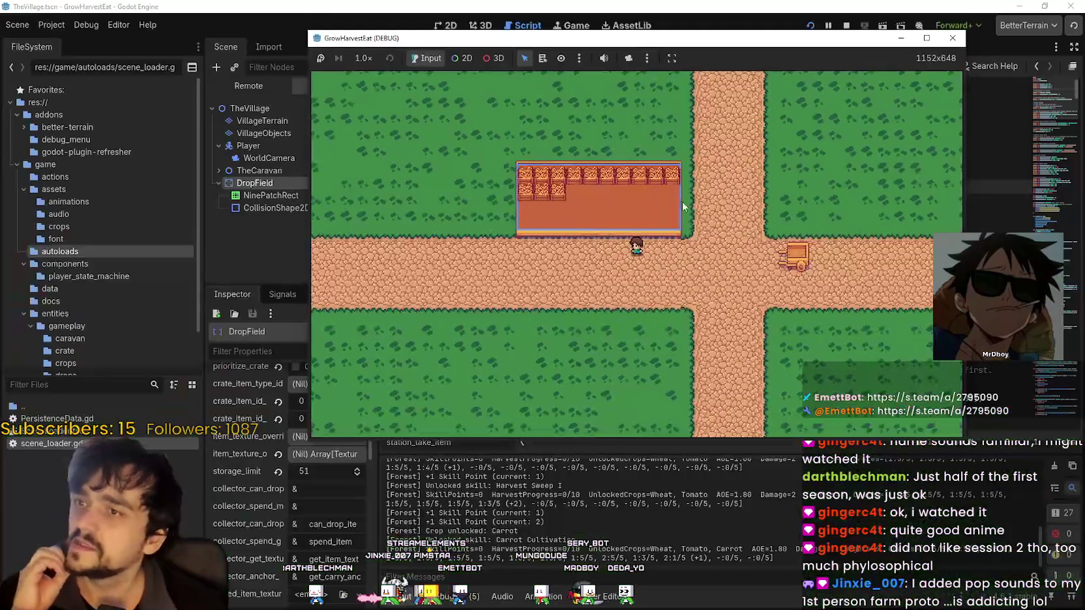
key(F8)
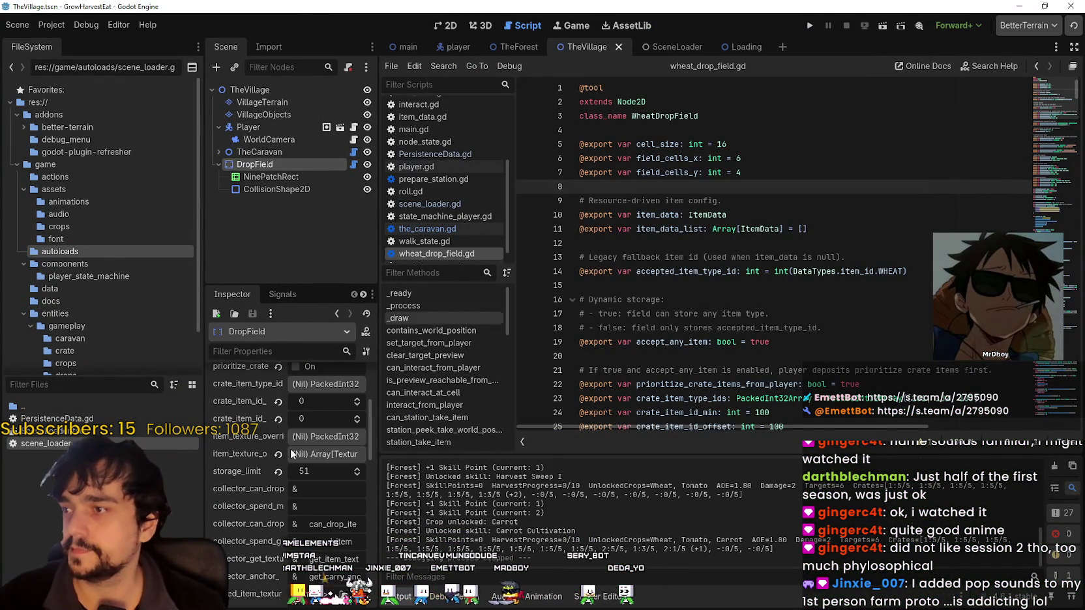
scroll(230, 505, down, 5)
scroll(238, 508, up, 4)
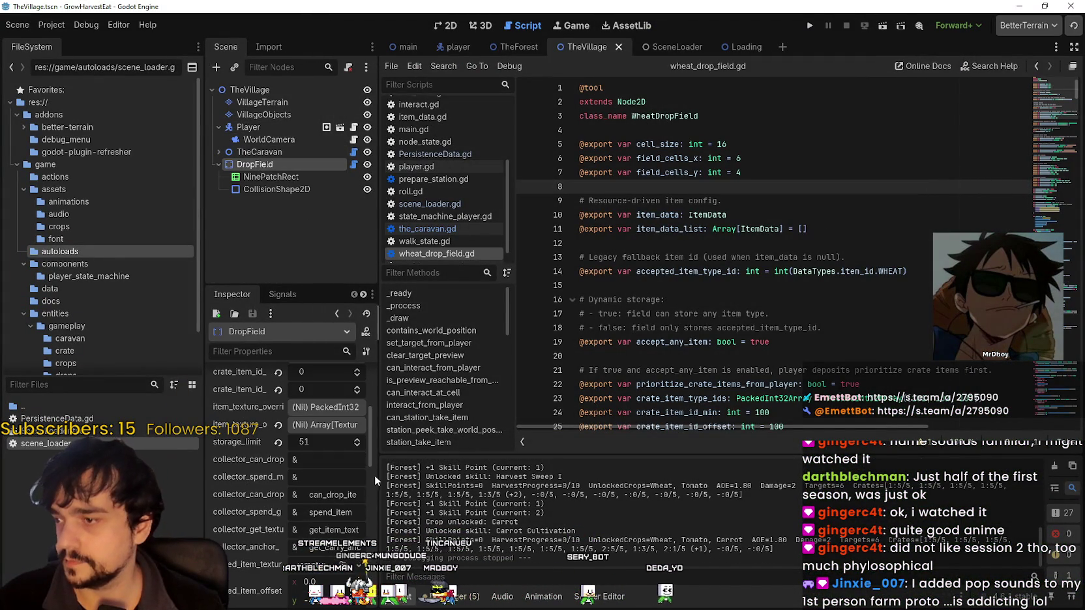
drag(377, 476, 588, 476)
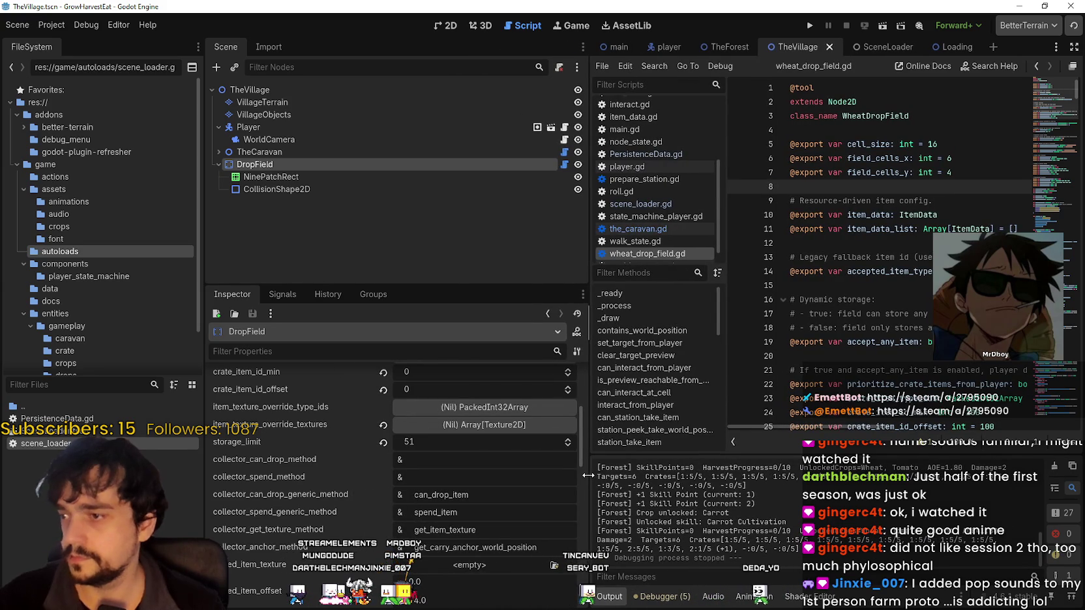
click(519, 428)
click(501, 430)
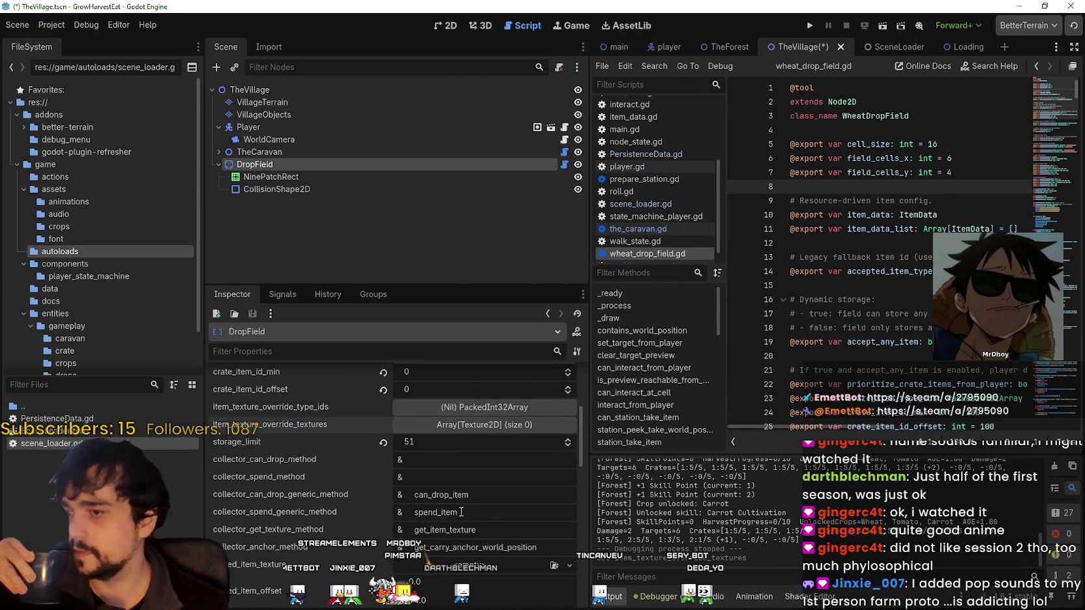
scroll(354, 502, down, 5)
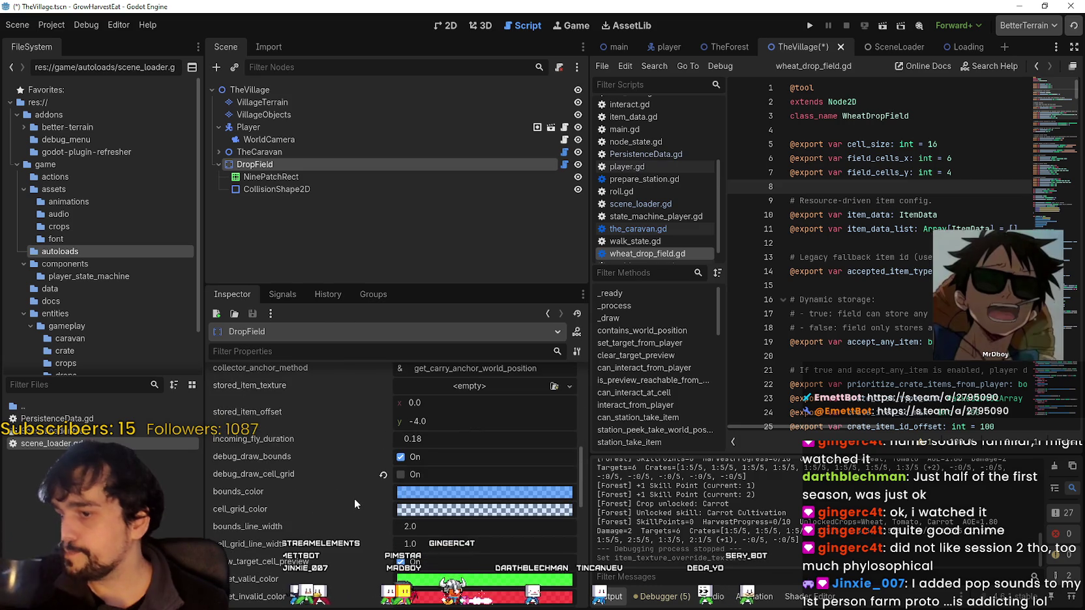
scroll(352, 490, down, 4)
scroll(347, 481, up, 3)
scroll(350, 481, up, 6)
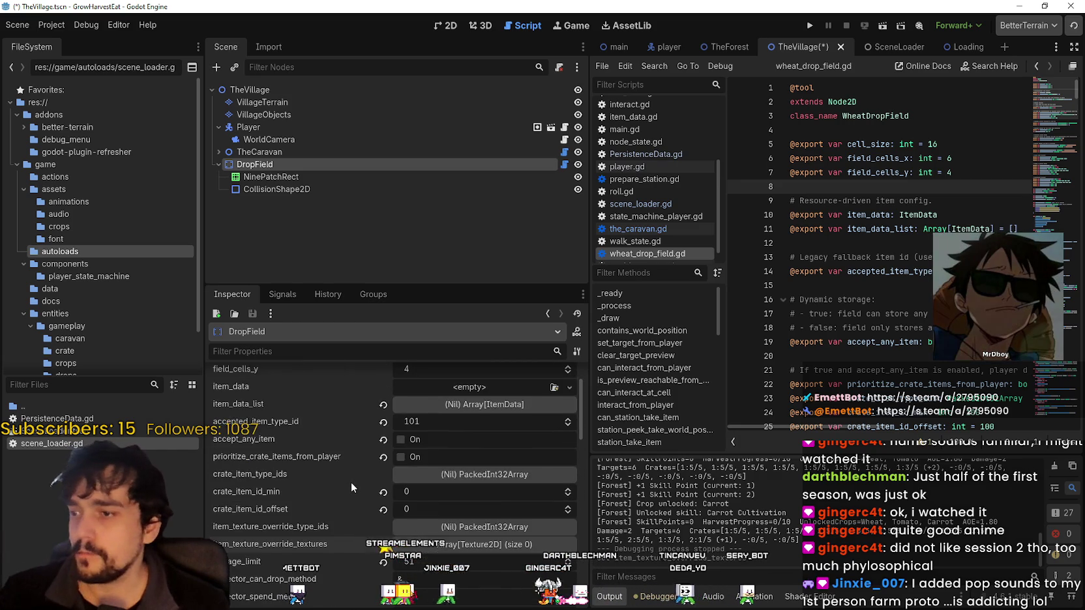
scroll(351, 481, up, 1)
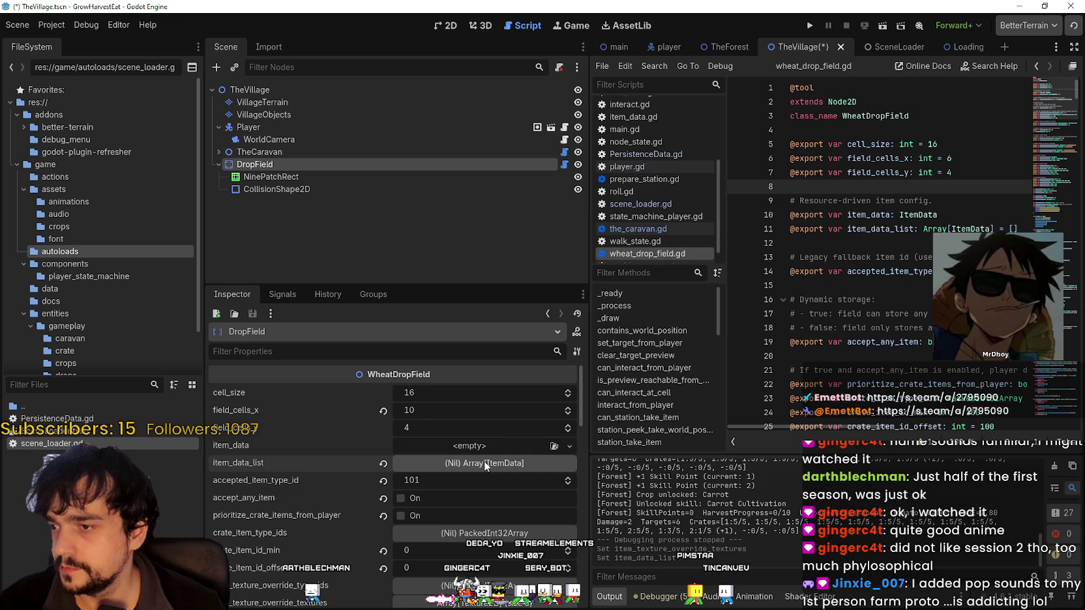
mouse_move(800, 42)
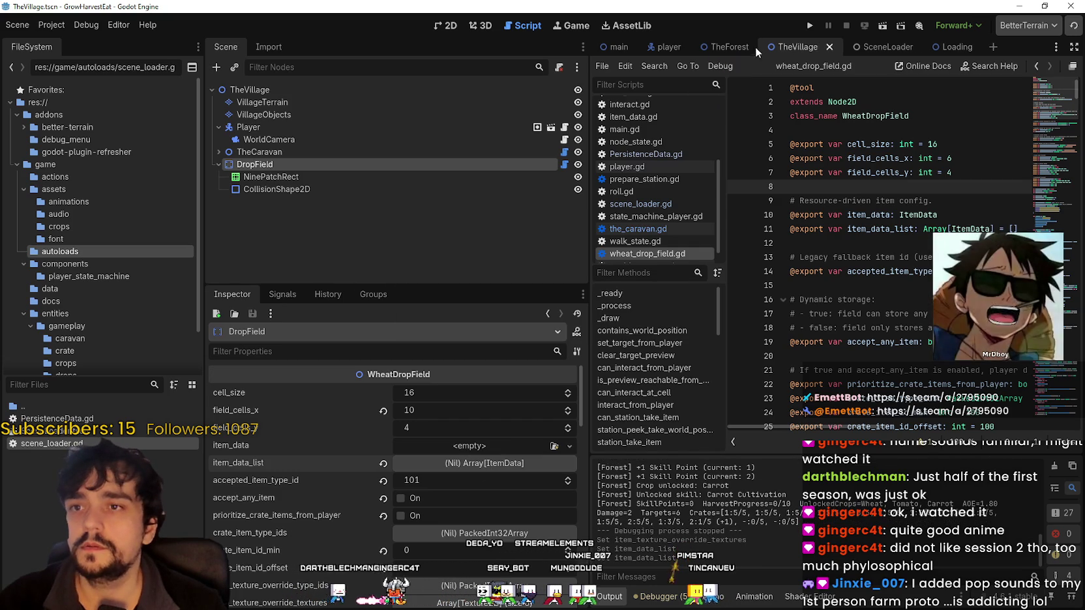
- Switch to TheForest scene and inspect the Crate11, Crate2 and TheCaravan properties
click(753, 47)
click(320, 199)
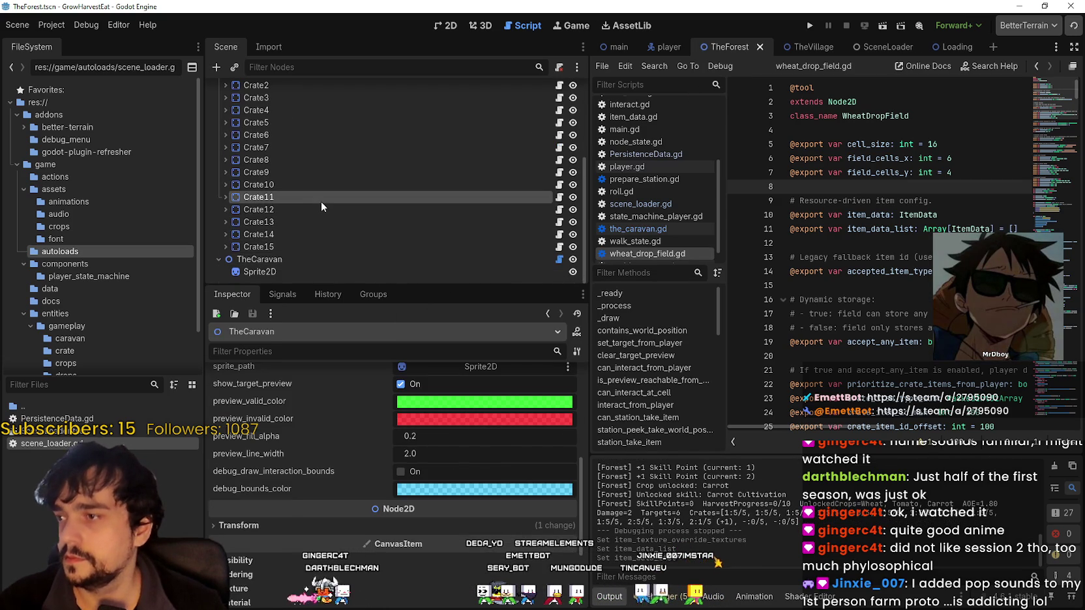
scroll(358, 543, down, 3)
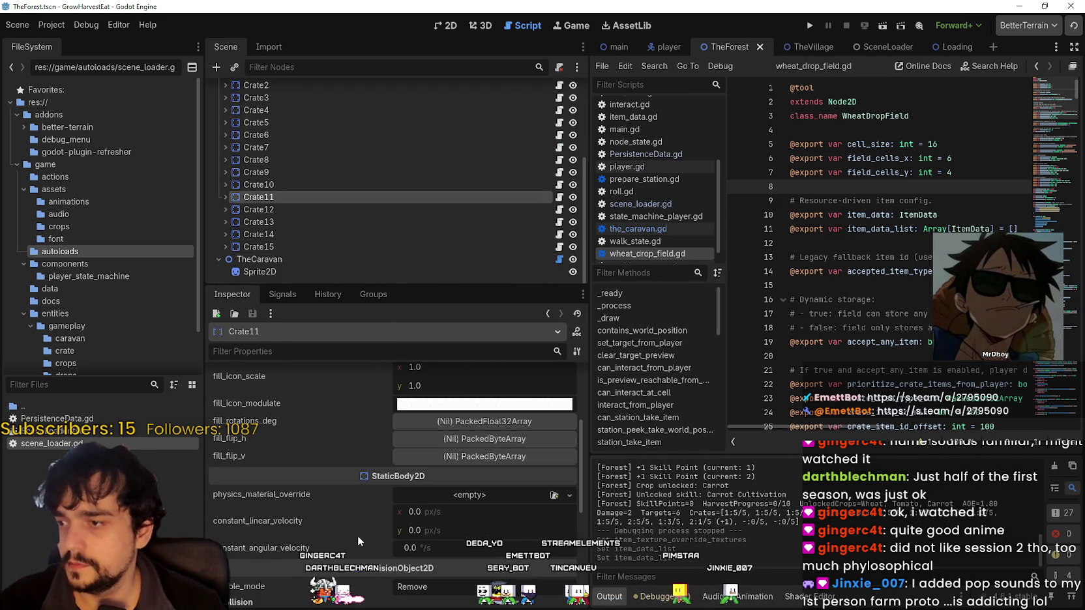
scroll(341, 522, up, 3)
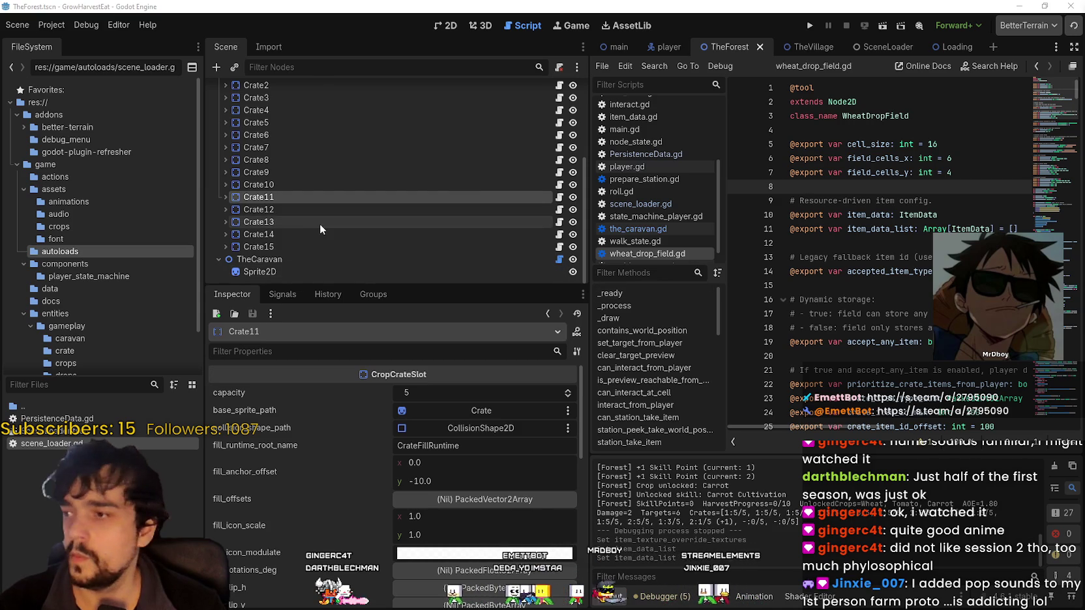
scroll(319, 223, up, 3)
click(315, 182)
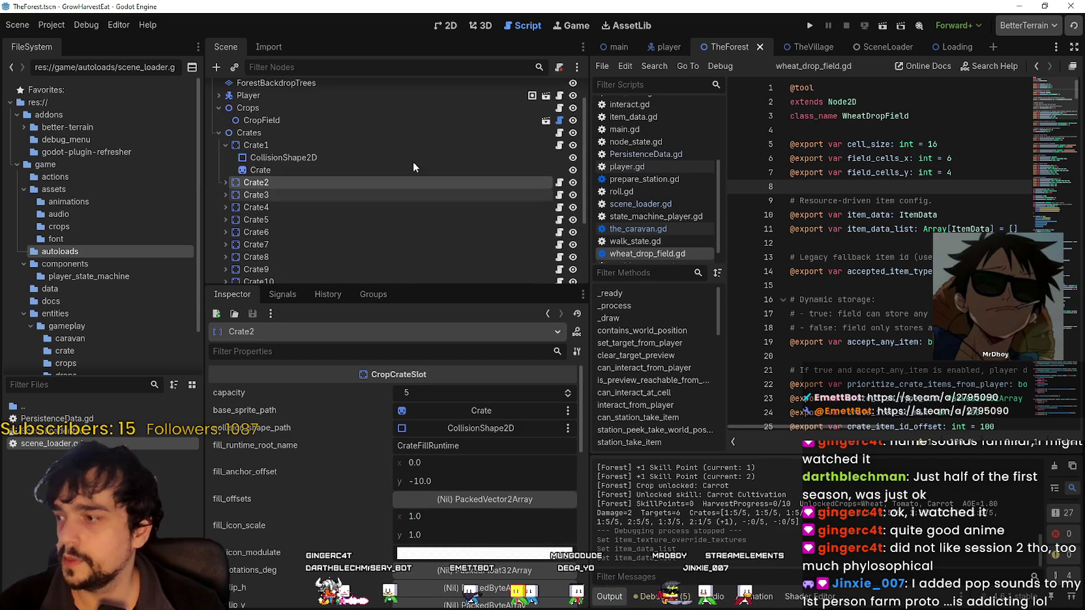
scroll(391, 196, down, 3)
click(328, 260)
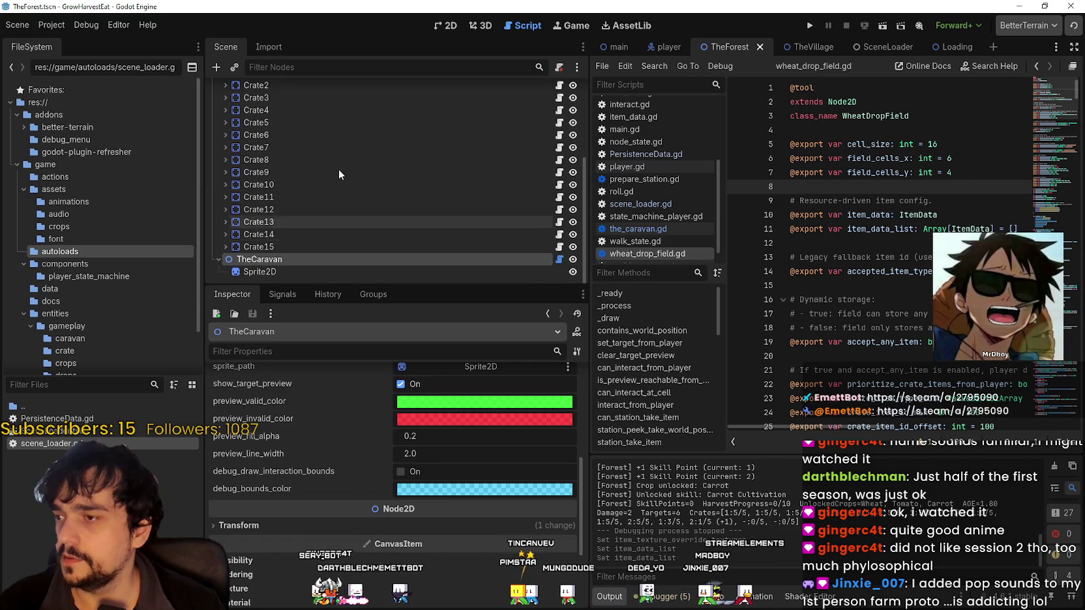
scroll(58, 241, down, 2)
- Inspect the item_tomato.tres resource in the data folder
click(57, 242)
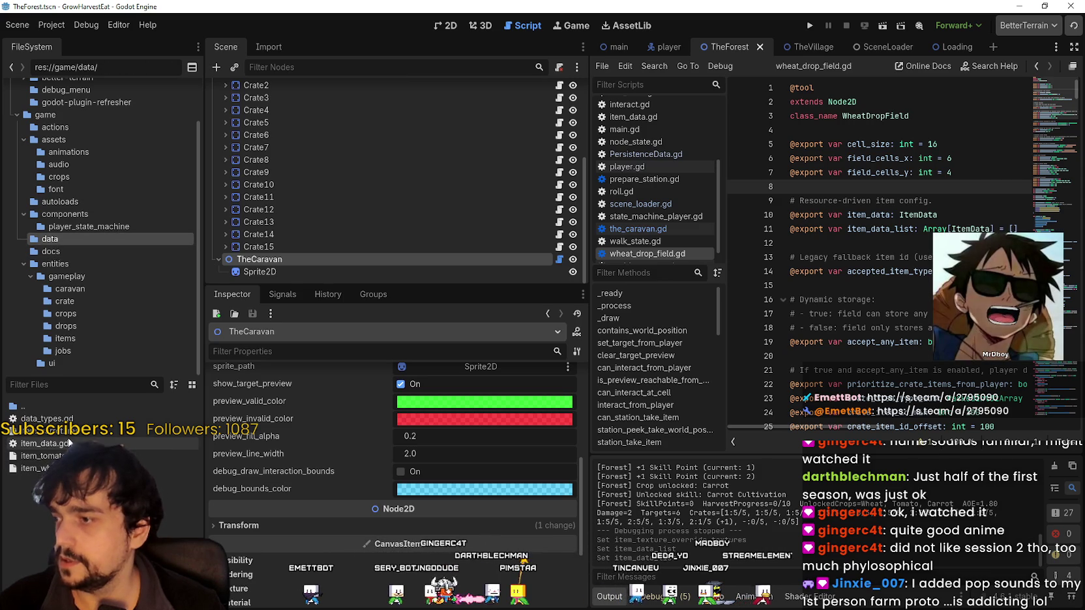
click(39, 456)
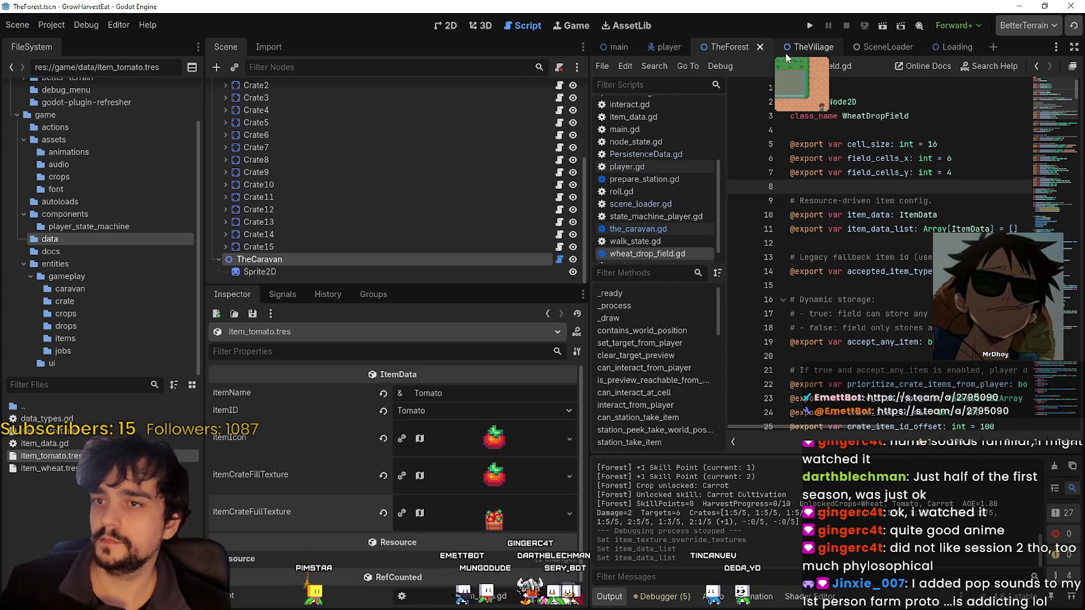
scroll(337, 194, up, 3)
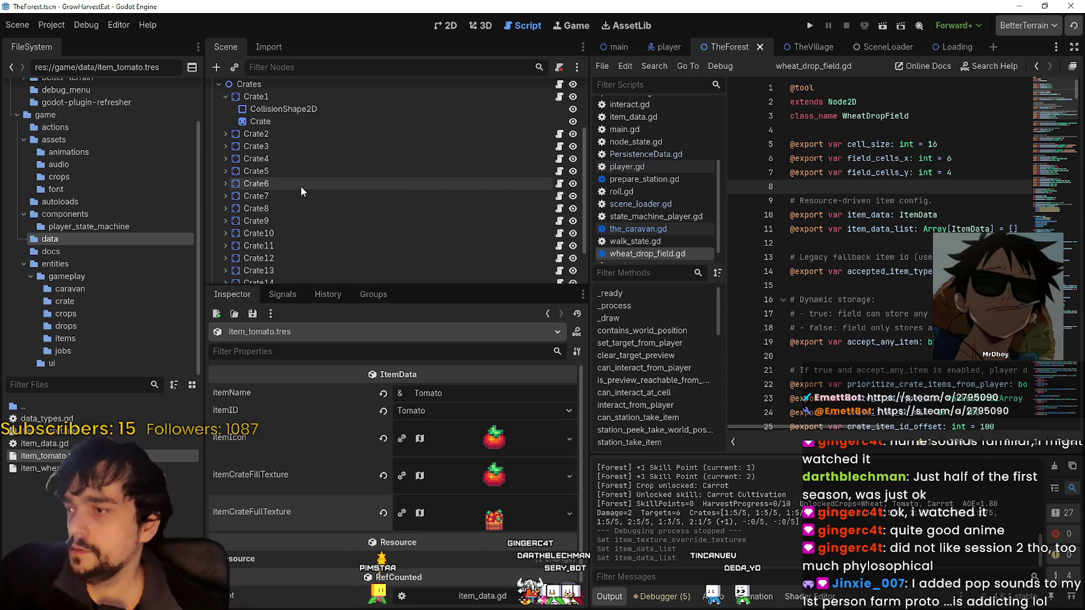
scroll(309, 192, down, 2)
- Inspect Crate8's properties and open its crate.gd script
click(327, 189)
scroll(307, 235, down, 2)
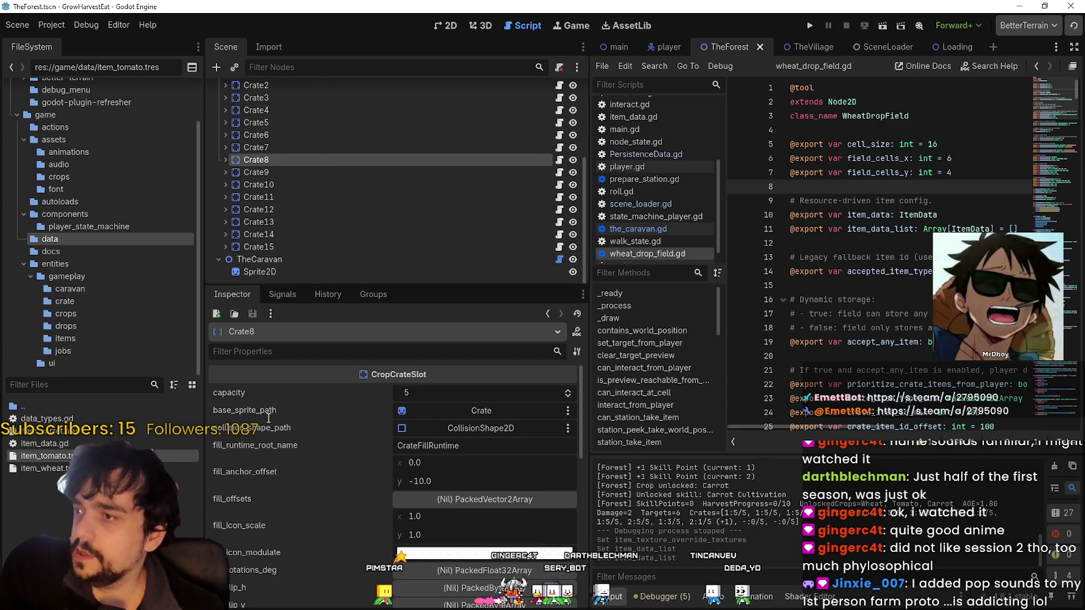
scroll(385, 537, down, 2)
scroll(301, 476, down, 2)
scroll(309, 472, down, 3)
scroll(391, 476, up, 6)
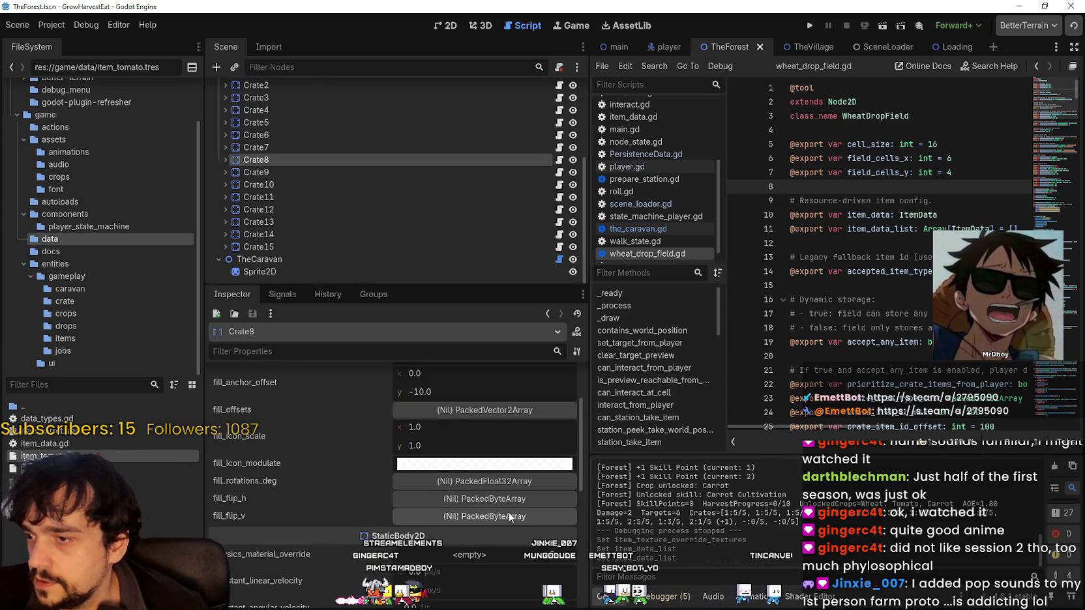
scroll(474, 480, up, 1)
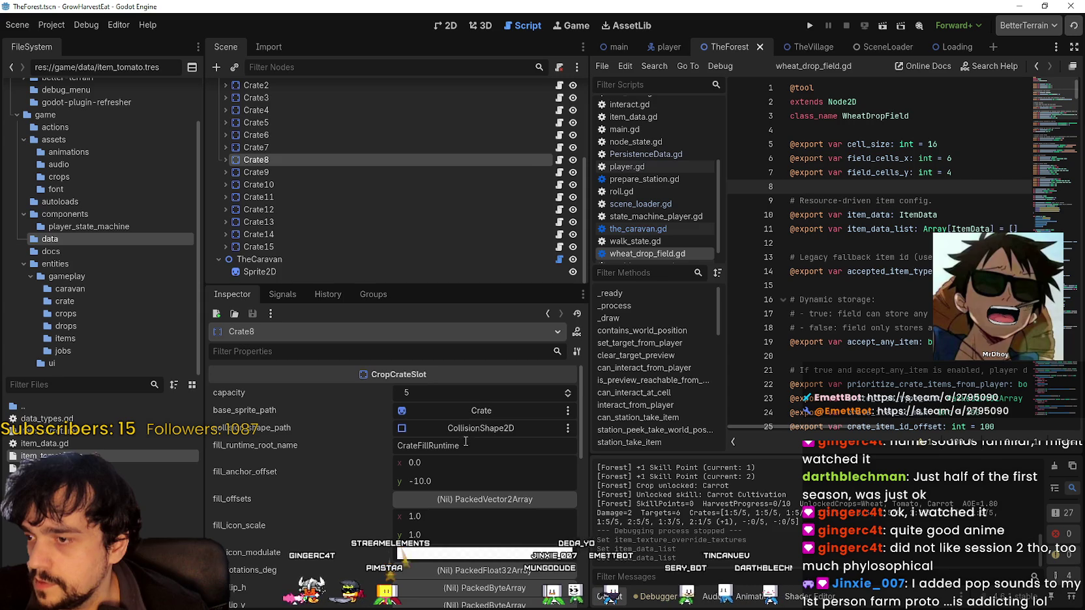
scroll(485, 369, down, 1)
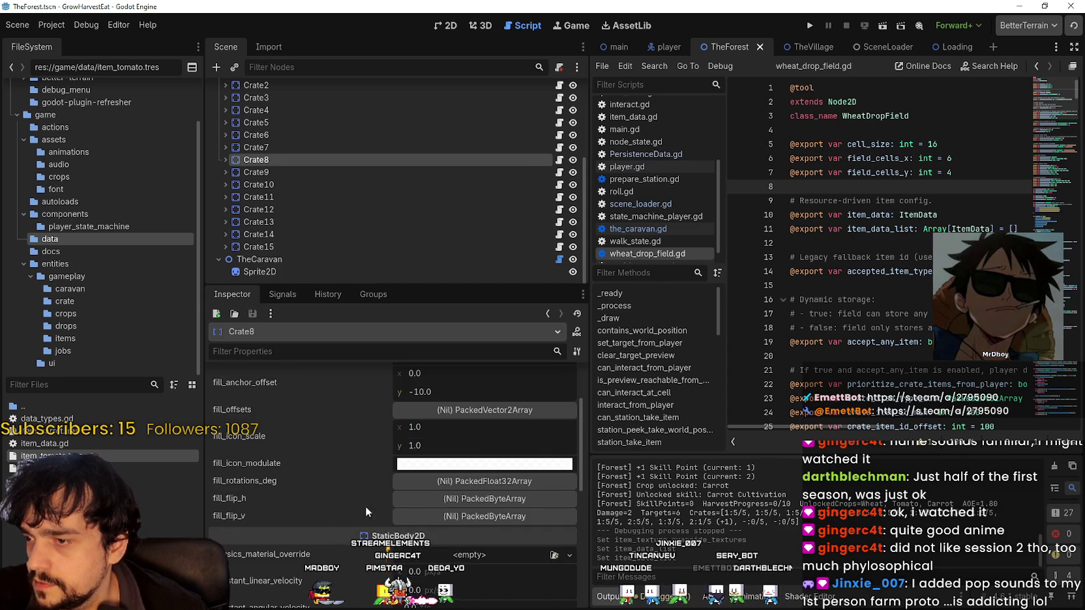
scroll(350, 513, up, 1)
click(558, 160)
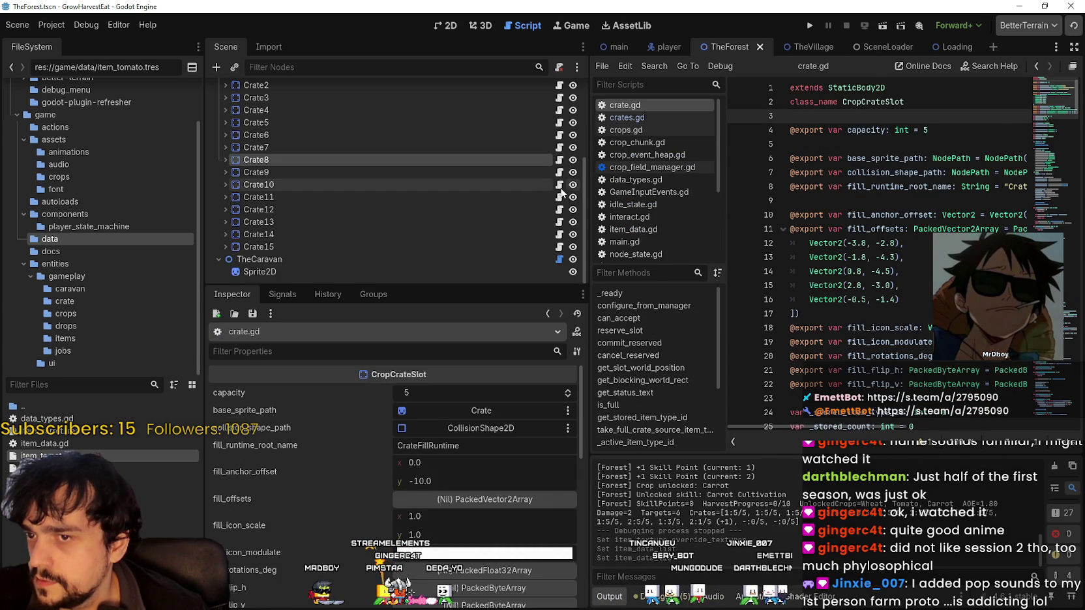
- Widen the script editor and highlight the uses of _stored_item_type_id
drag(585, 199, 278, 203)
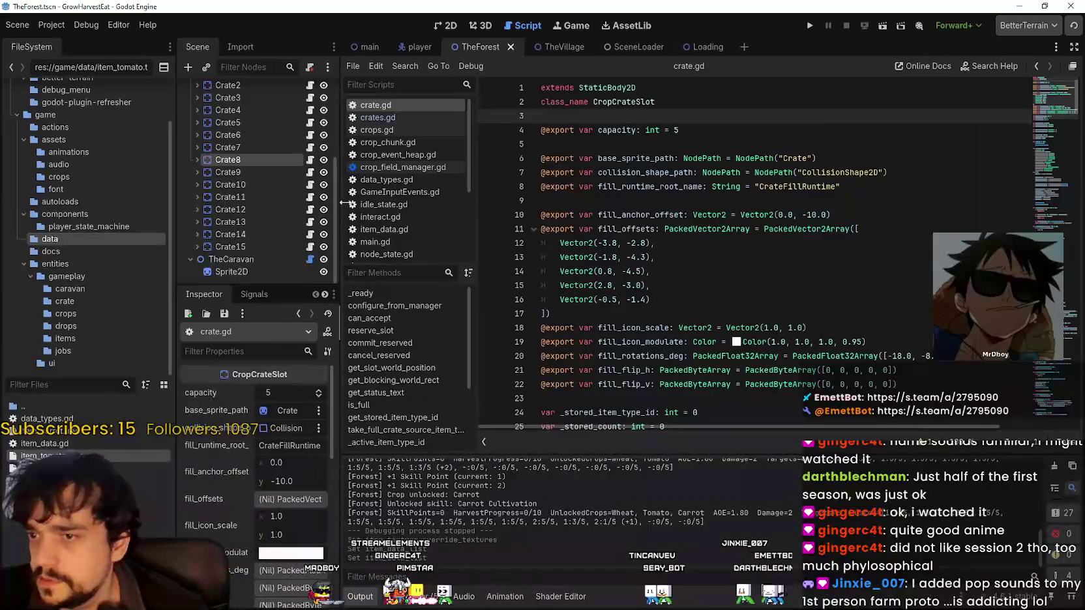
scroll(1033, 102, down, 3)
mouse_move(1033, 102)
mouse_down()
mouse_move(1021, 155)
mouse_move(1044, 413)
mouse_move(1052, 348)
mouse_move(1058, 387)
mouse_move(1058, 311)
mouse_up()
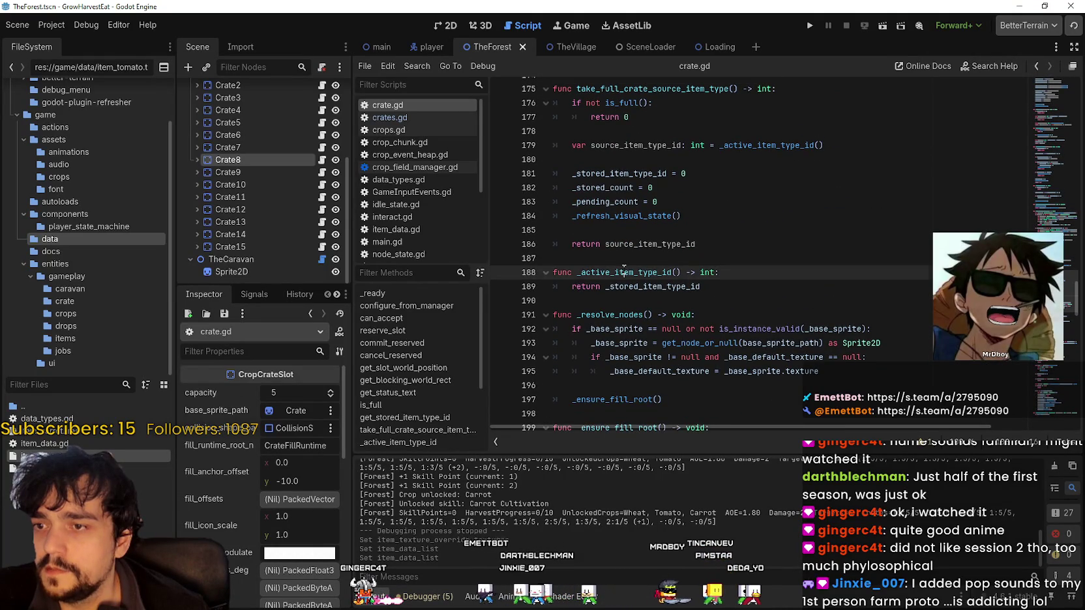
click(630, 288)
scroll(772, 313, up, 2)
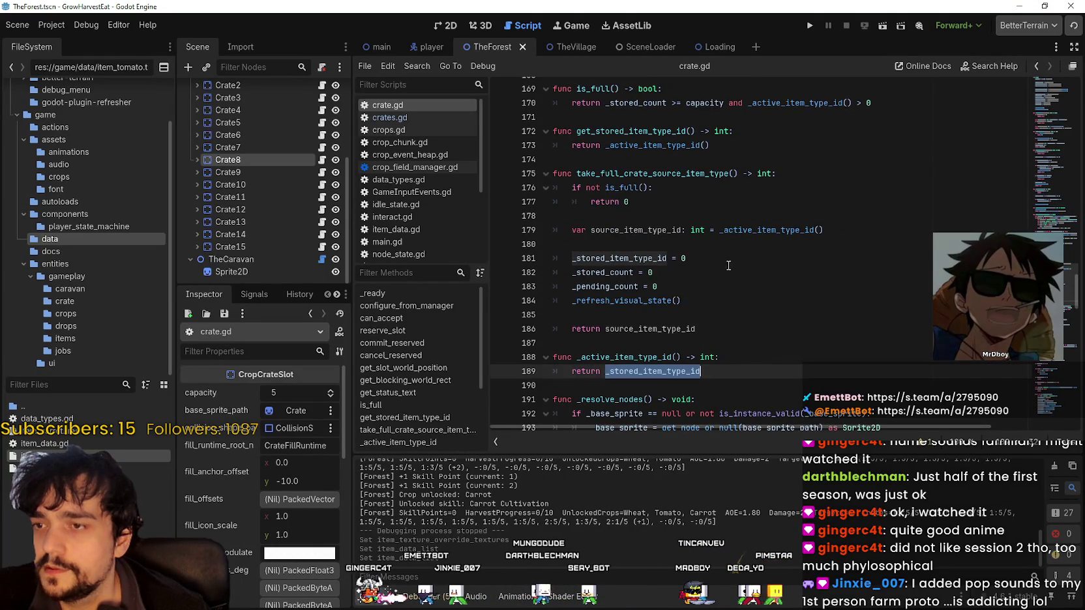
click(640, 244)
click(640, 253)
double_click(641, 257)
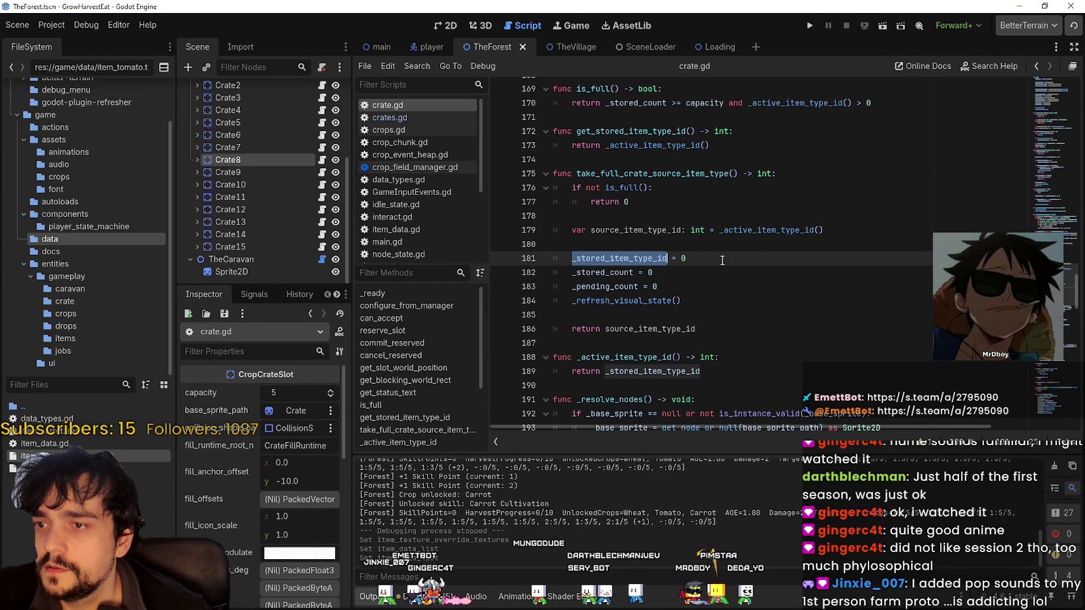
- Highlight _active_item_type_id and its function definition in crate.gd
scroll(793, 268, up, 1)
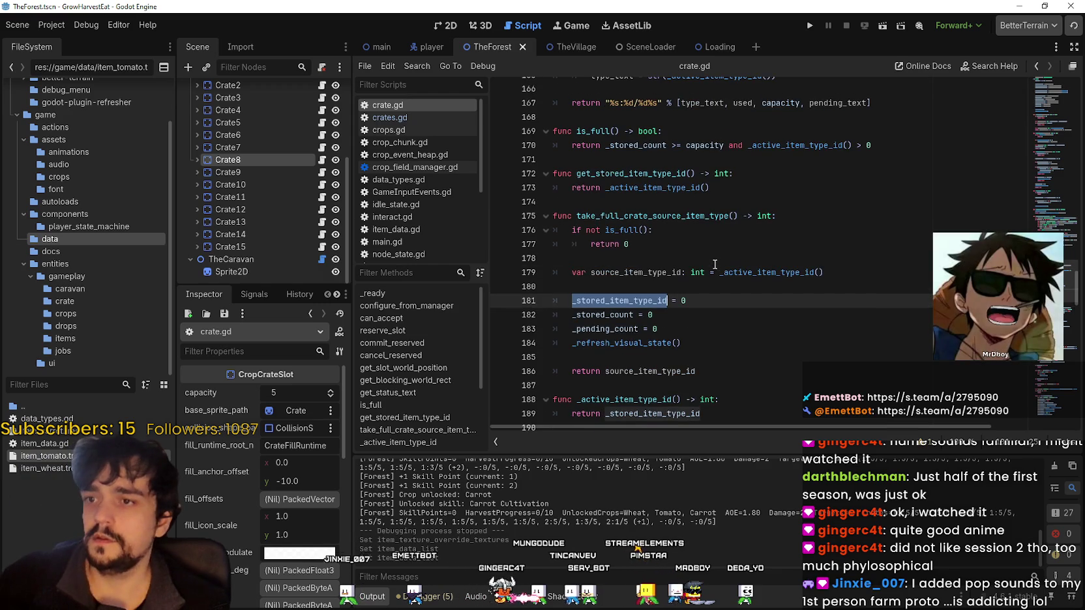
double_click(792, 270)
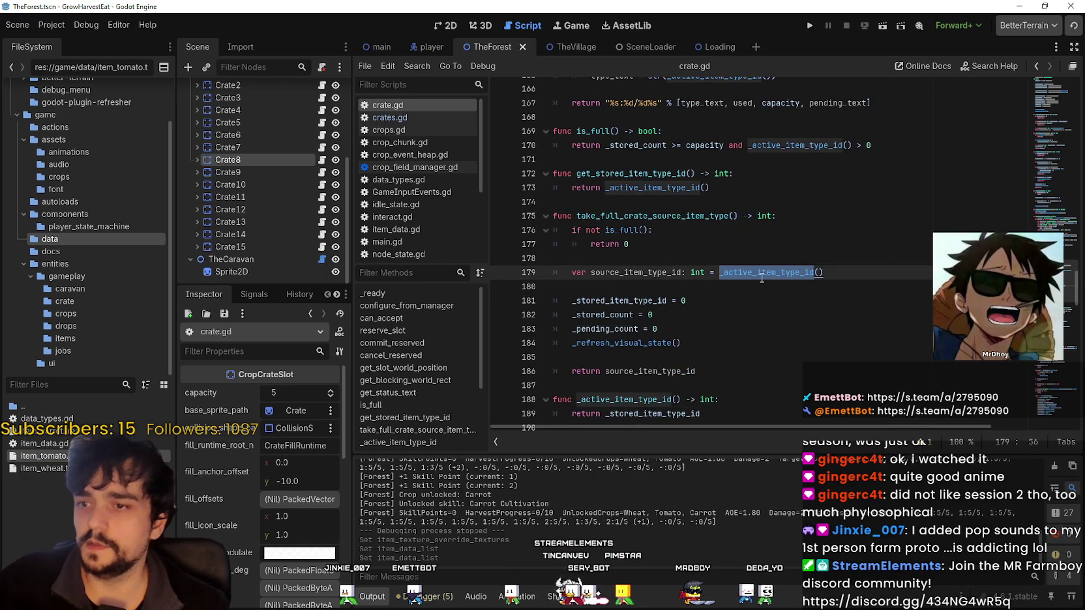
scroll(788, 309, up, 5)
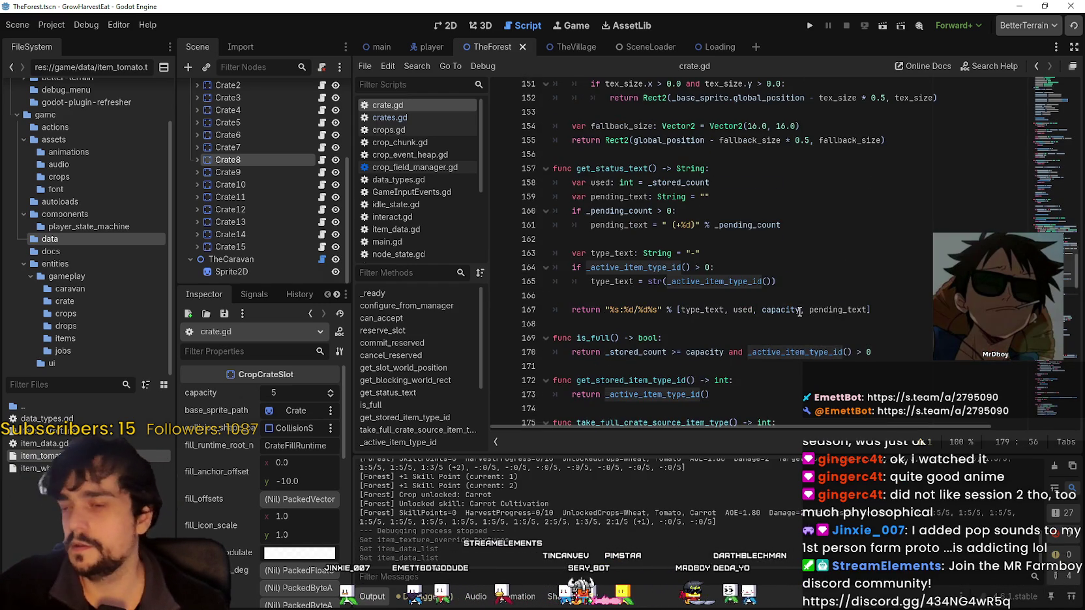
scroll(734, 273, down, 6)
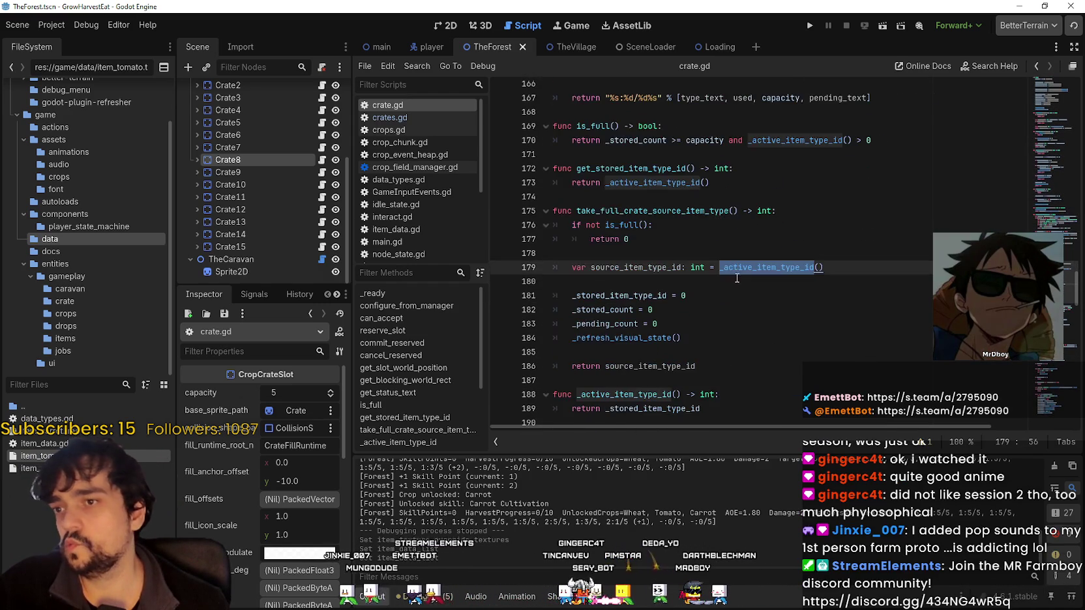
double_click(649, 351)
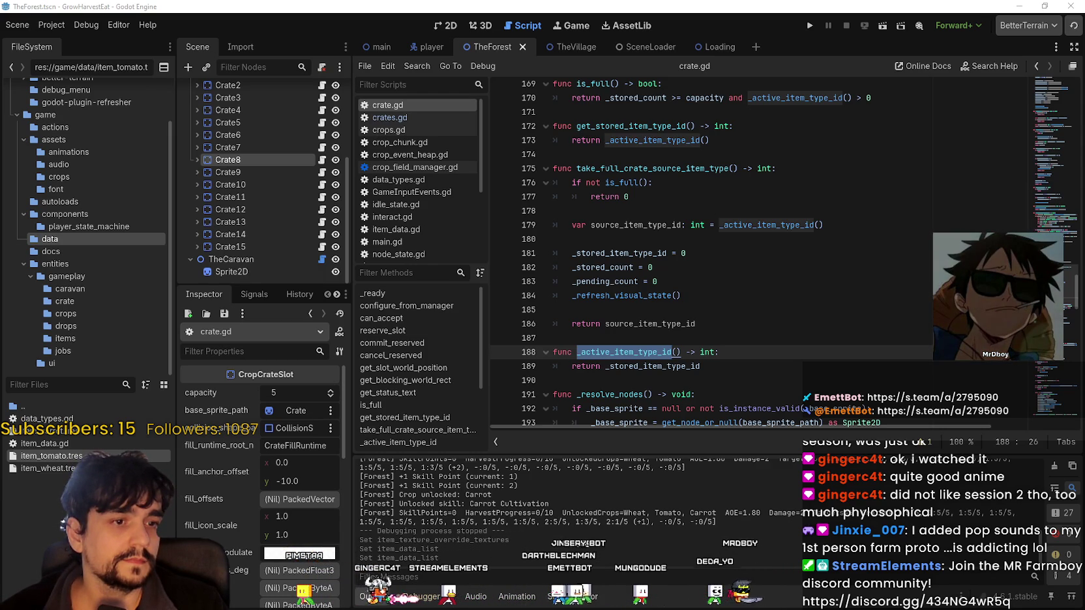
scroll(196, 417, down, 2)
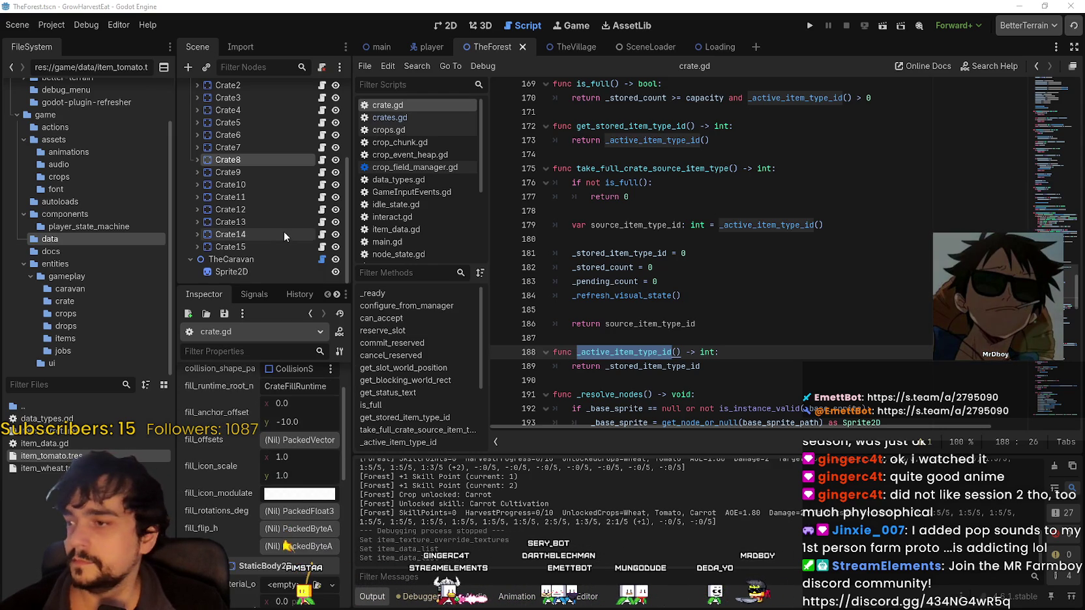
- Inspect Crate15, then show the game/autoloads folder in FileSystem
click(263, 246)
scroll(250, 561, down, 1)
scroll(255, 556, up, 3)
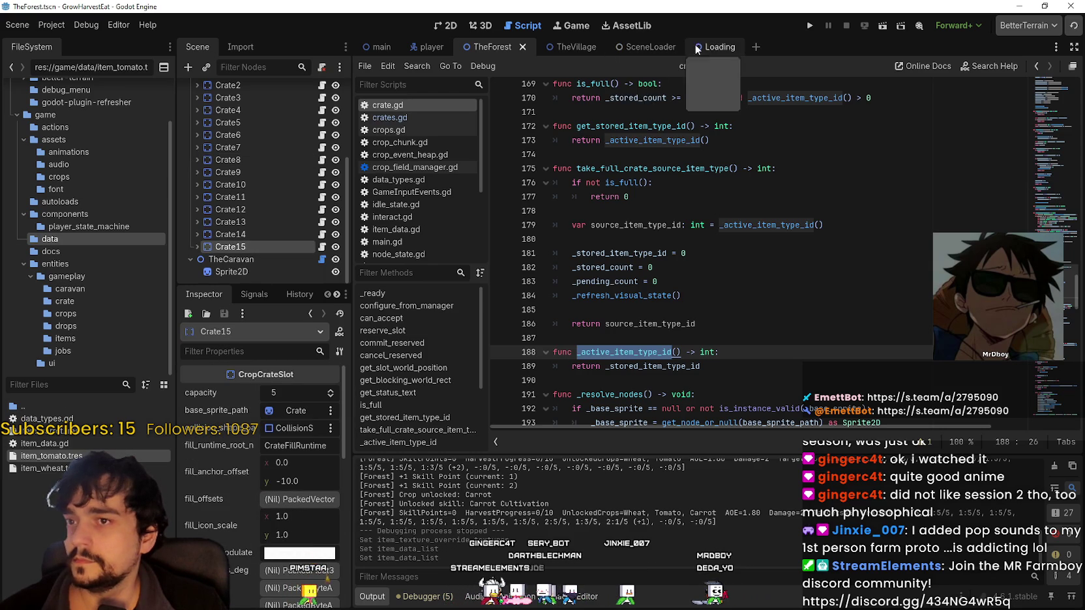
scroll(66, 181, up, 3)
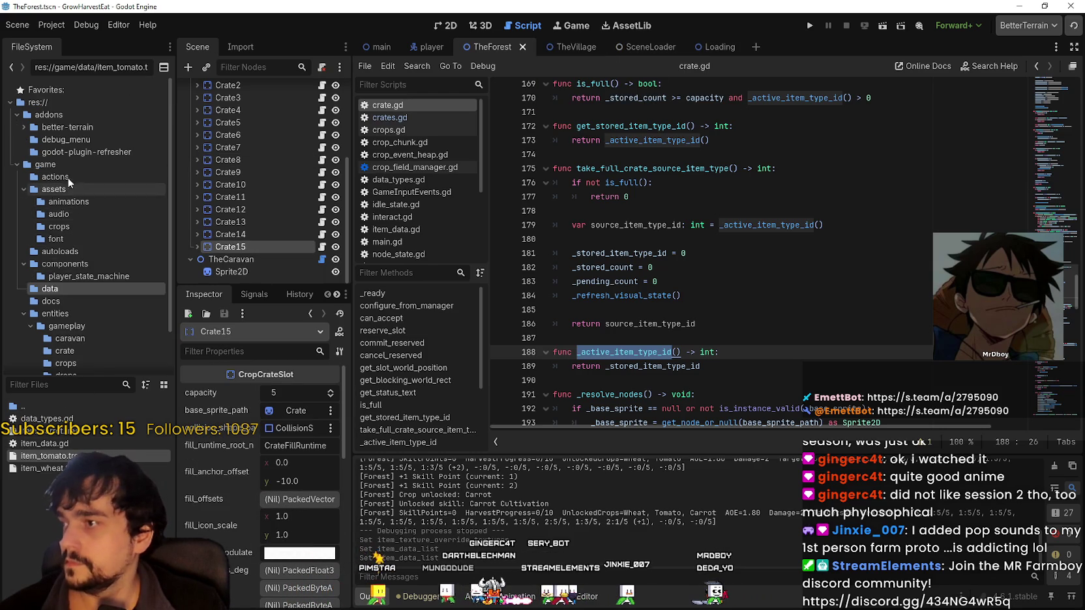
click(71, 166)
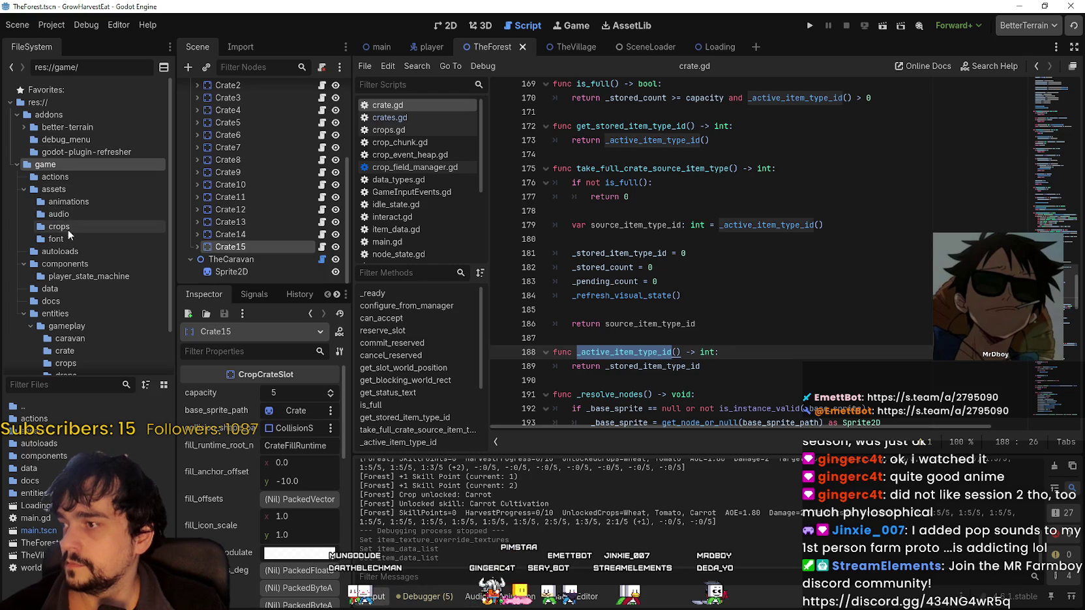
scroll(71, 251, down, 3)
click(83, 203)
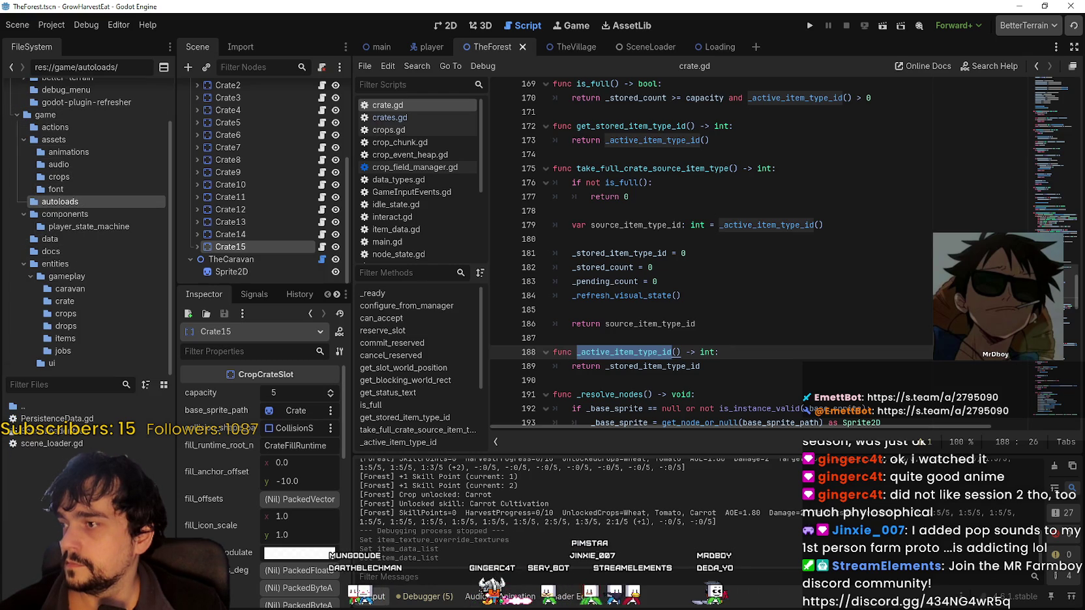
- Open PersistenceData.gd and jump to the _restore_village_dropfield_state definition with Lookup Symbol
double_click(101, 422)
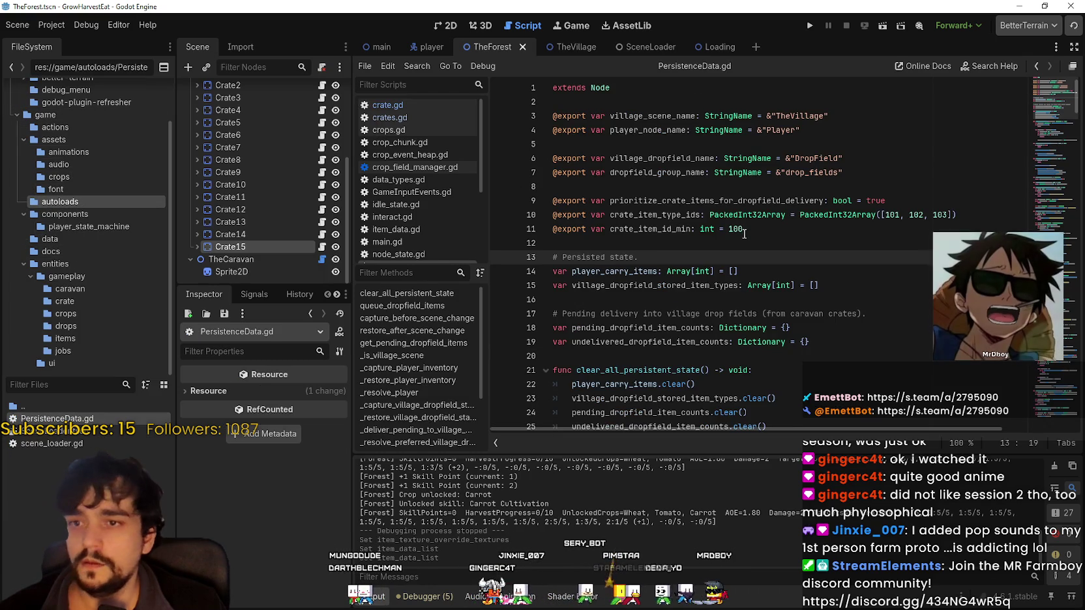
scroll(750, 254, down, 3)
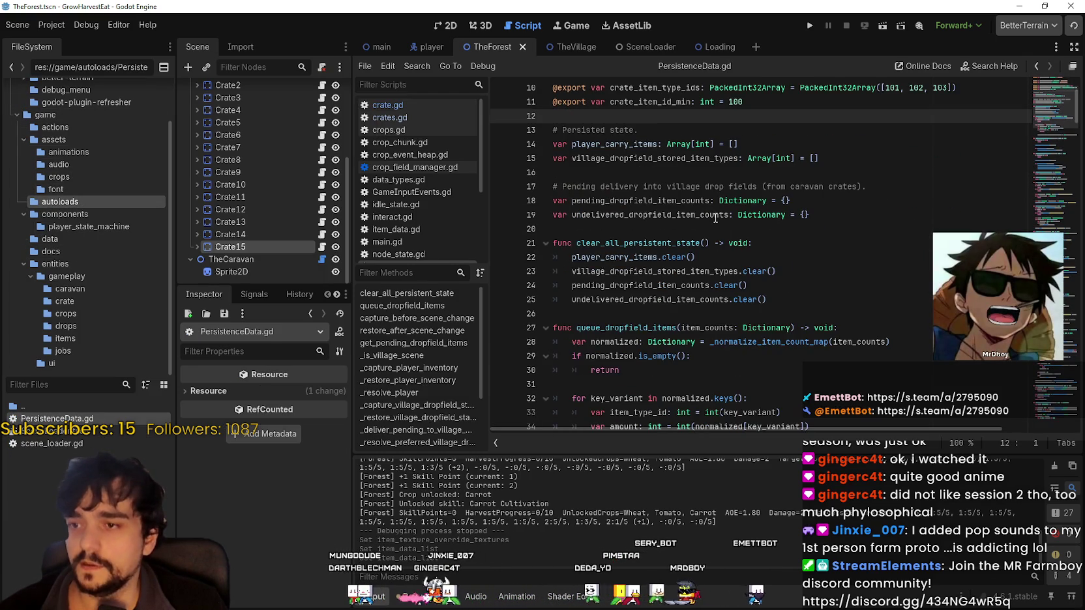
click(815, 229)
scroll(821, 260, down, 5)
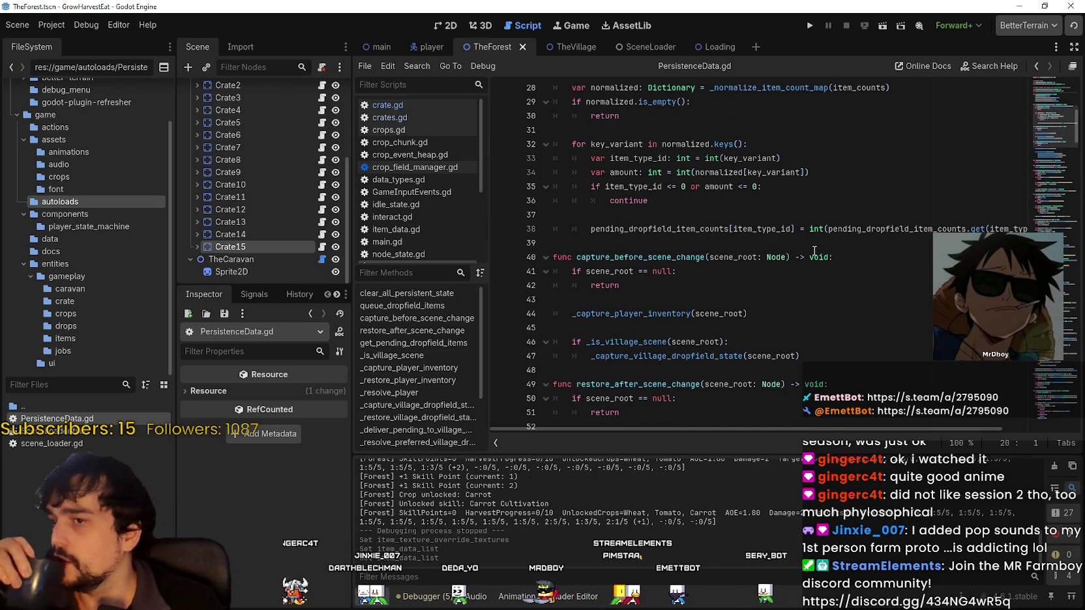
scroll(814, 251, down, 6)
scroll(813, 251, down, 1)
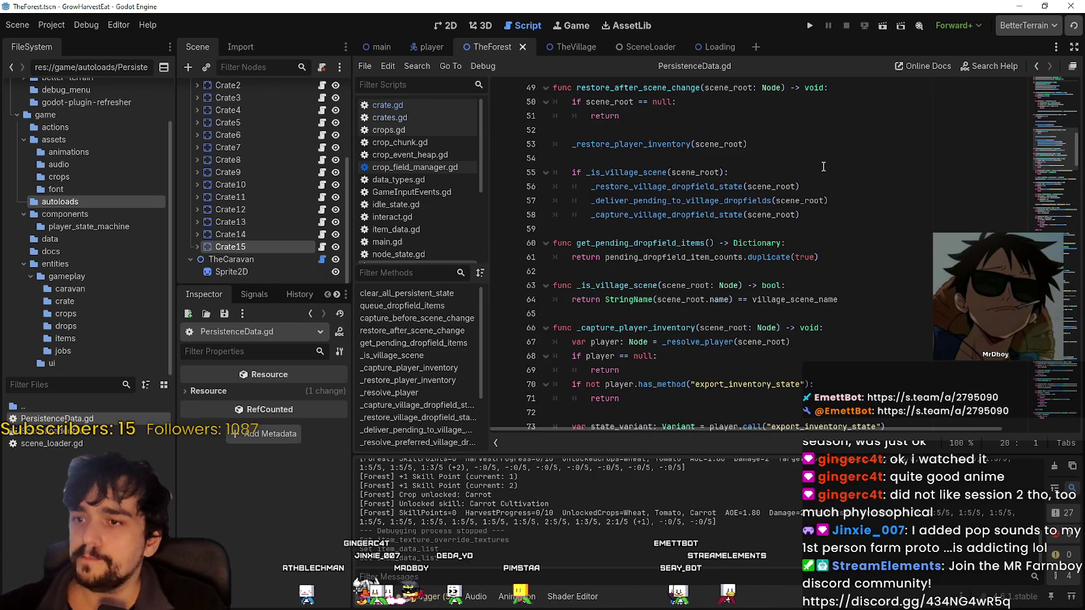
double_click(640, 187)
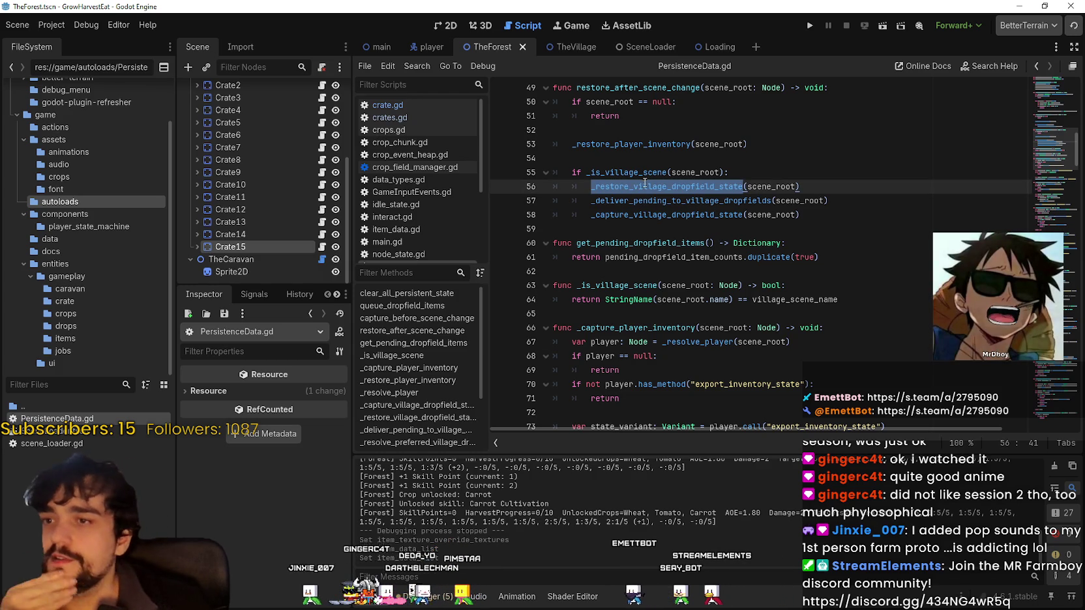
right_click(646, 186)
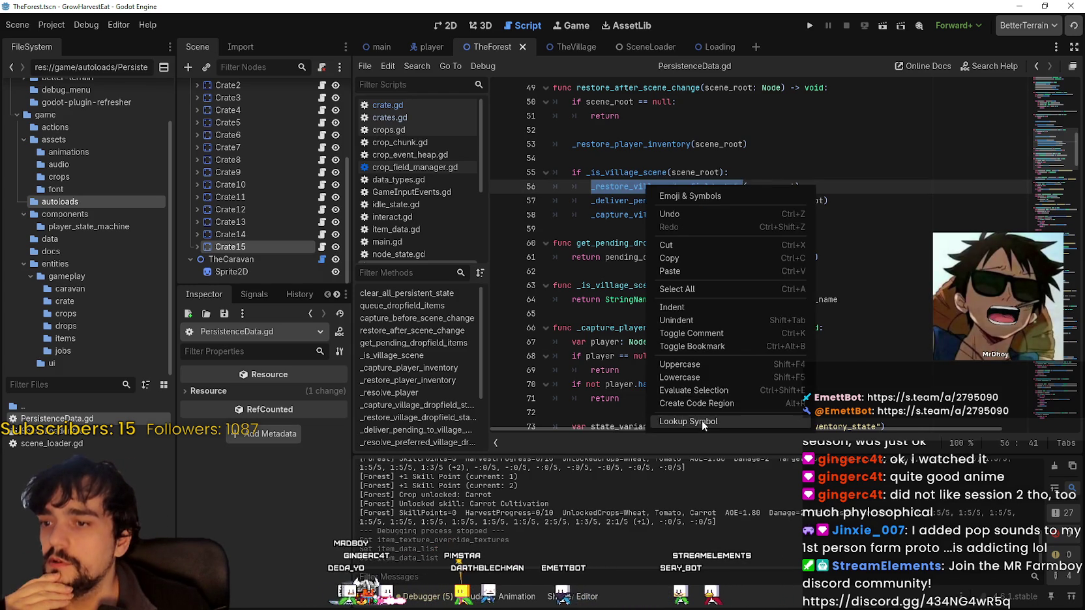
click(702, 421)
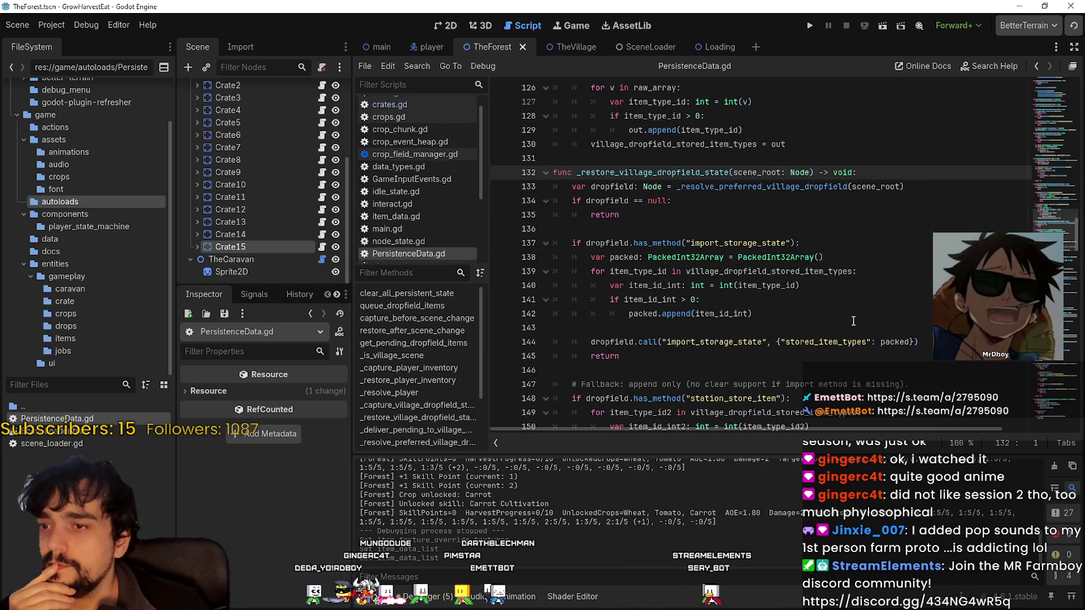
- Highlight item_id_int2 and village_dropfield_stored_item_types, then start a debug run of the game
click(853, 320)
scroll(853, 319, down, 2)
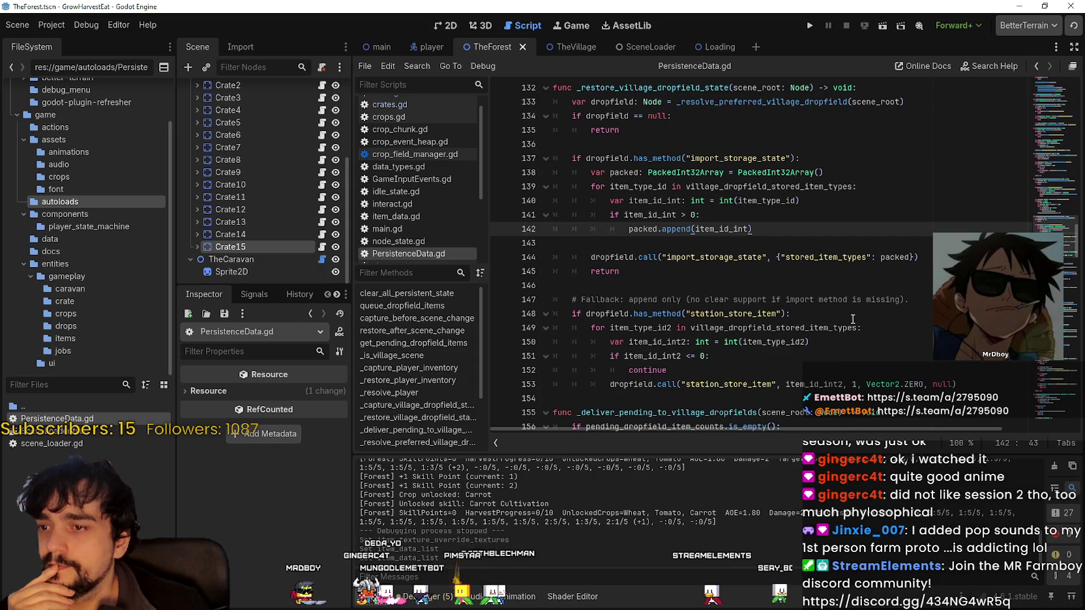
scroll(852, 319, down, 1)
scroll(850, 317, down, 1)
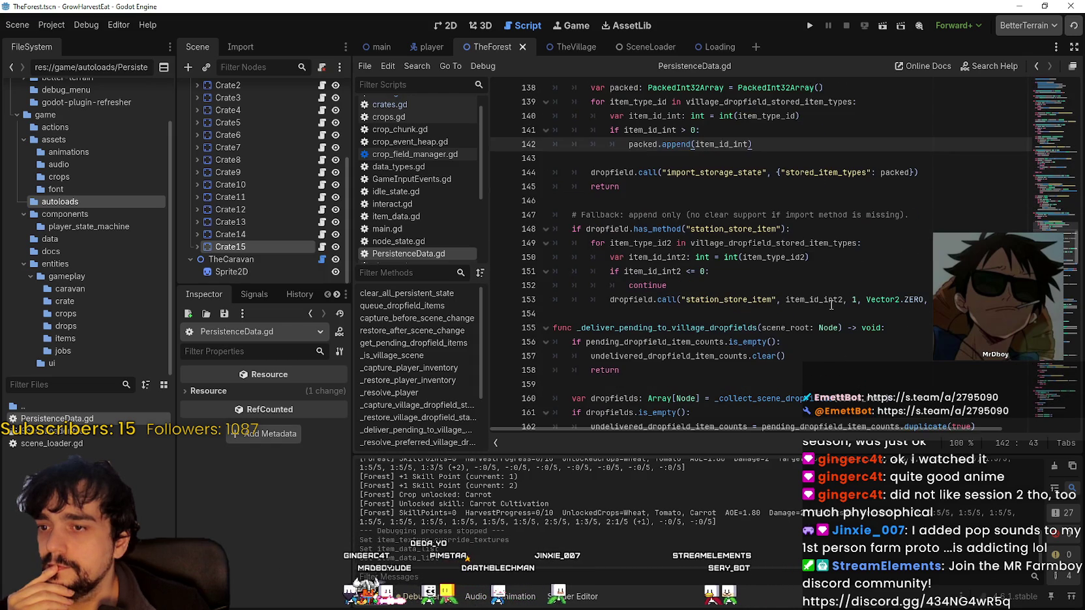
double_click(801, 298)
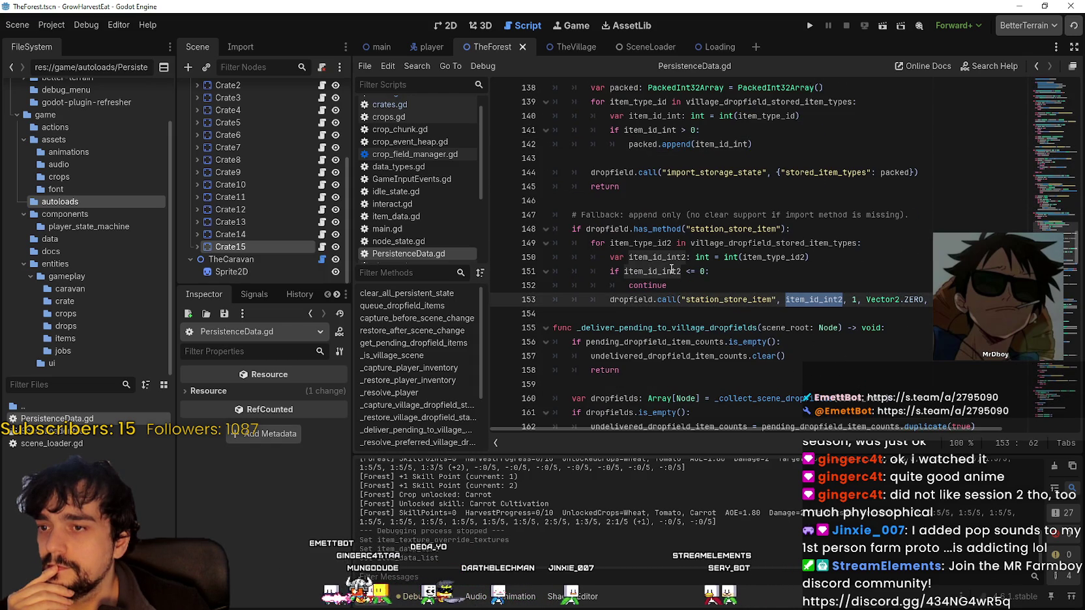
click(787, 258)
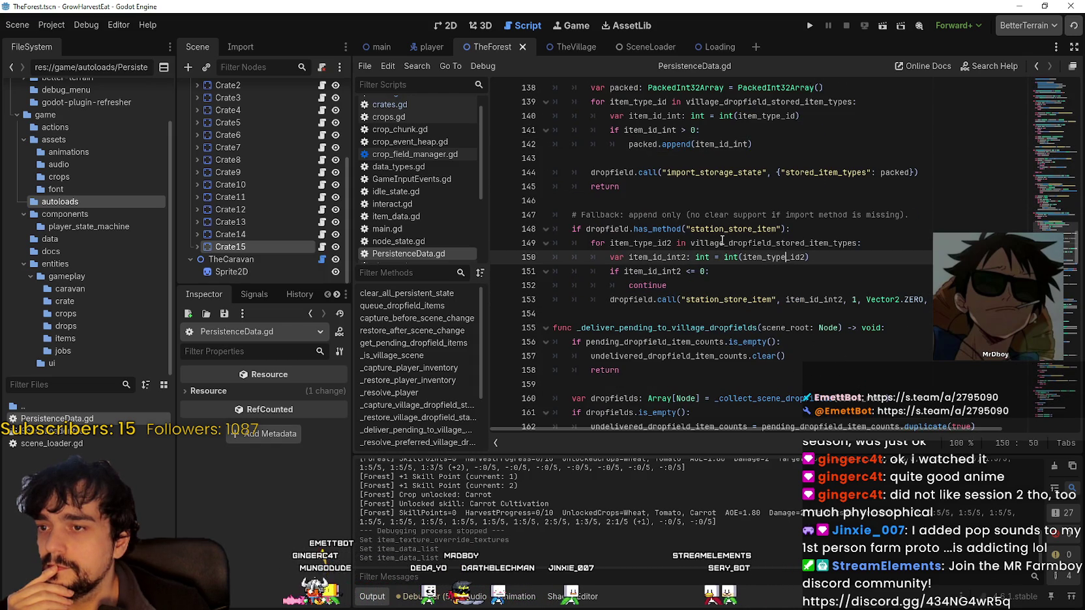
double_click(780, 247)
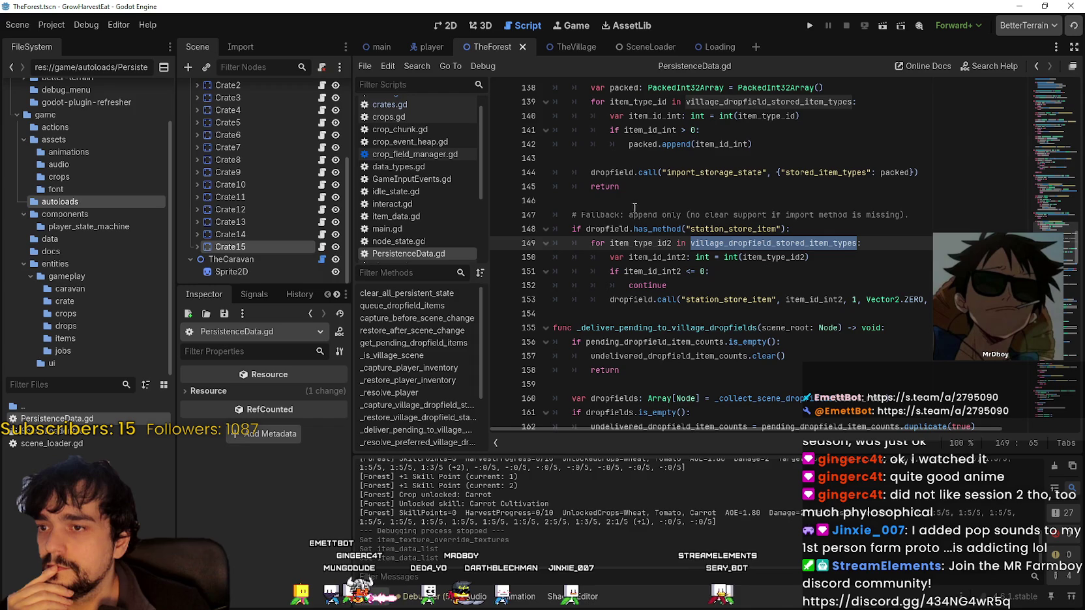
scroll(694, 336, down, 3)
click(675, 255)
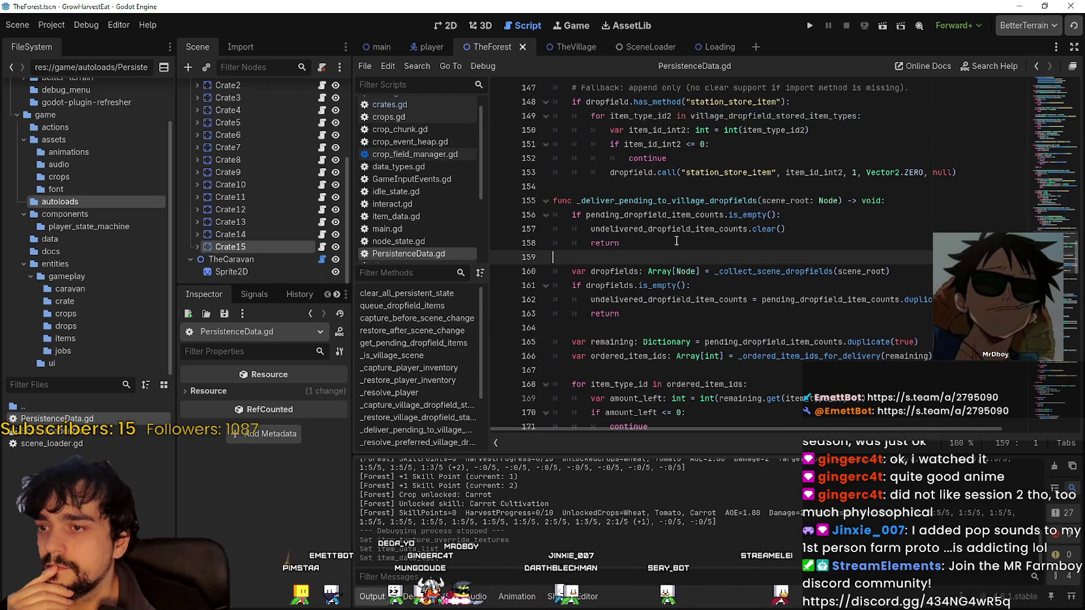
click(813, 26)
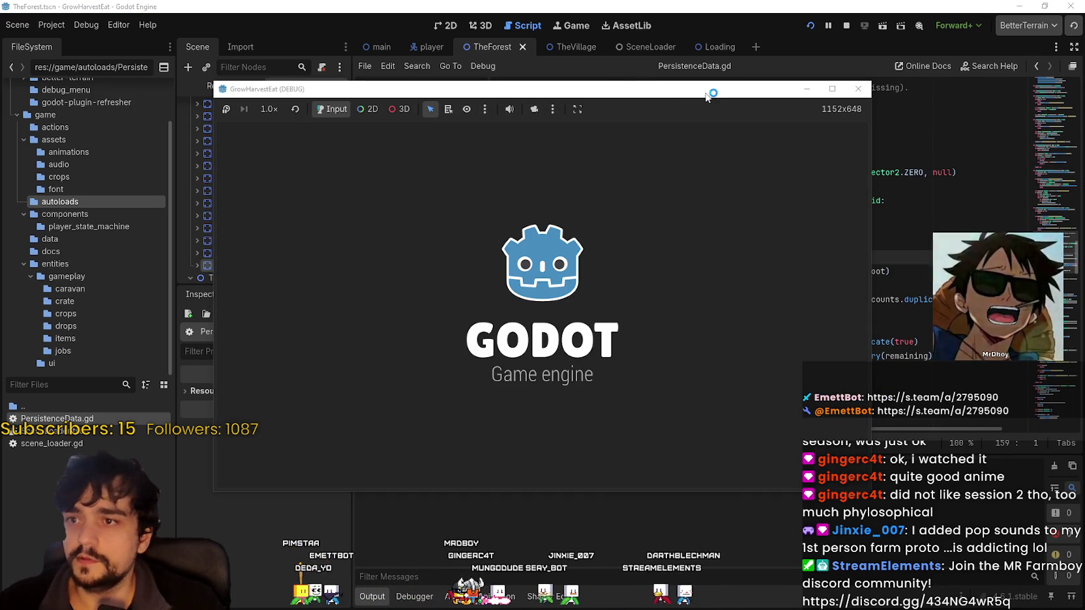
- Select the live PersistenceData node in the Remote tree and zoom the game view to 2.0×
drag(313, 92, 540, 100)
click(252, 85)
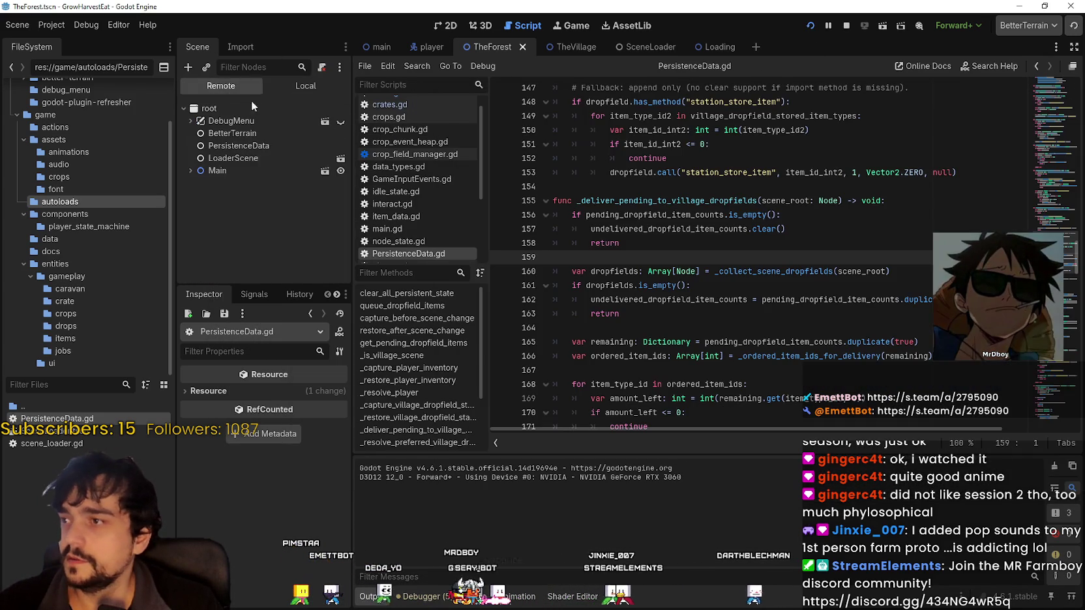
click(254, 146)
click(495, 119)
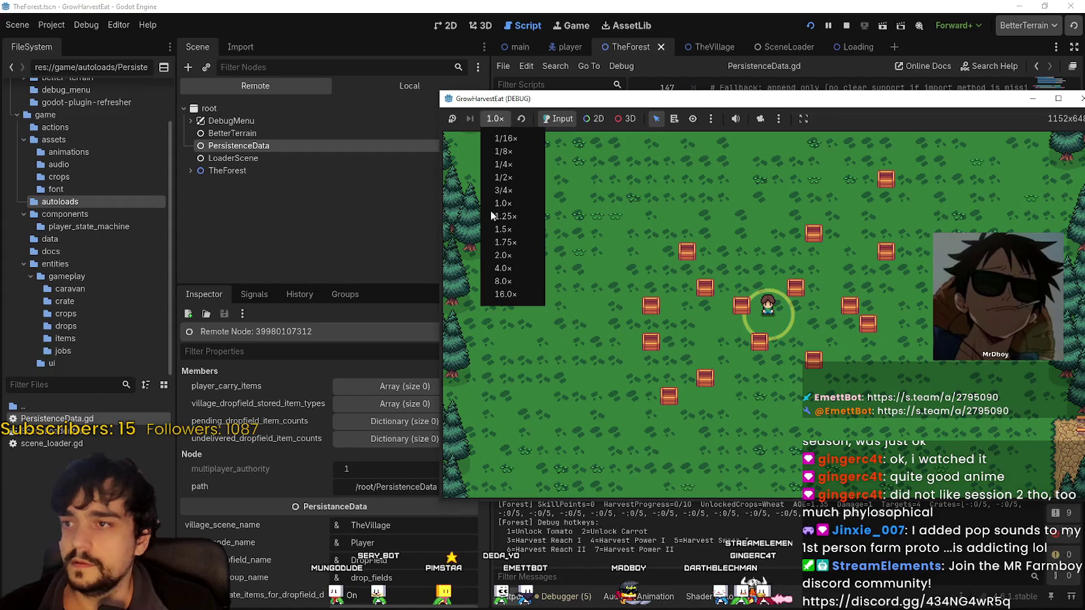
click(508, 256)
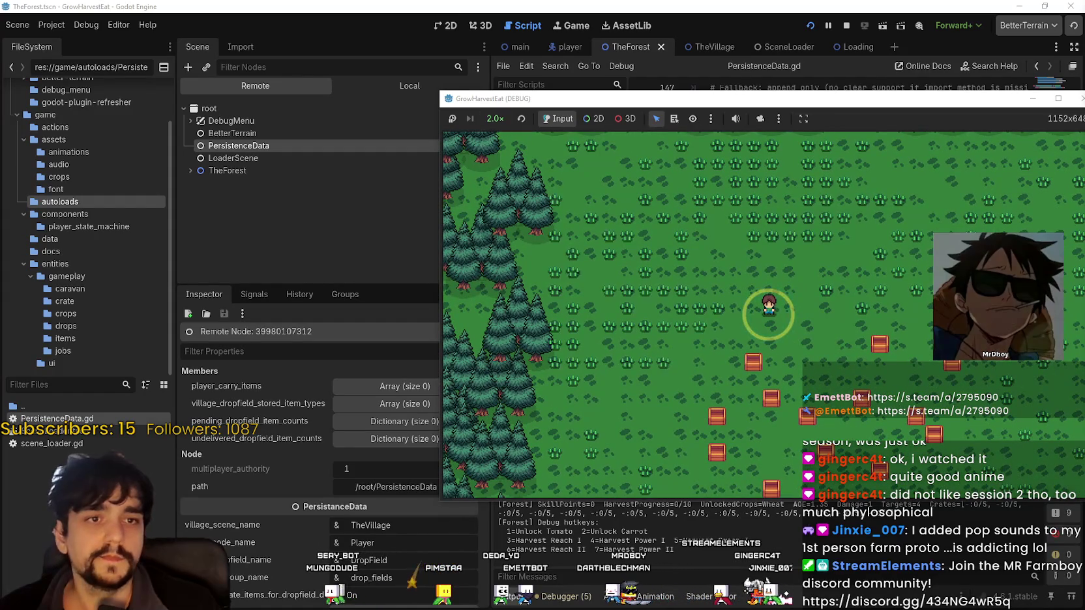
- Walk the farmer past the crates and around the forest crop field
key(w)
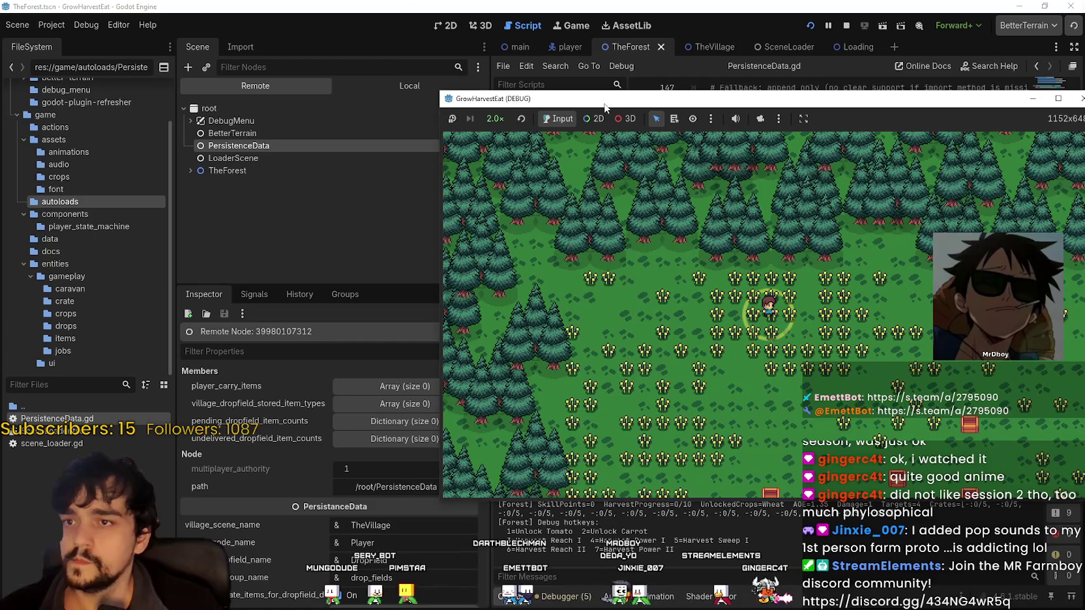
drag(604, 107, 605, 73)
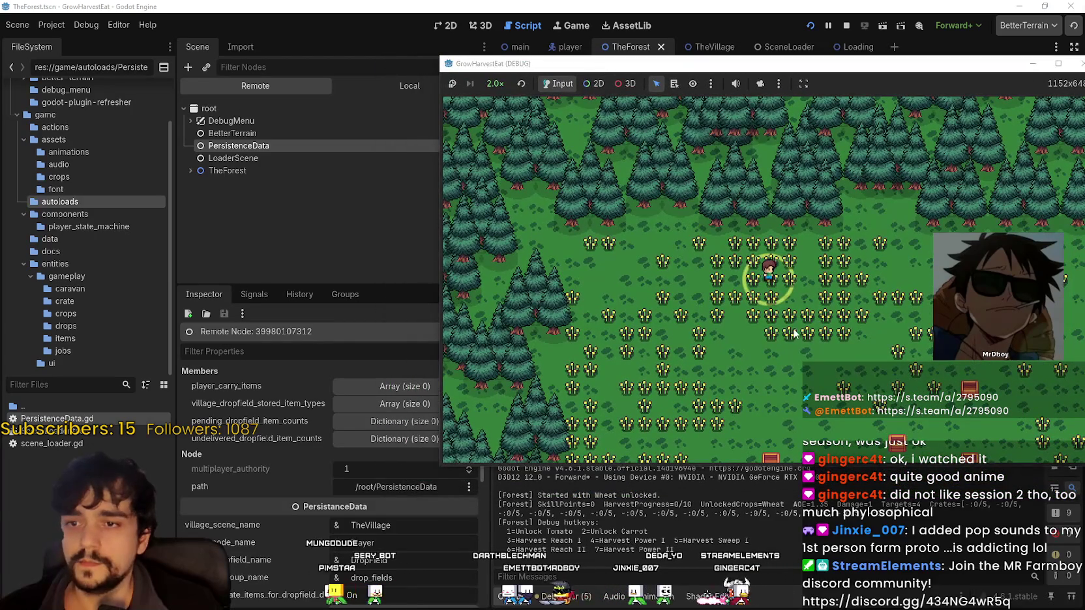
key(s)
key(d)
key(s)
key(w)
key(d)
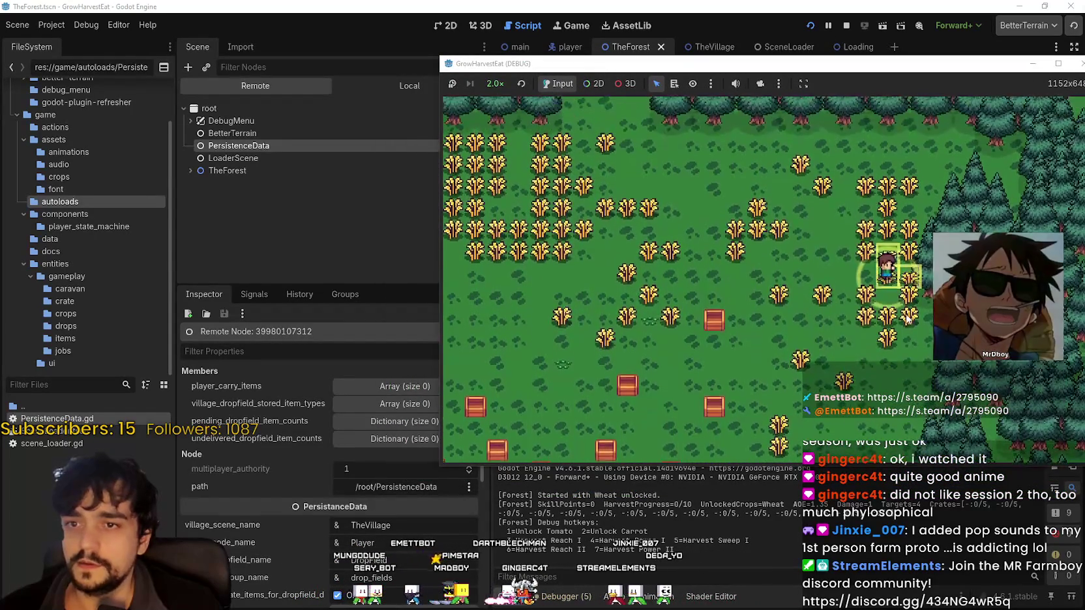
key(w)
key(a)
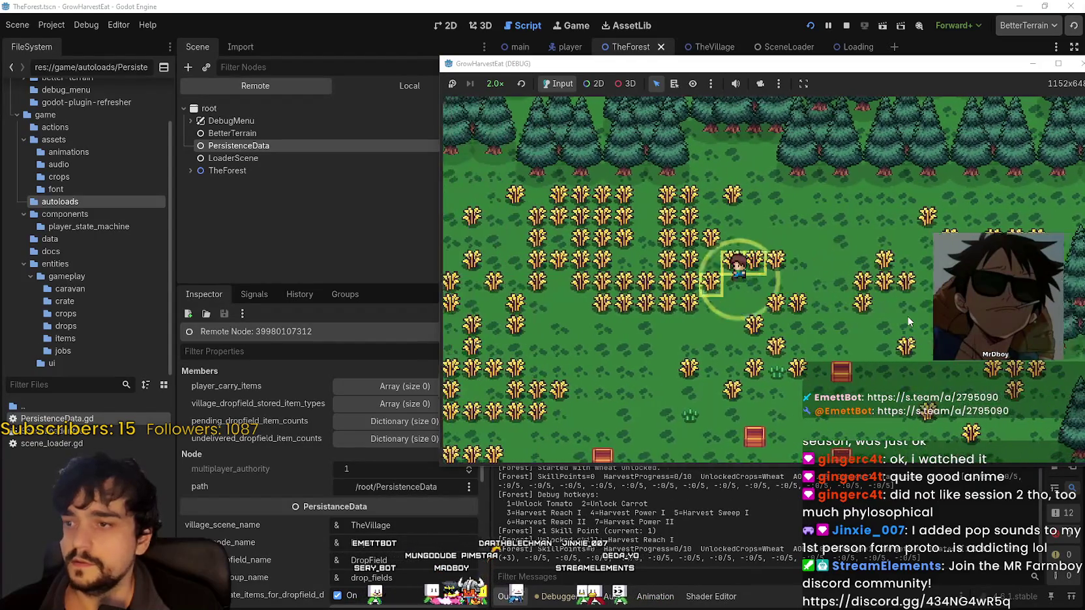
key(a)
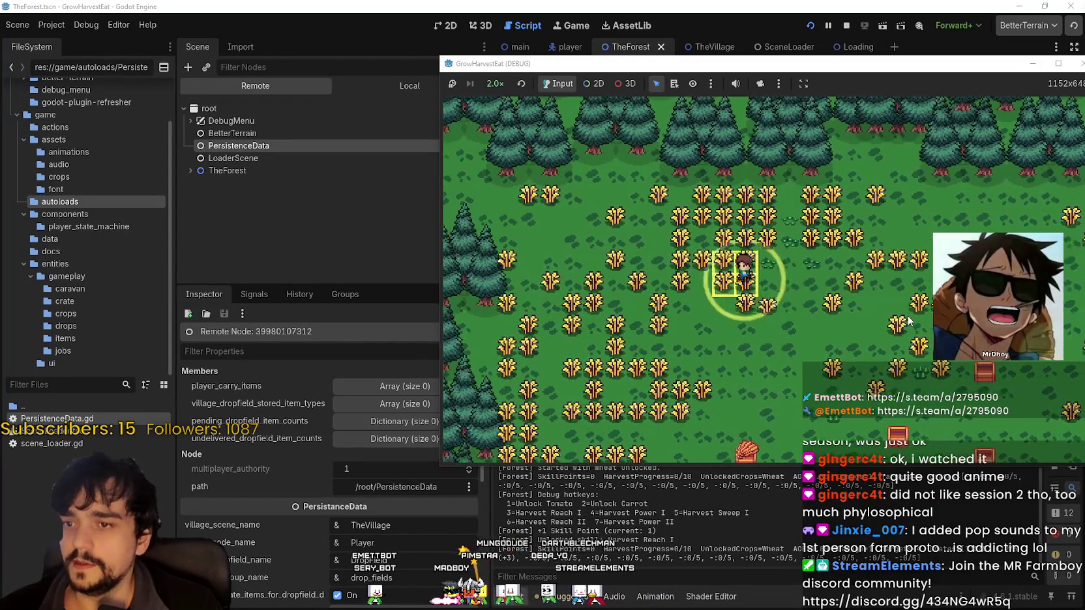
key(1)
key(s)
key(a)
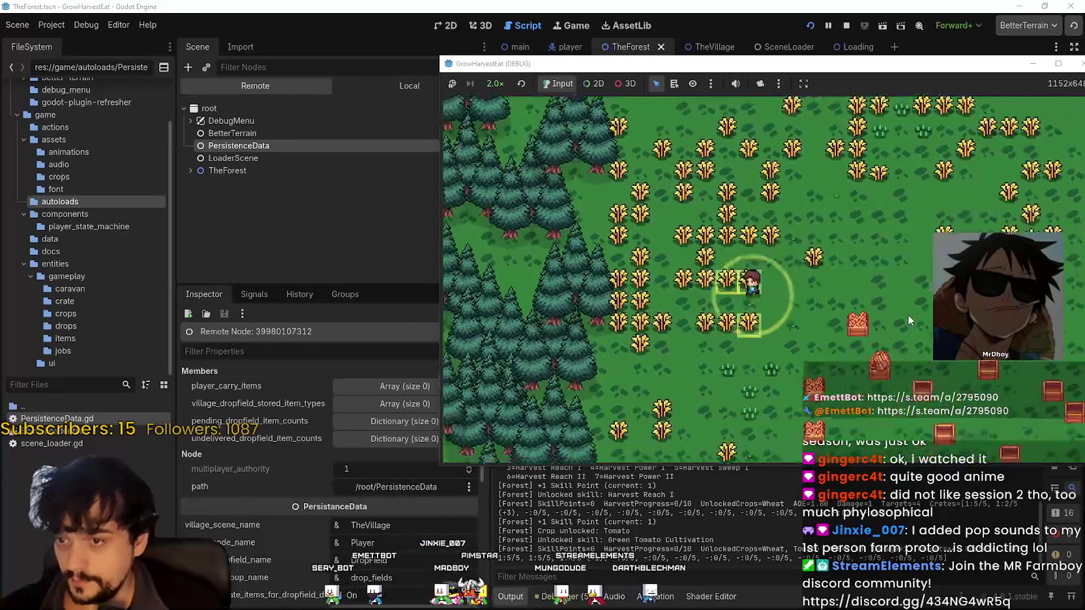
key(s)
key(d)
key(d)
key(w)
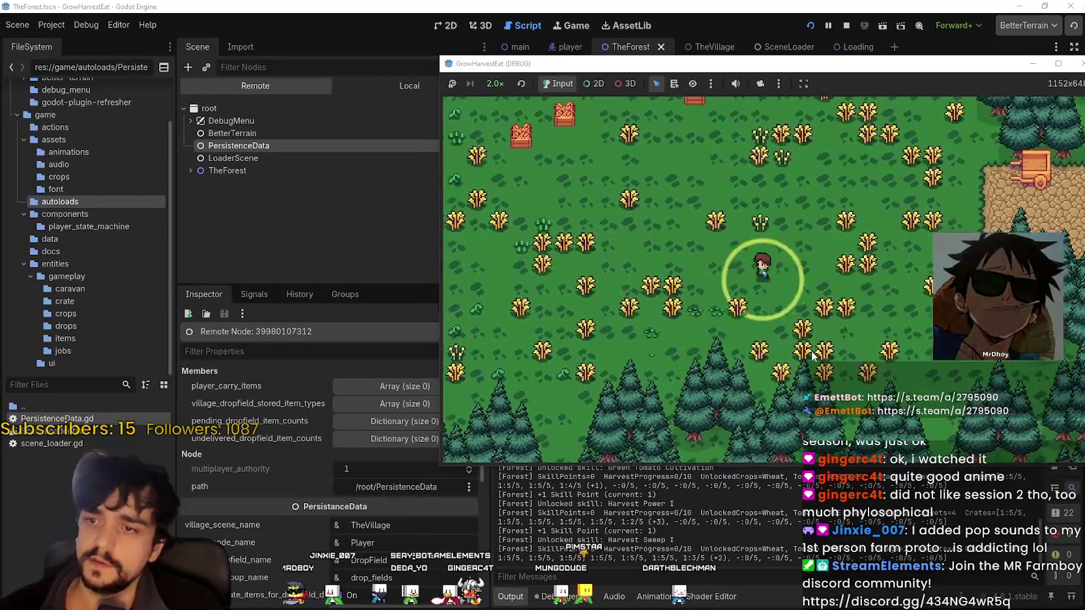
key(a)
- Walk north-west and north-east through the field, harvesting the nearby wheat crops
key(w)
key(d)
key(d)
key(w)
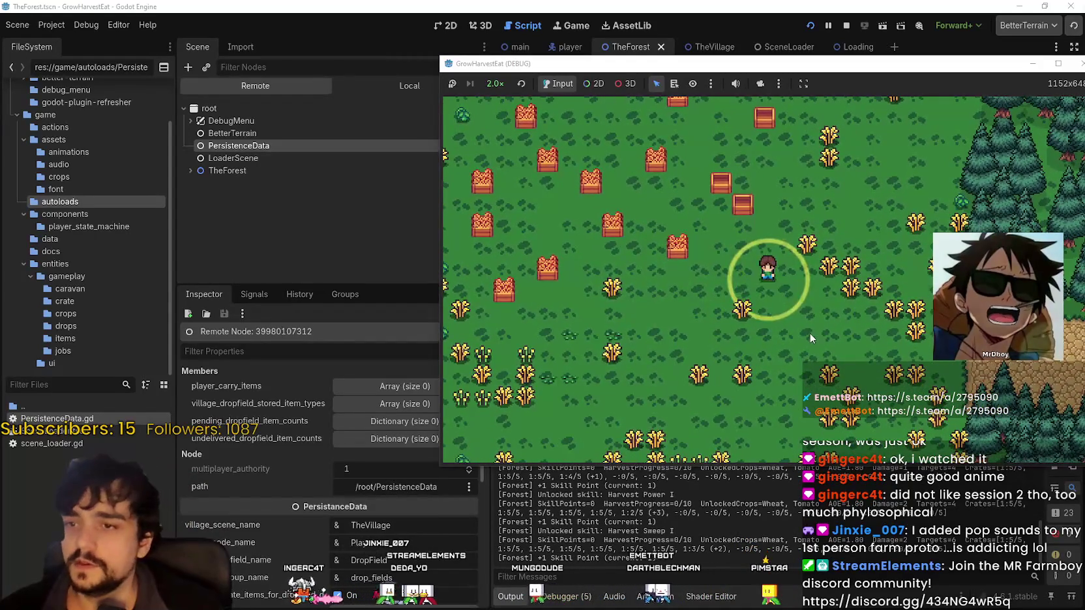
key(d)
key(w)
key(a)
key(a)
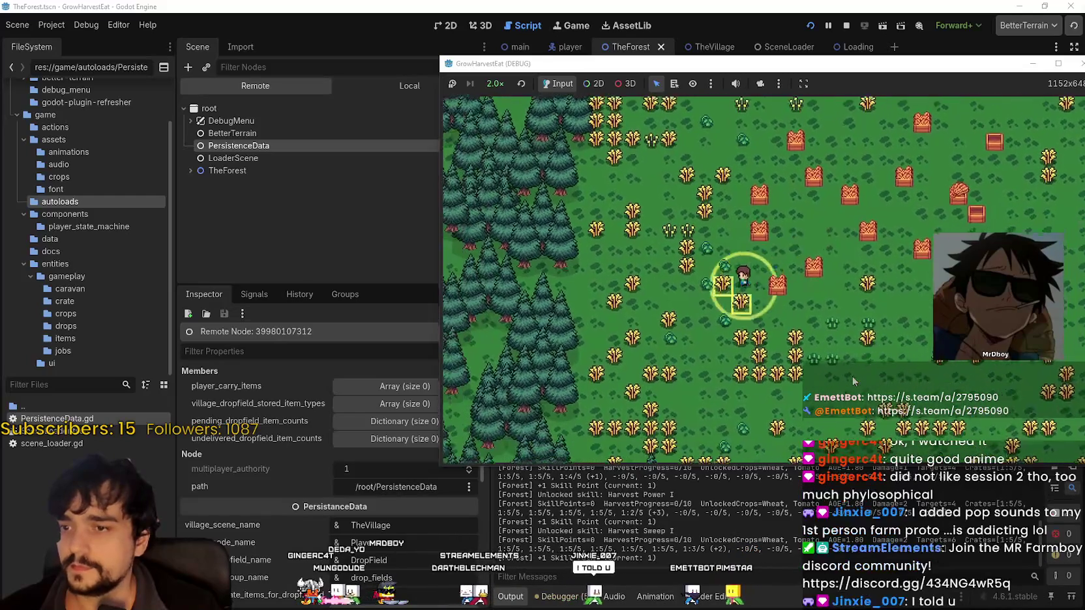
scroll(822, 363, up, 2)
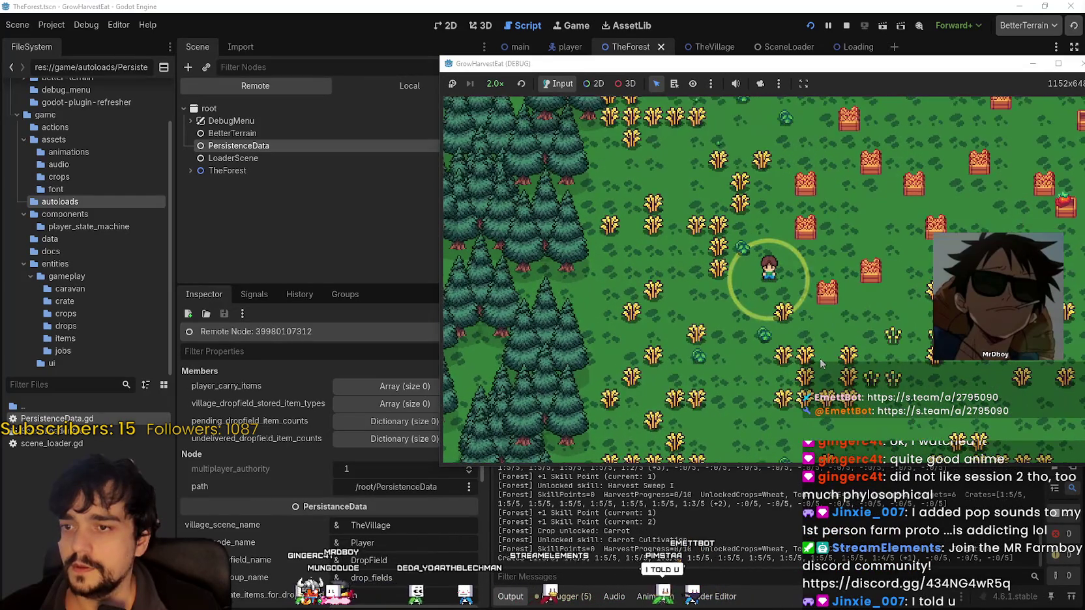
key(s)
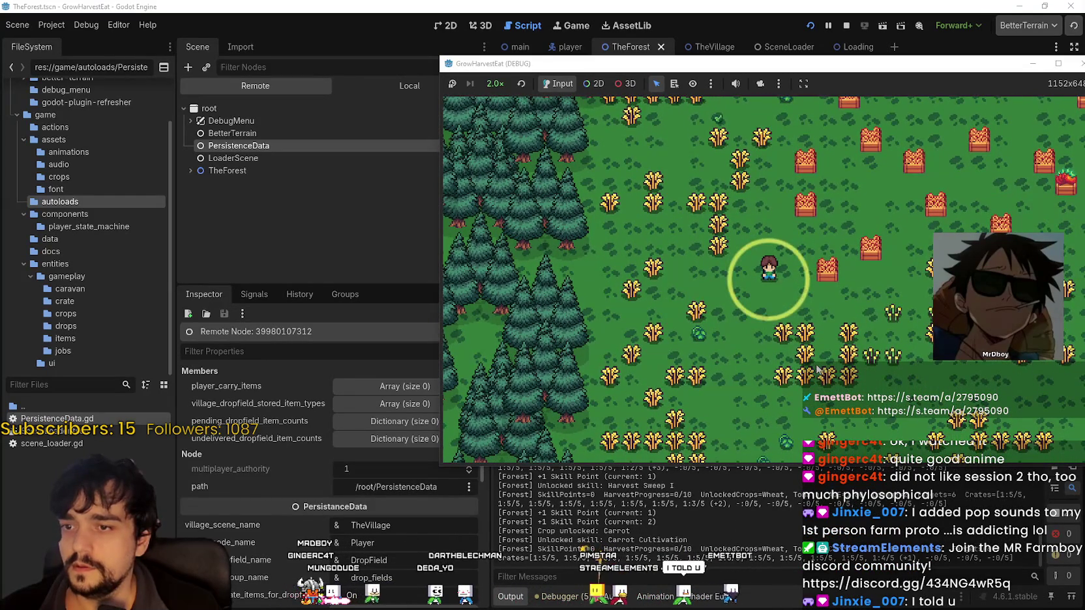
scroll(815, 367, down, 2)
key(s)
key(d)
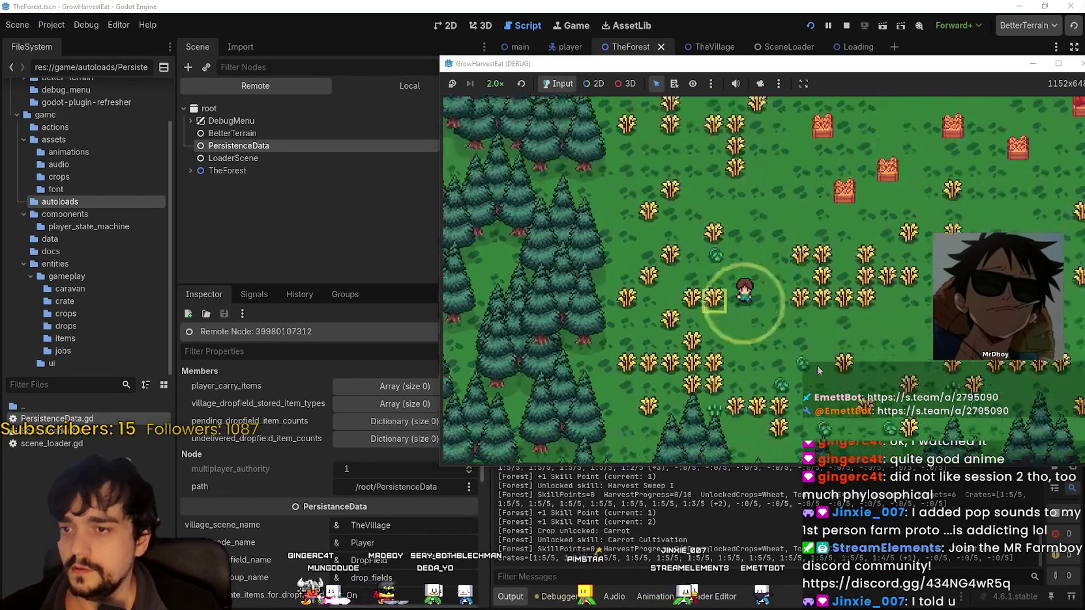
key(w)
key(d)
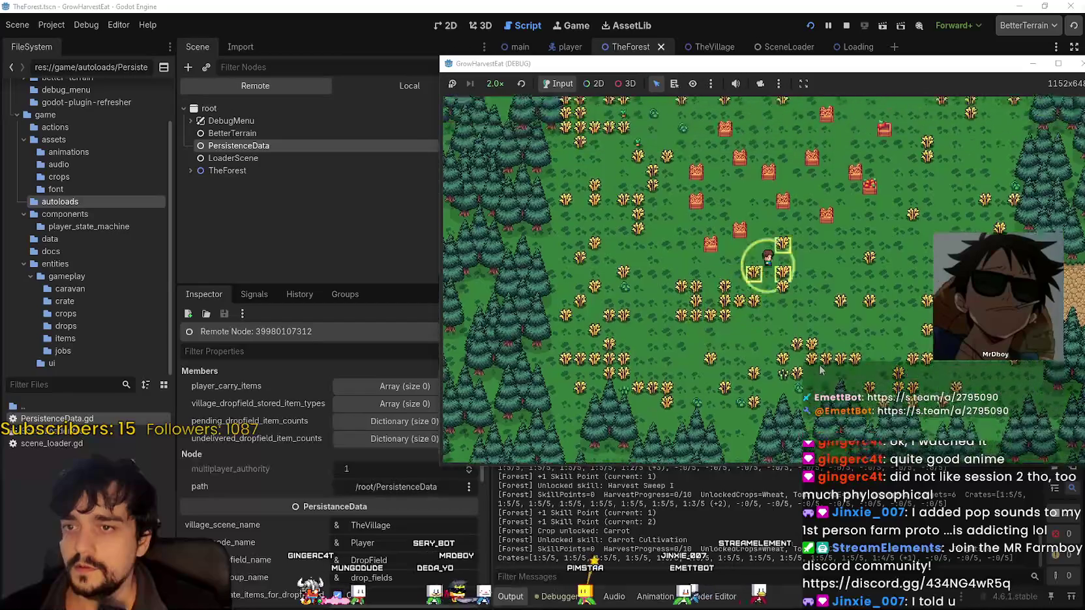
key(d)
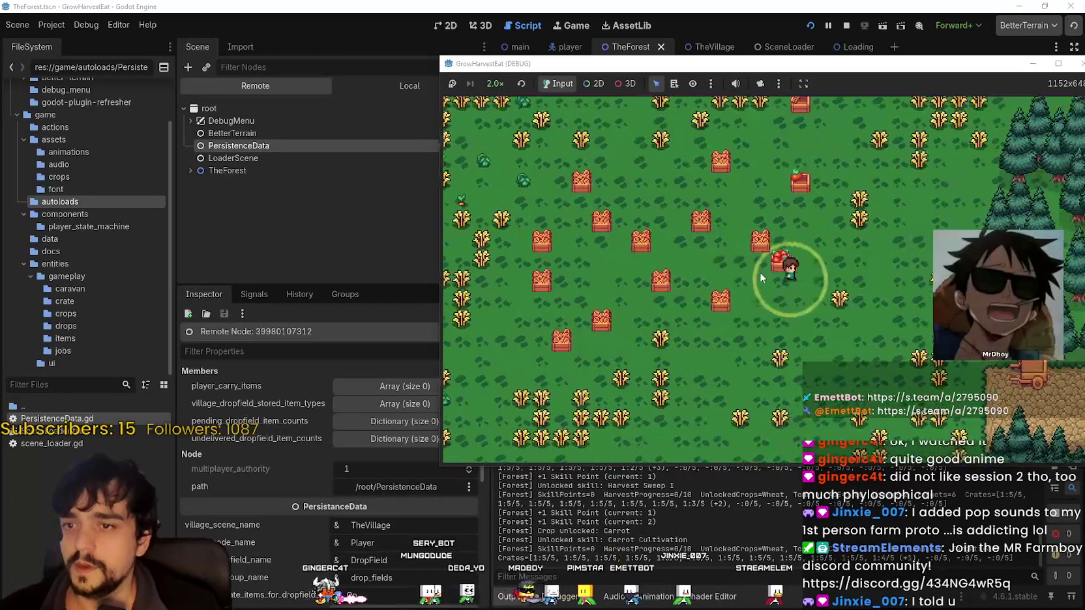
scroll(802, 313, up, 2)
key(w)
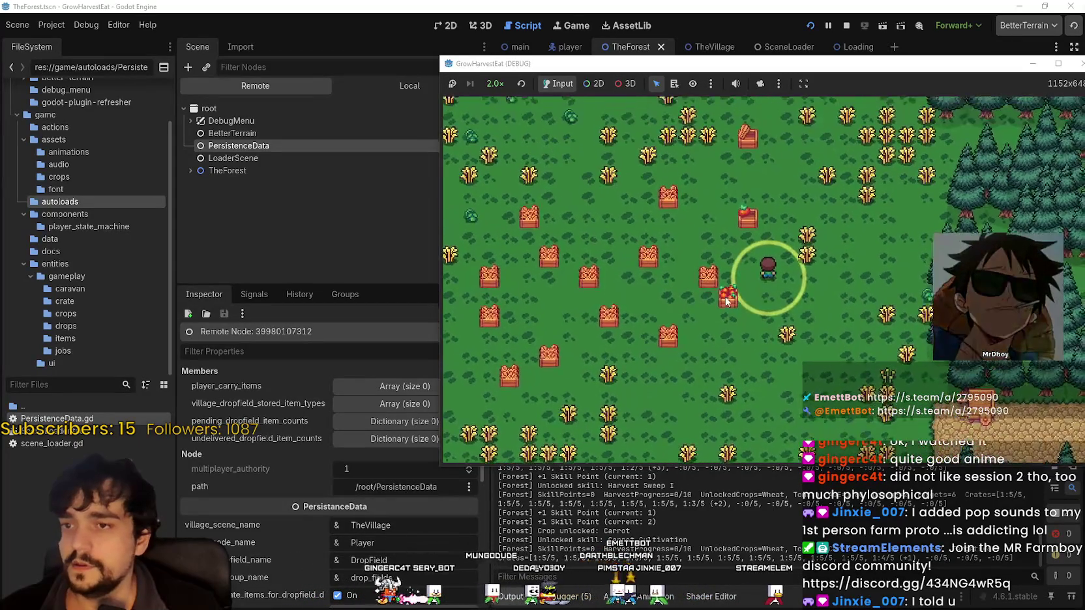
scroll(633, 209, up, 1)
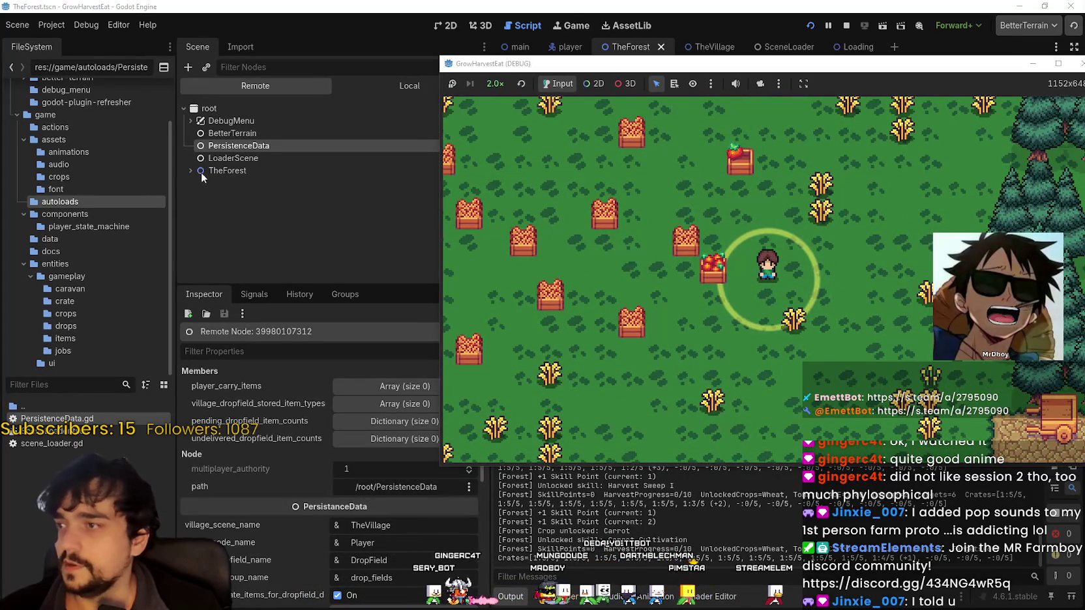
- Inspect Crate4's stored values and its fill node's sprite texture, then expand Crate3
click(201, 172)
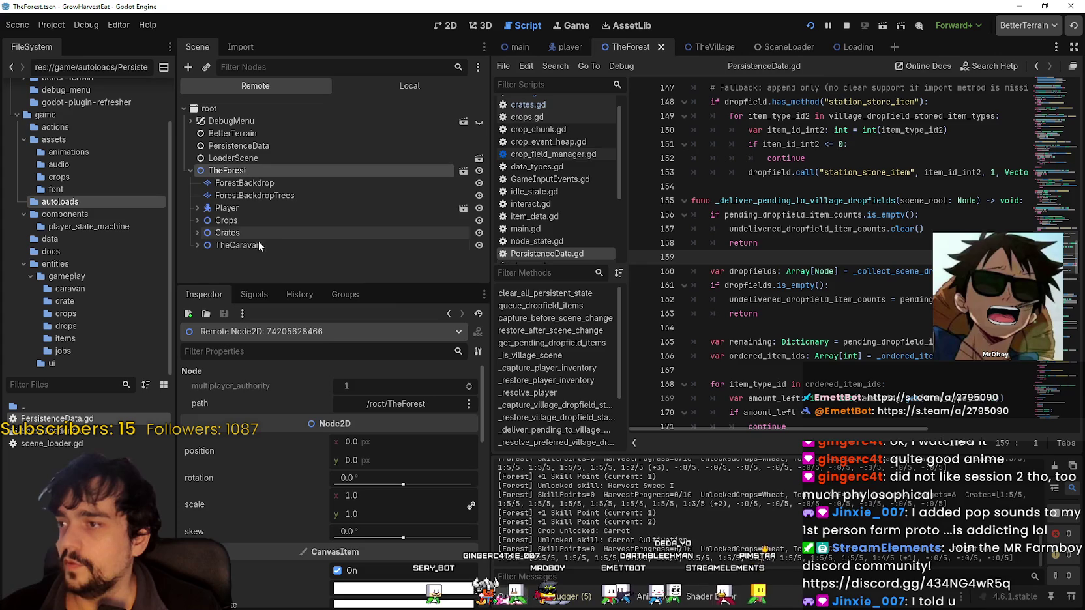
click(254, 235)
scroll(224, 258, down, 2)
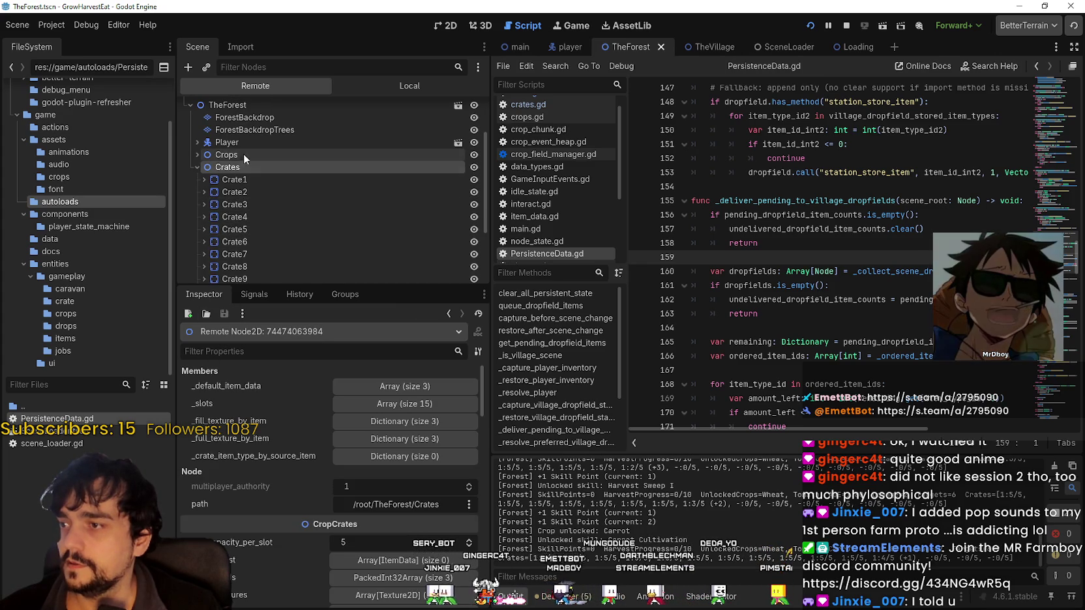
scroll(235, 209, down, 2)
click(235, 173)
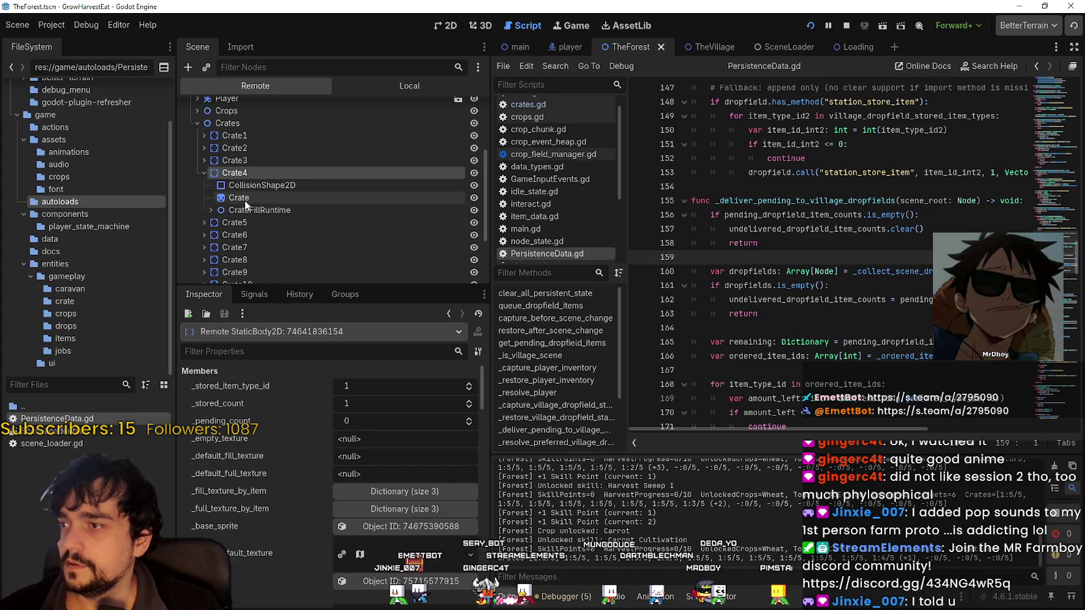
click(247, 210)
click(275, 223)
click(202, 173)
click(204, 174)
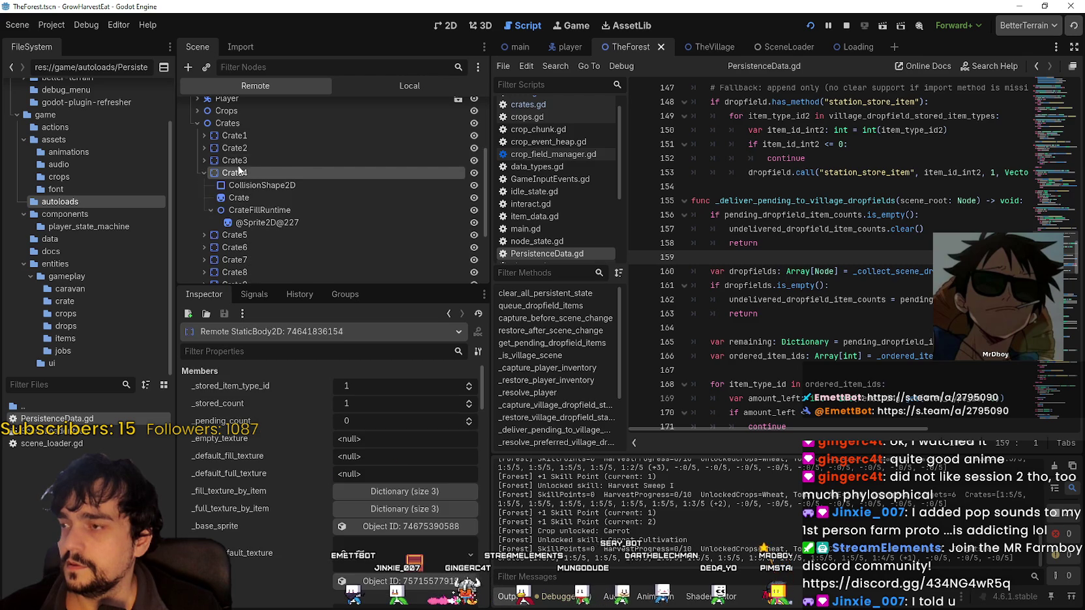
click(204, 160)
- Review the Crates node's fill texture dictionary, default item data array and 15 crate slots
click(236, 123)
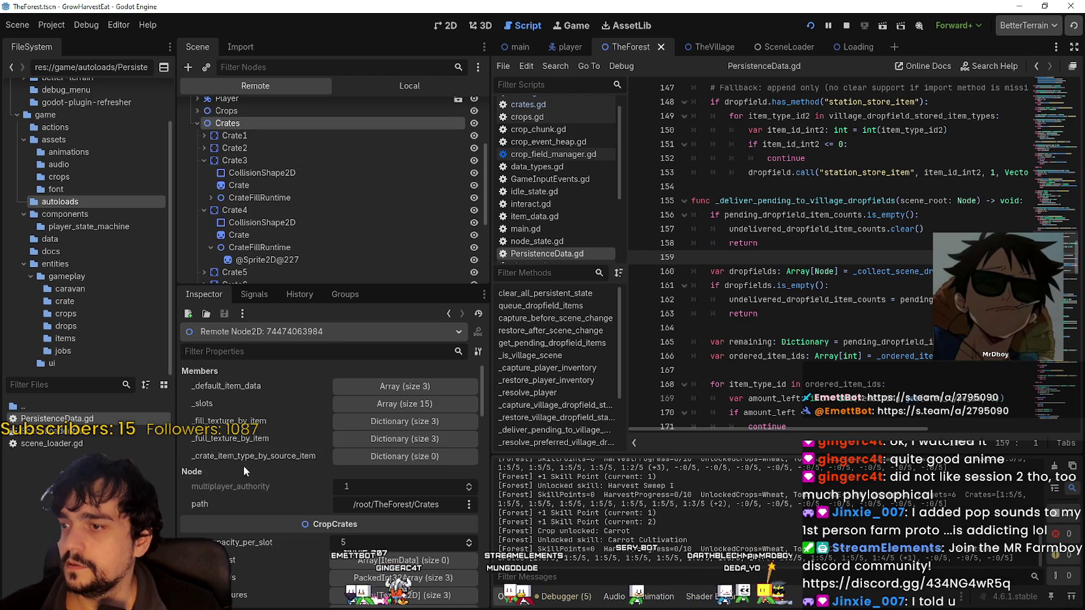
click(375, 422)
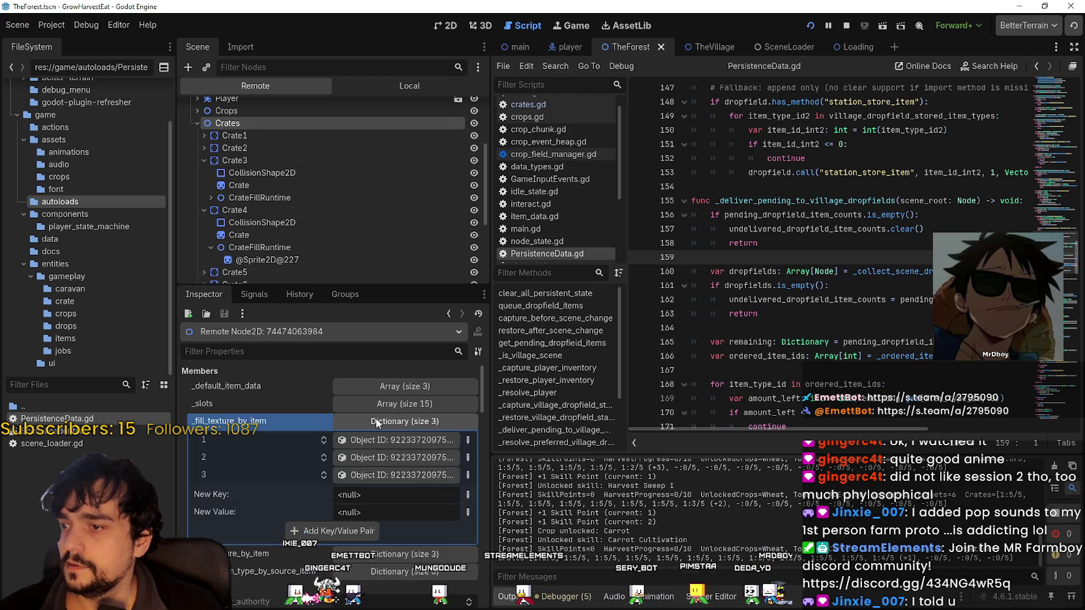
click(376, 422)
click(400, 387)
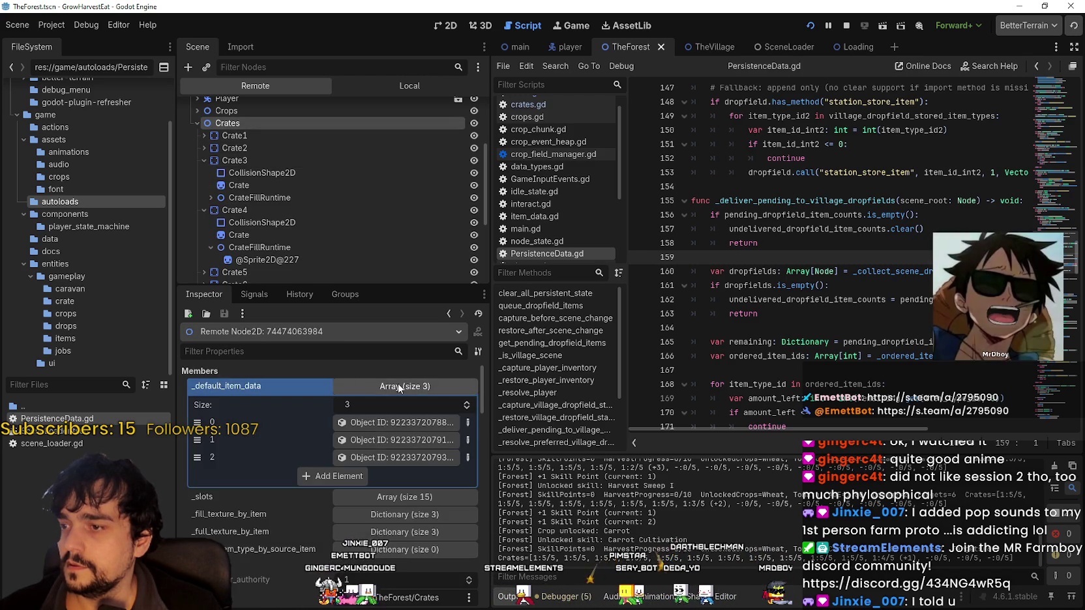
click(400, 388)
click(403, 400)
click(402, 400)
- Inspect Crate5 and Crate6's item type and count, then recheck Crate4 and Crate3
scroll(251, 458, down, 3)
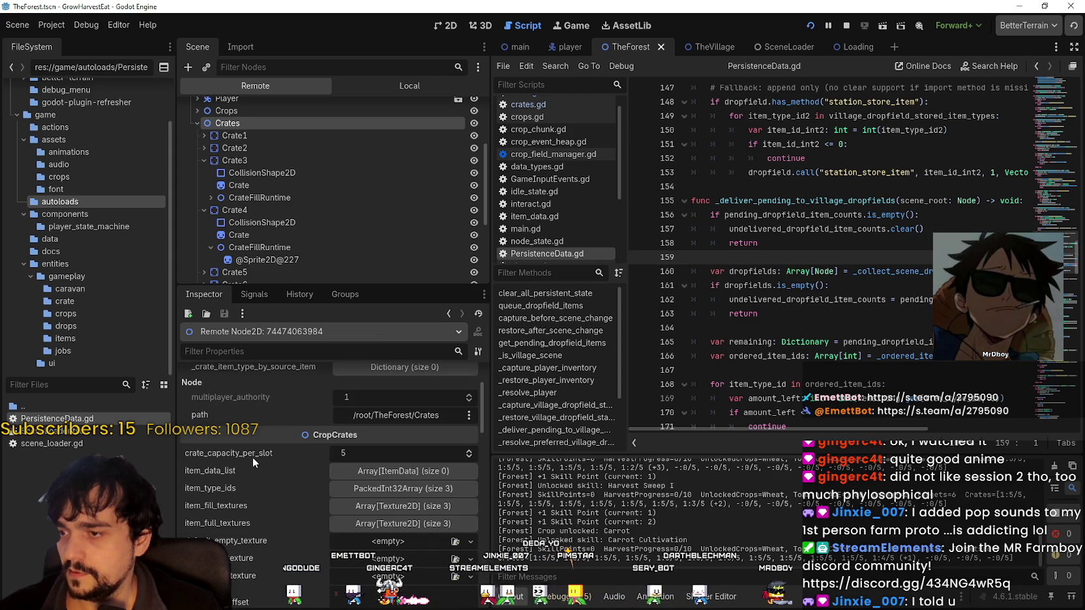
scroll(254, 207, down, 2)
click(254, 207)
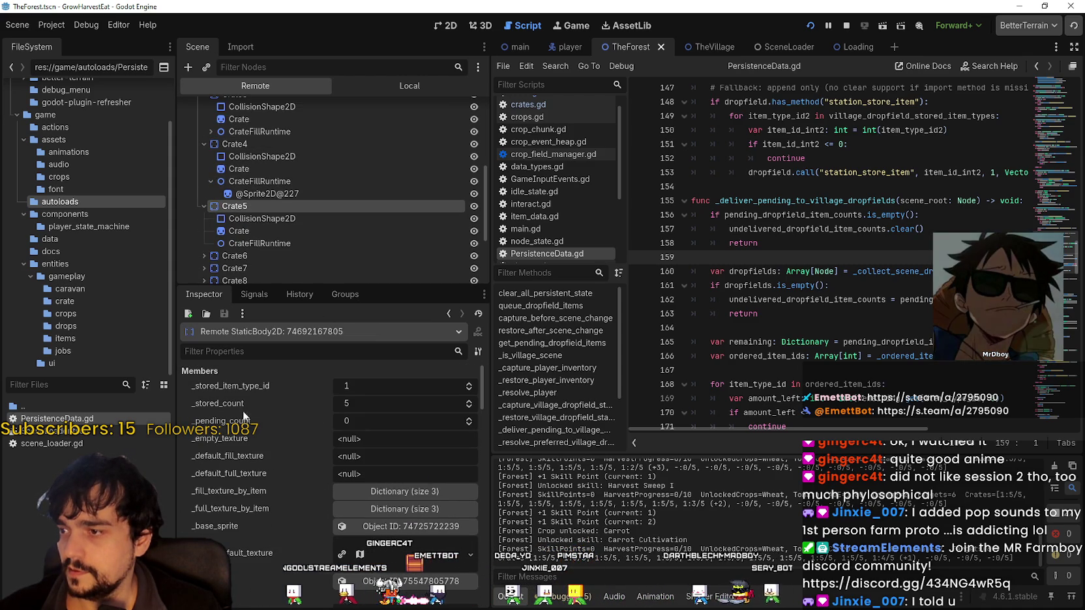
click(242, 255)
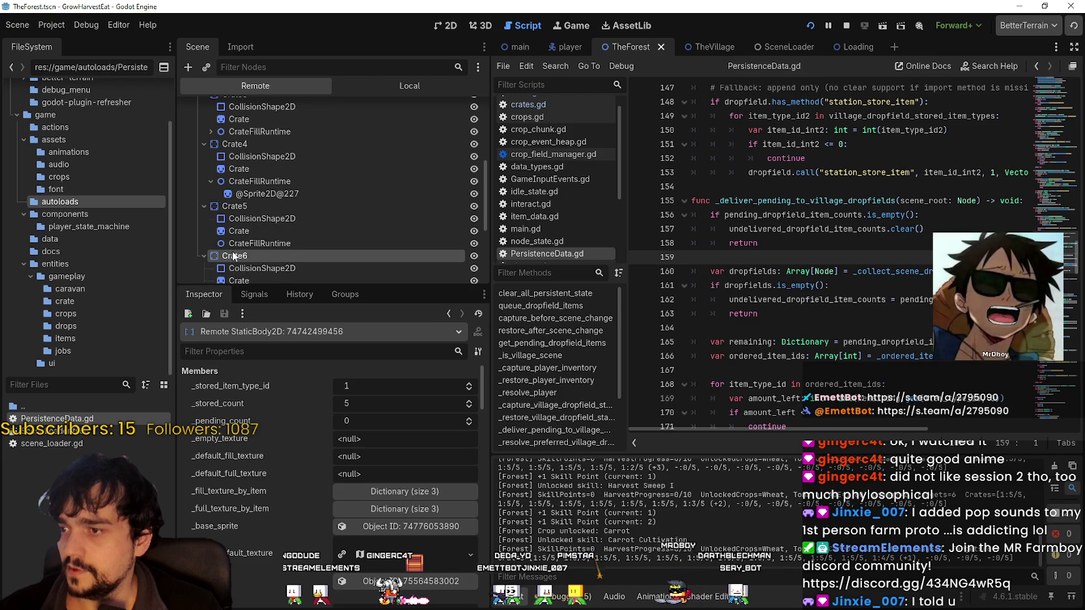
click(204, 206)
click(203, 218)
click(203, 189)
click(204, 116)
click(204, 129)
click(210, 166)
click(258, 128)
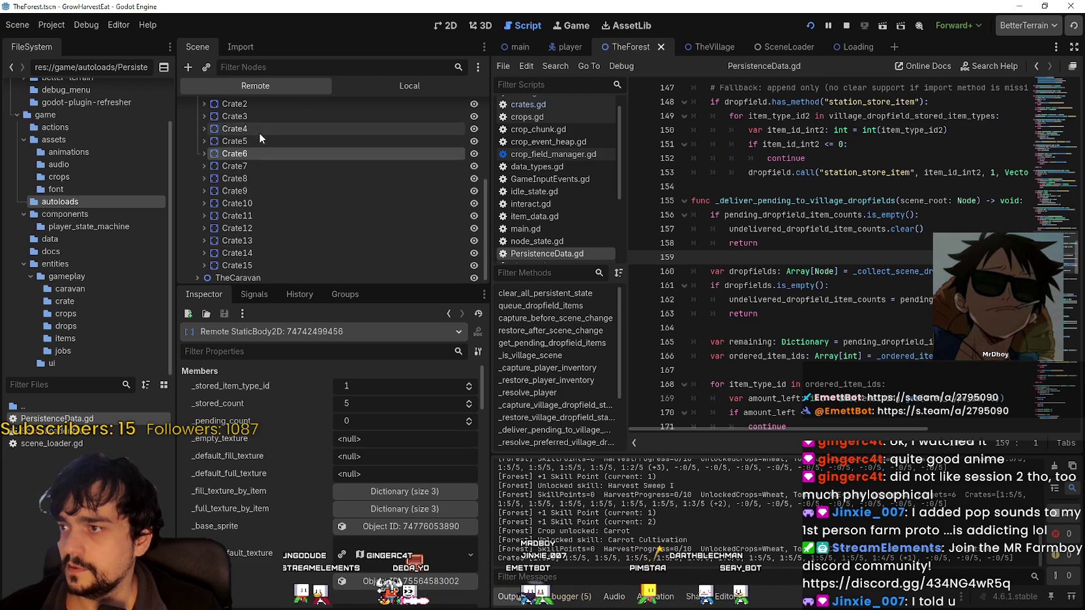
click(263, 115)
- Read the stored item type and count of Crate1, Crate2 and Crate3
scroll(251, 143, up, 2)
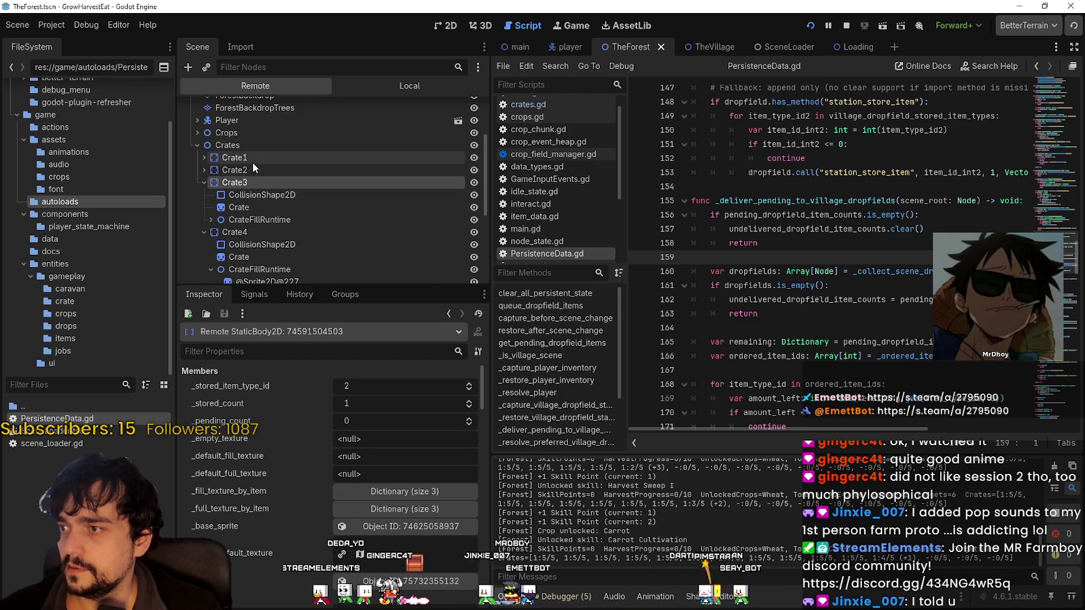
click(249, 168)
click(255, 158)
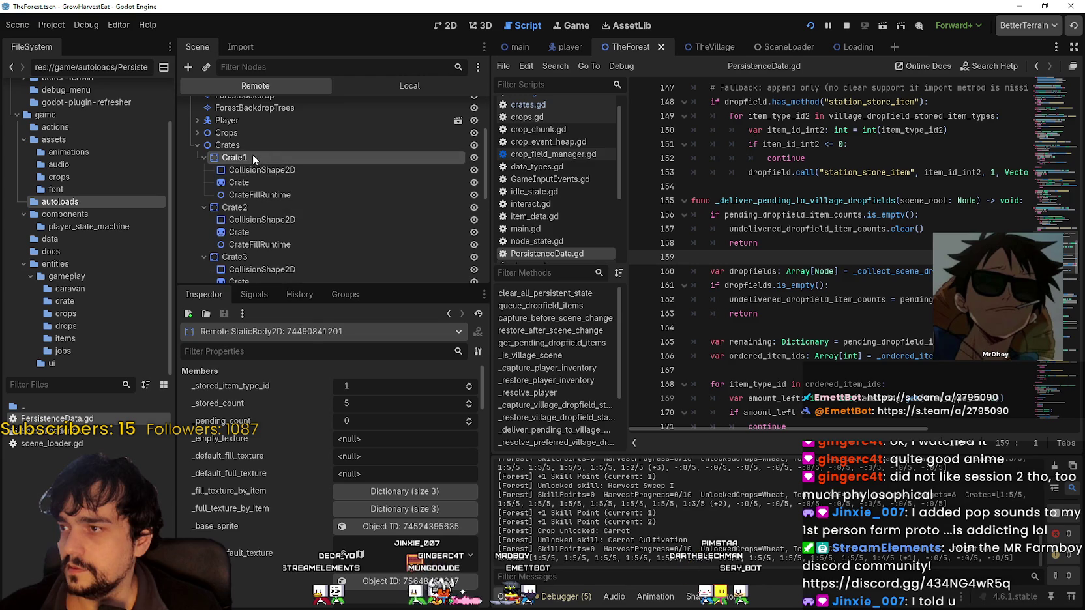
click(232, 205)
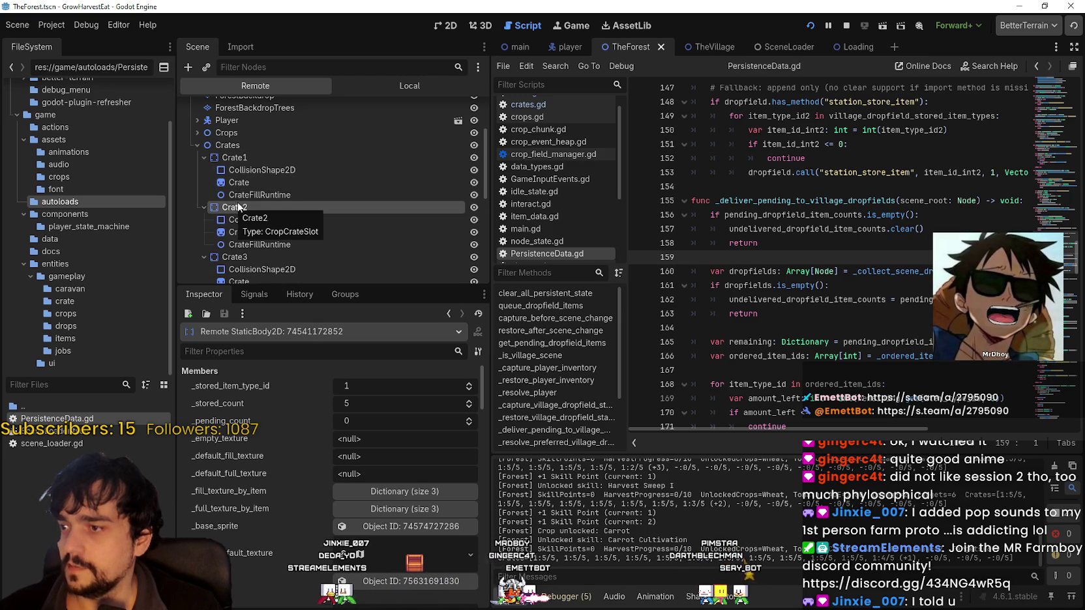
click(236, 257)
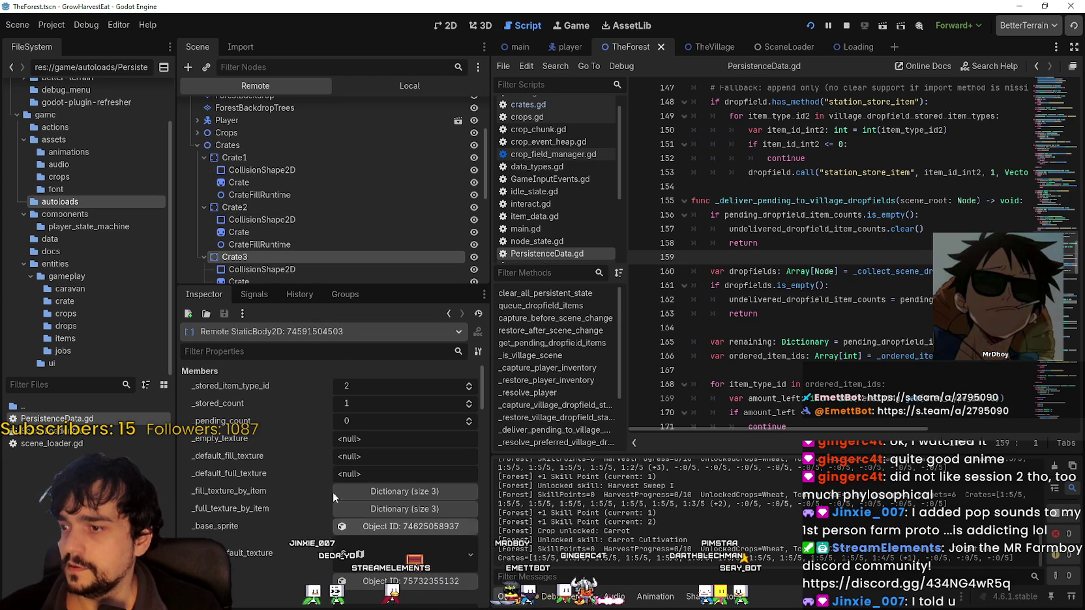
click(203, 257)
- Step through Crate4 to Crate12, reading each crate's stored item values
scroll(199, 251, down, 2)
click(234, 203)
scroll(220, 218, down, 2)
click(233, 200)
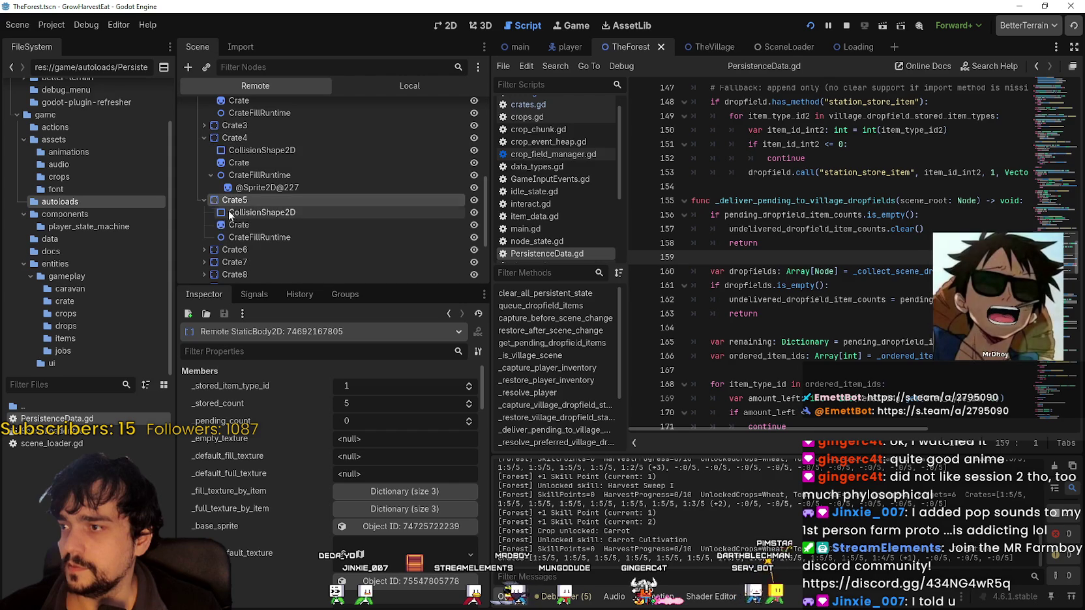
click(232, 250)
scroll(232, 248, down, 3)
click(235, 212)
scroll(244, 249, down, 1)
click(236, 217)
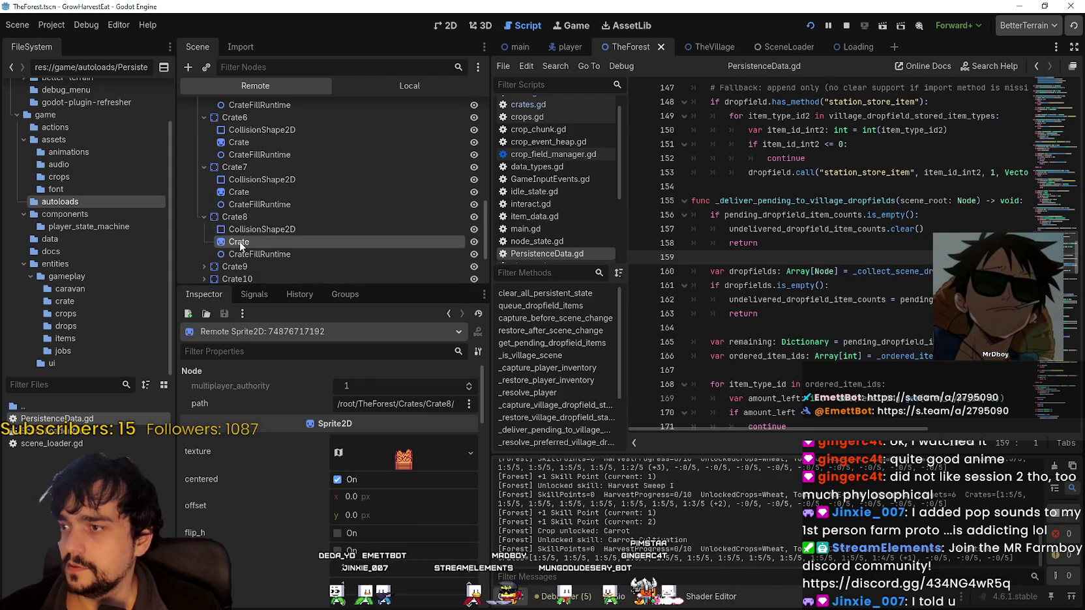
scroll(244, 222, down, 2)
click(245, 202)
scroll(244, 209, down, 2)
click(245, 202)
click(243, 246)
scroll(241, 250, down, 2)
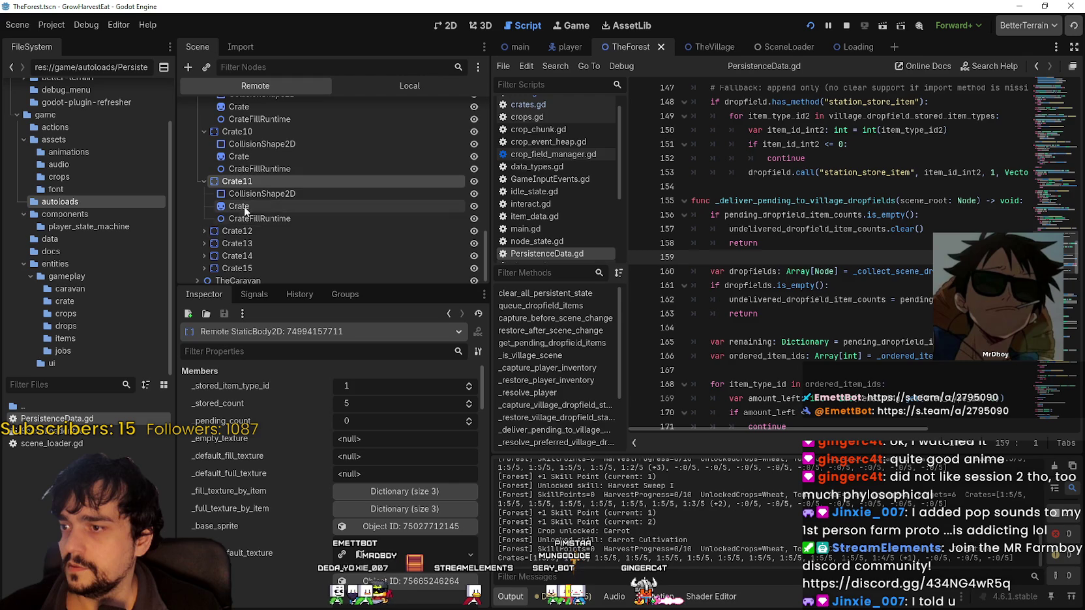
click(237, 229)
scroll(235, 241, down, 2)
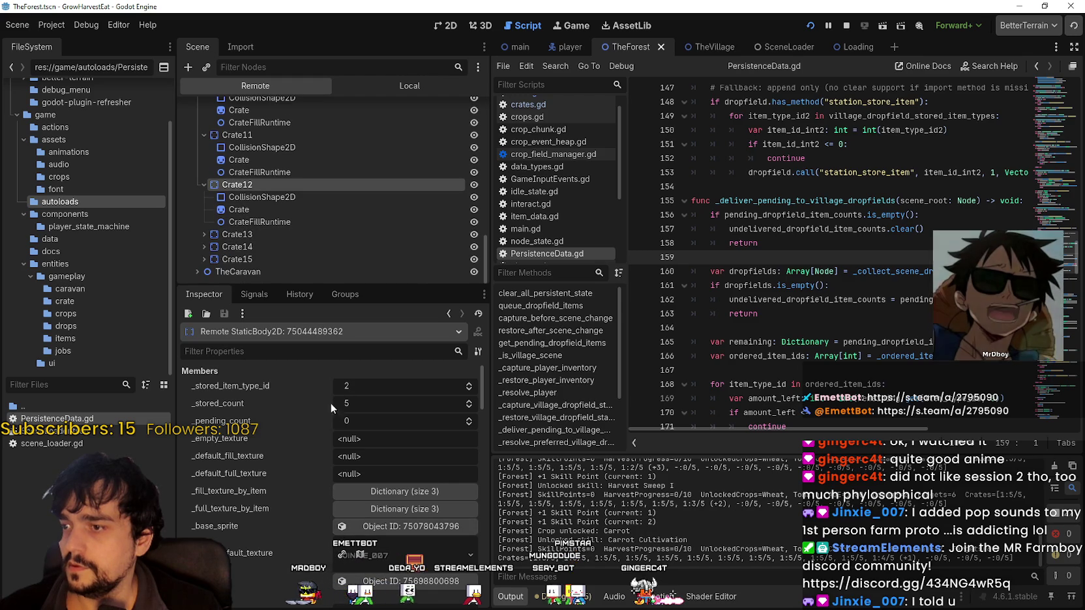
scroll(437, 421, down, 3)
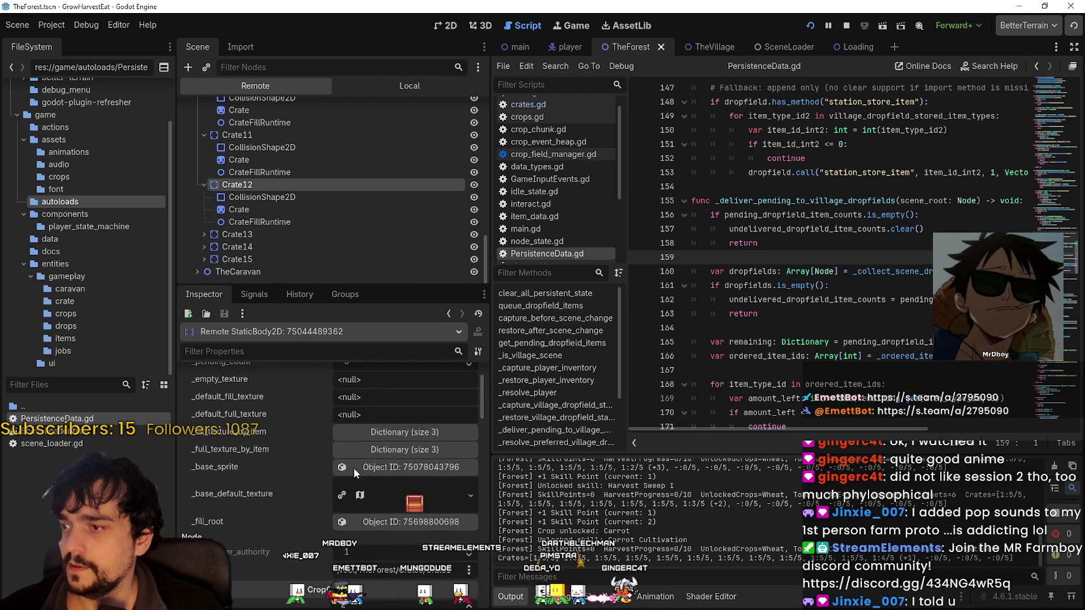
scroll(393, 516, down, 2)
scroll(393, 516, down, 2)
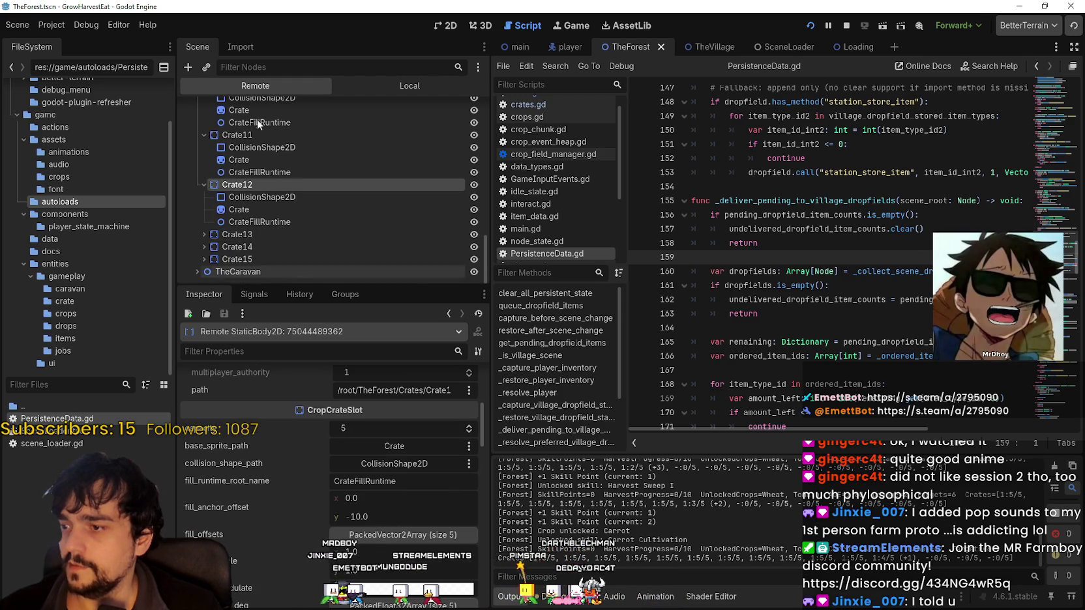
- Collapse TheForest in the Remote tree and select the PersistenceData autoload
click(394, 87)
click(306, 88)
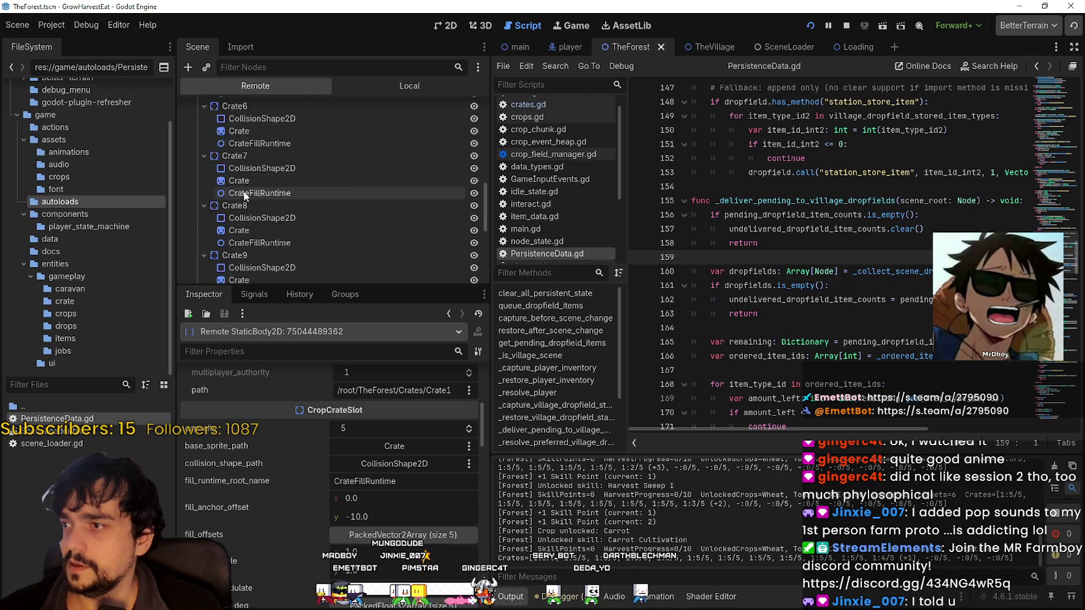
scroll(237, 212, up, 10)
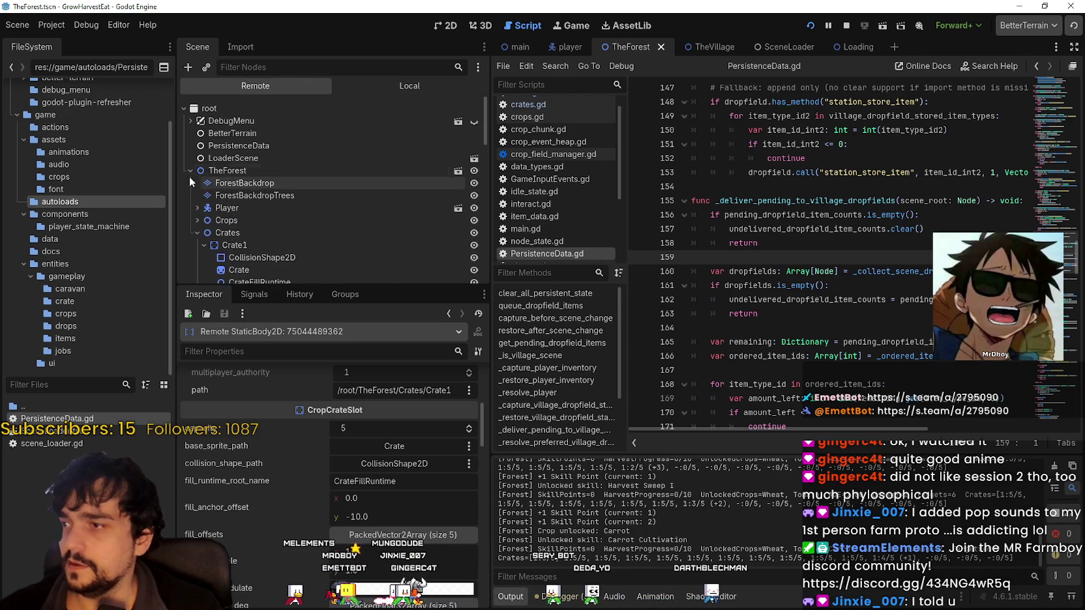
click(191, 171)
click(225, 146)
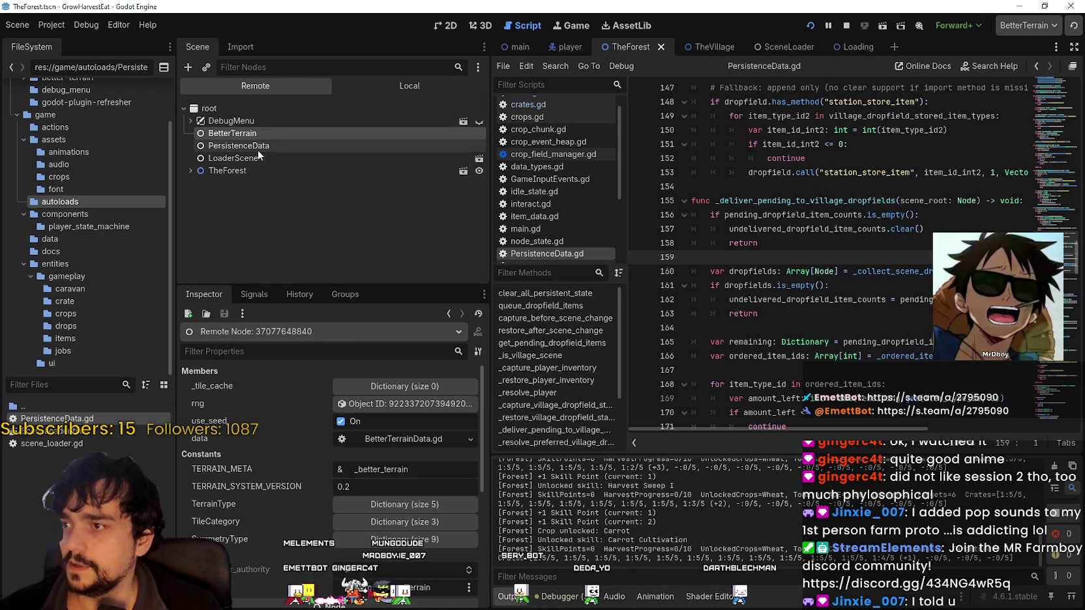
- Move the game into TheVillage and expand village_dropfield_stored_item_types, showing 13 entries of 101
key(alt+Tab)
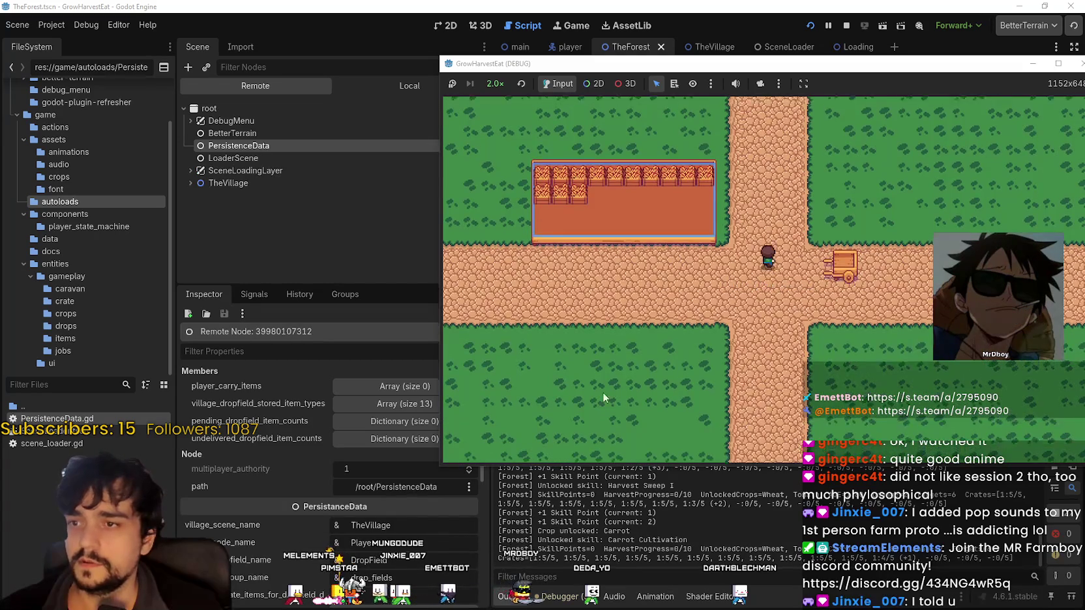
click(362, 404)
scroll(257, 491, down, 3)
scroll(348, 429, up, 3)
scroll(348, 429, down, 3)
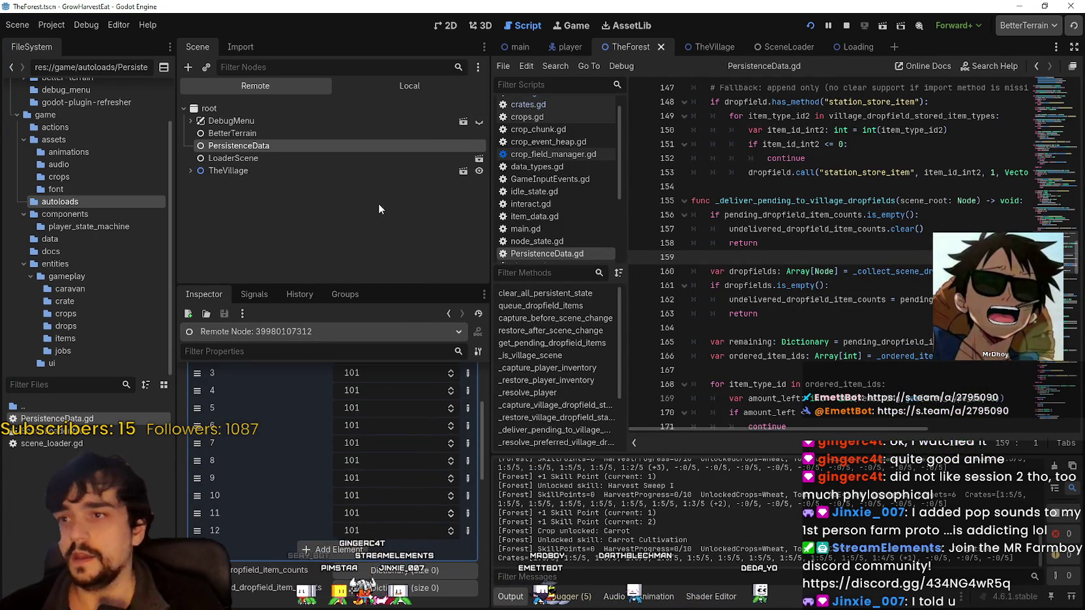
- Inspect the live village DropField's _stored_item_types and a _stored_sprites texture
click(191, 171)
click(238, 236)
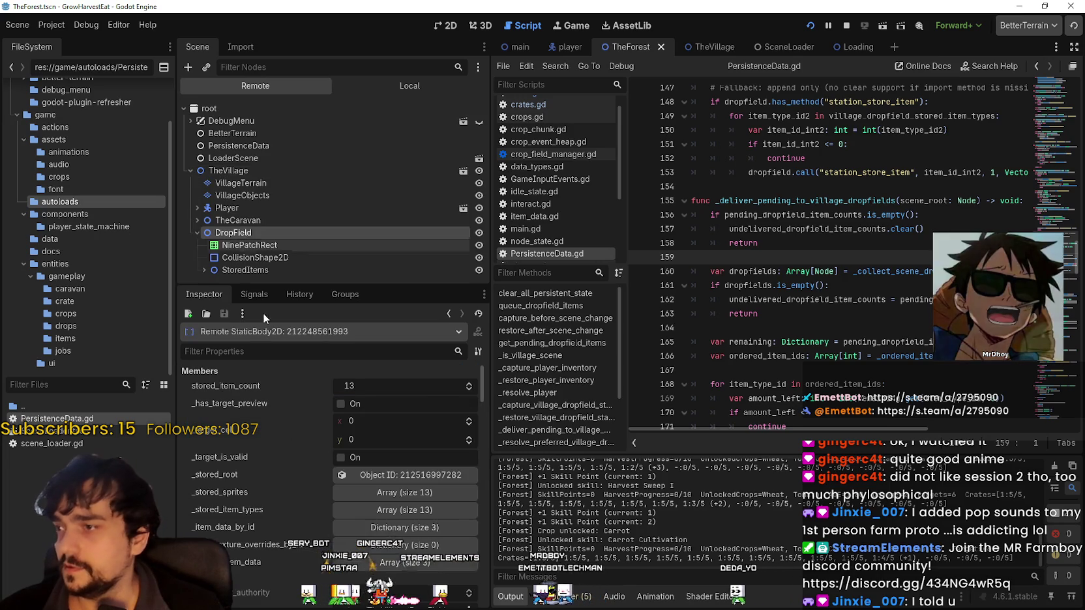
click(391, 510)
scroll(313, 542, down, 3)
scroll(320, 536, down, 1)
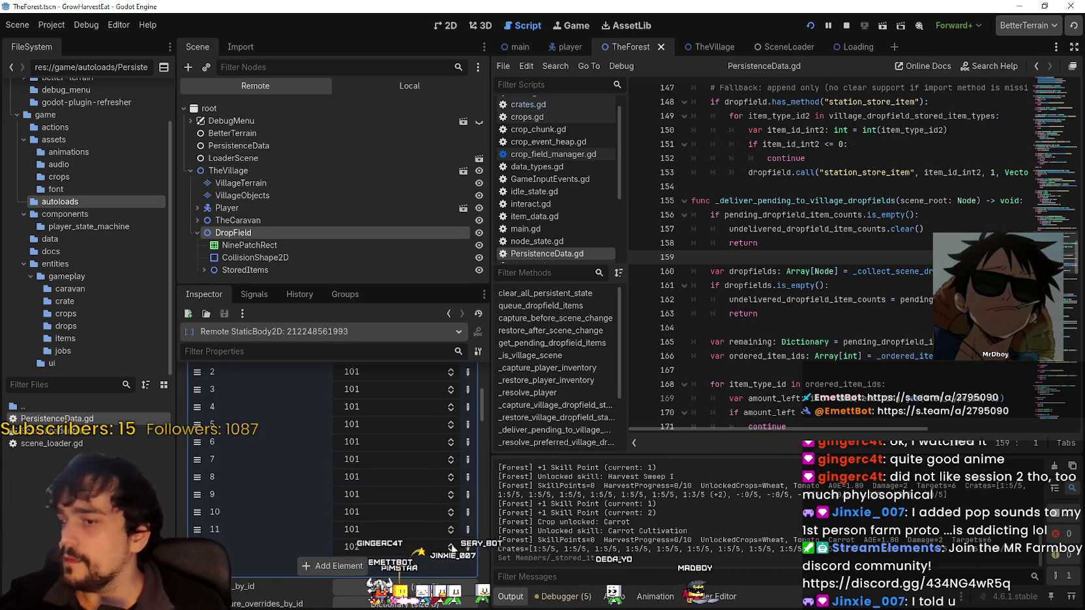
scroll(391, 396, up, 4)
click(393, 403)
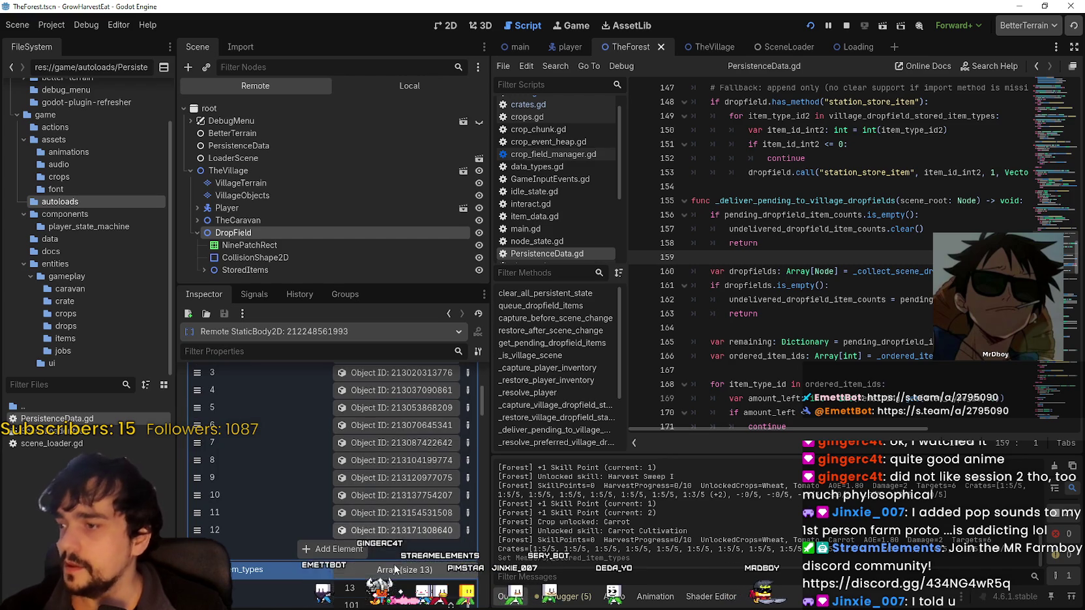
click(387, 528)
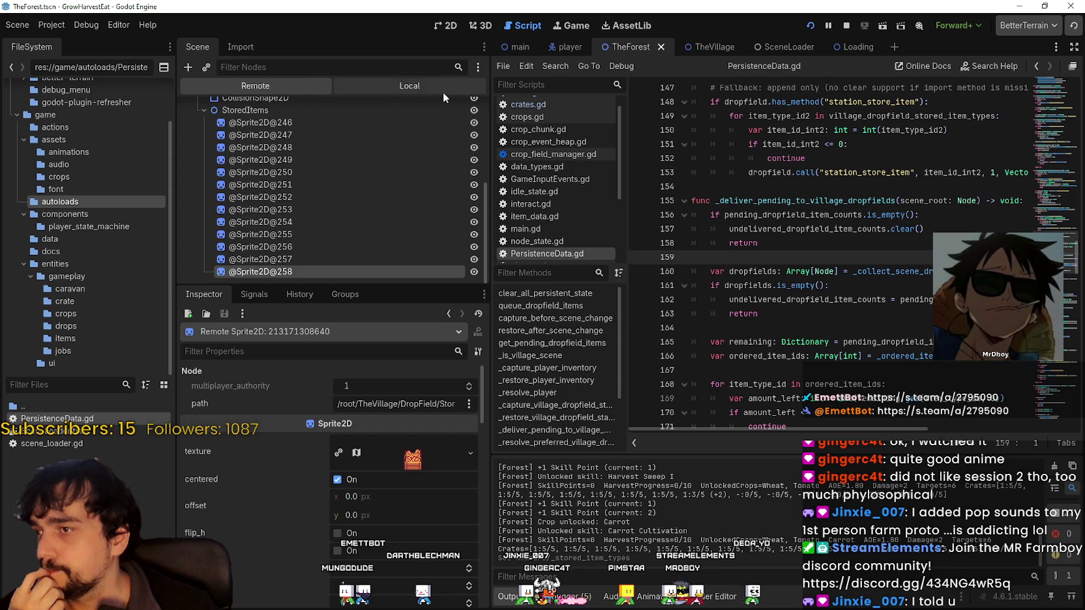
- Stop the running game and open the TheVillage scene tab
click(845, 25)
scroll(333, 222, up, 5)
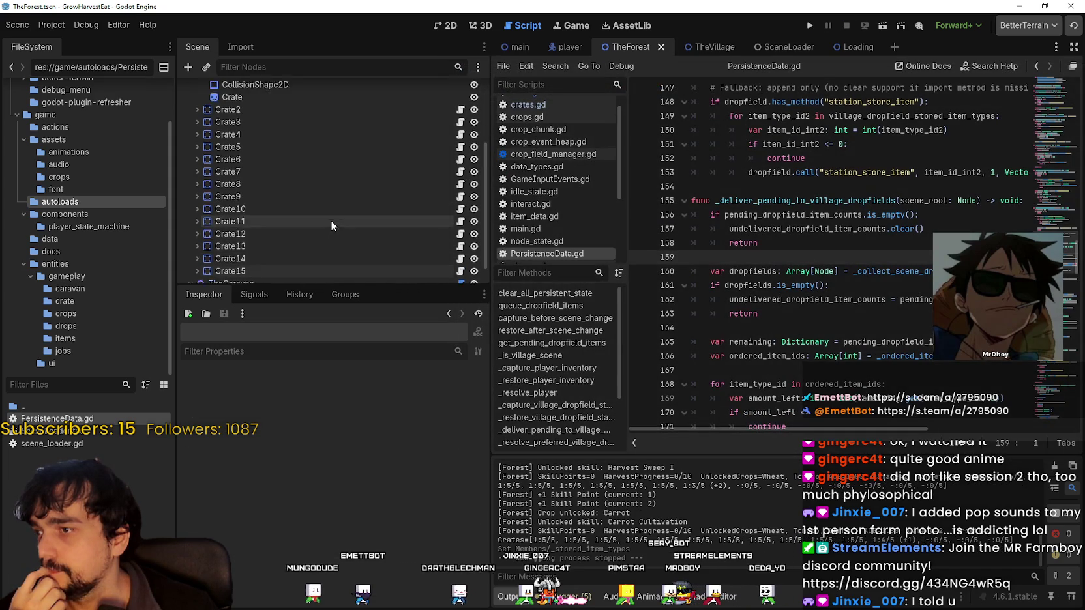
click(698, 46)
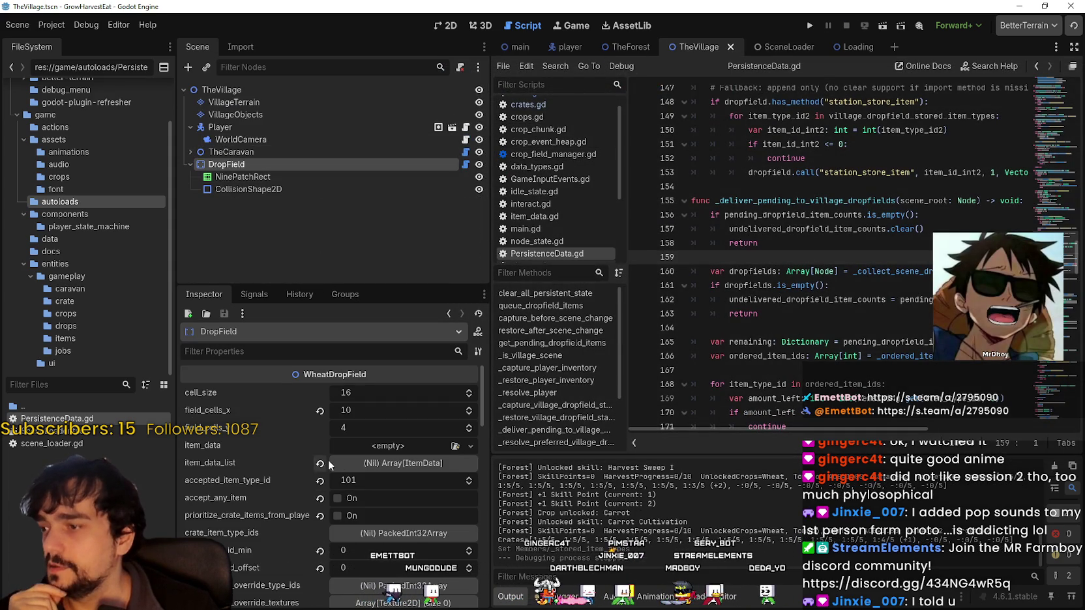
- Turn accept_any_item and crate-item priority back on, revert accepted_item_type_id to 1, and save
click(375, 464)
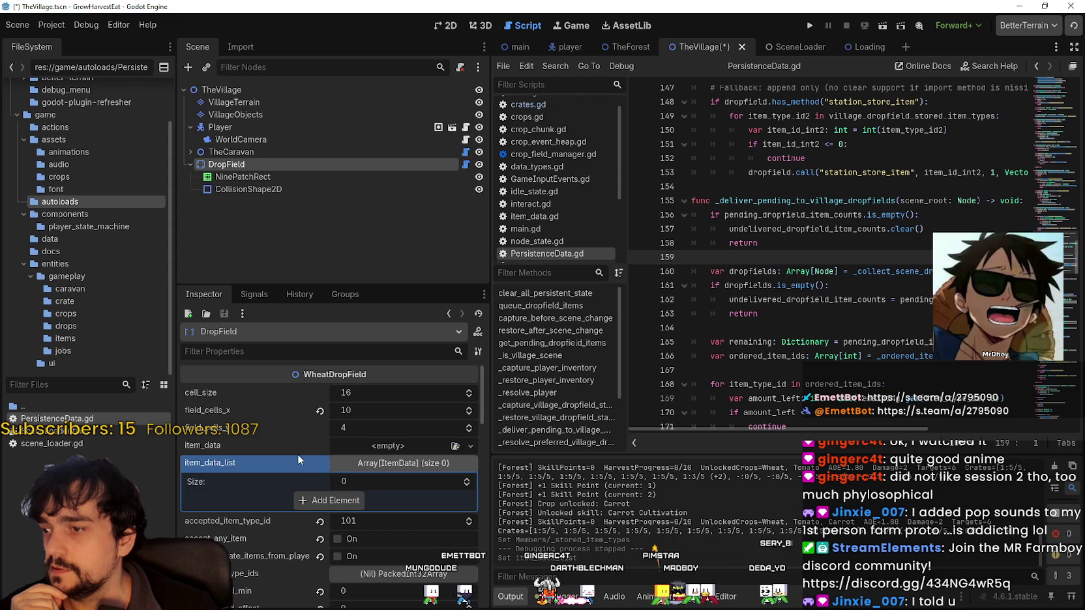
scroll(330, 533, down, 3)
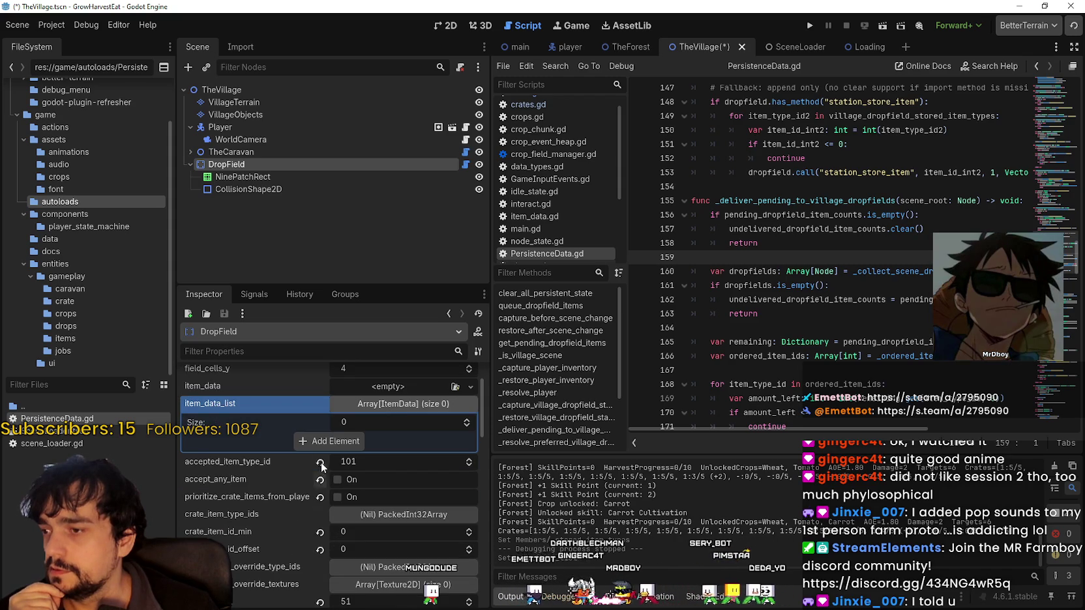
click(320, 479)
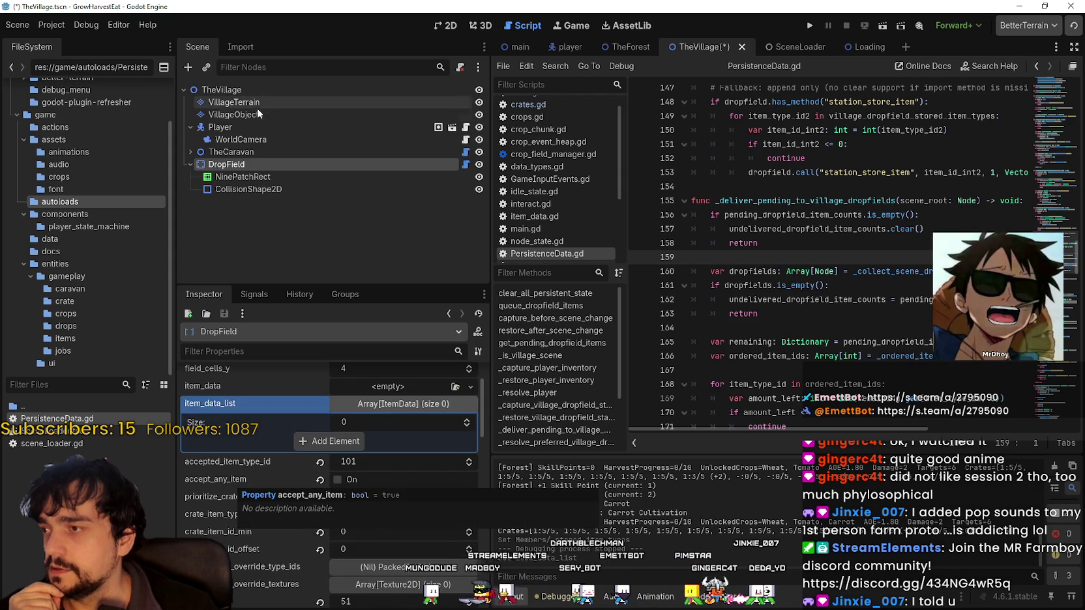
click(320, 479)
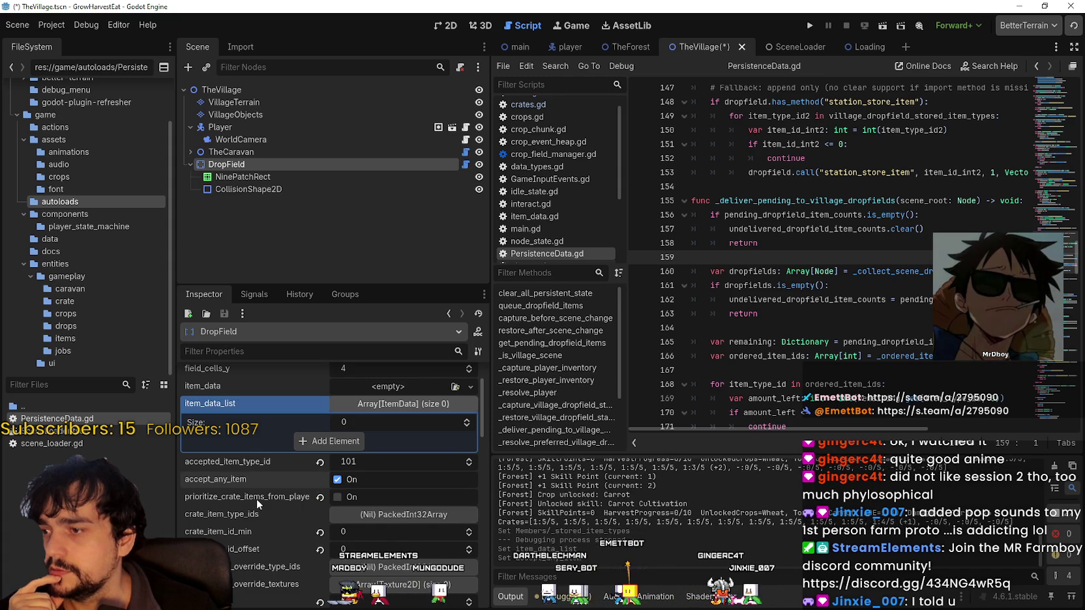
click(320, 497)
scroll(272, 533, down, 2)
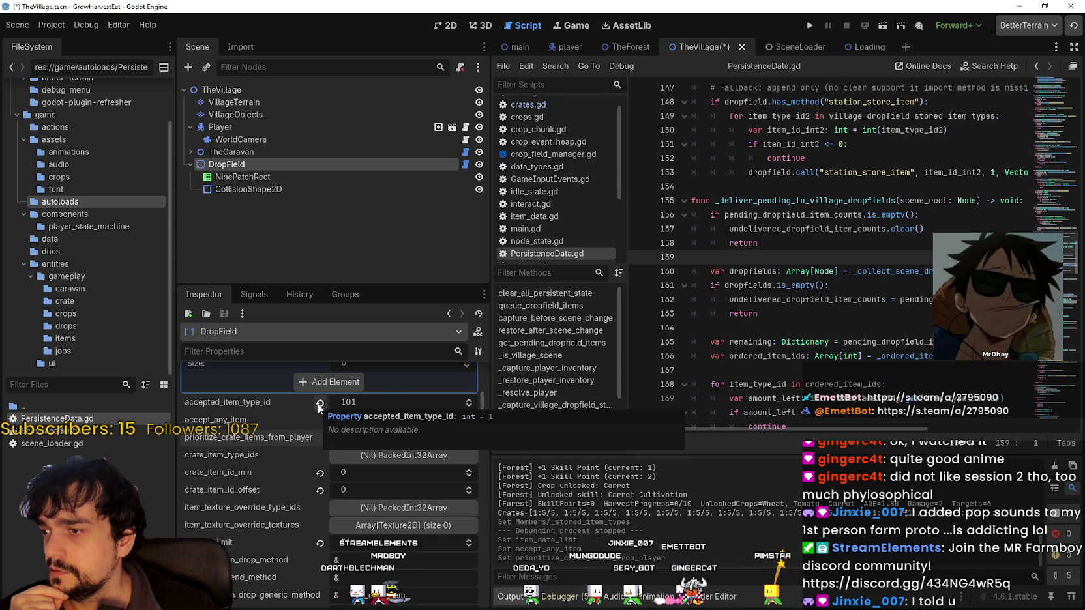
click(319, 405)
key(ctrl+s)
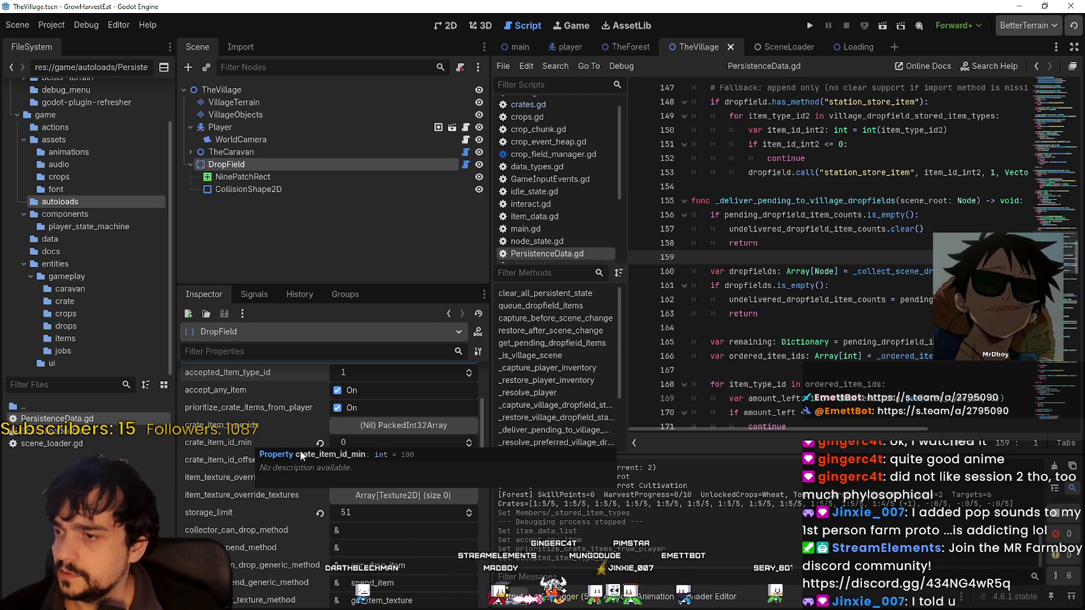
- Revert crate_item_id_min and crate_item_id_offset to 100, save, and create an empty crate_item_type_ids array
click(319, 443)
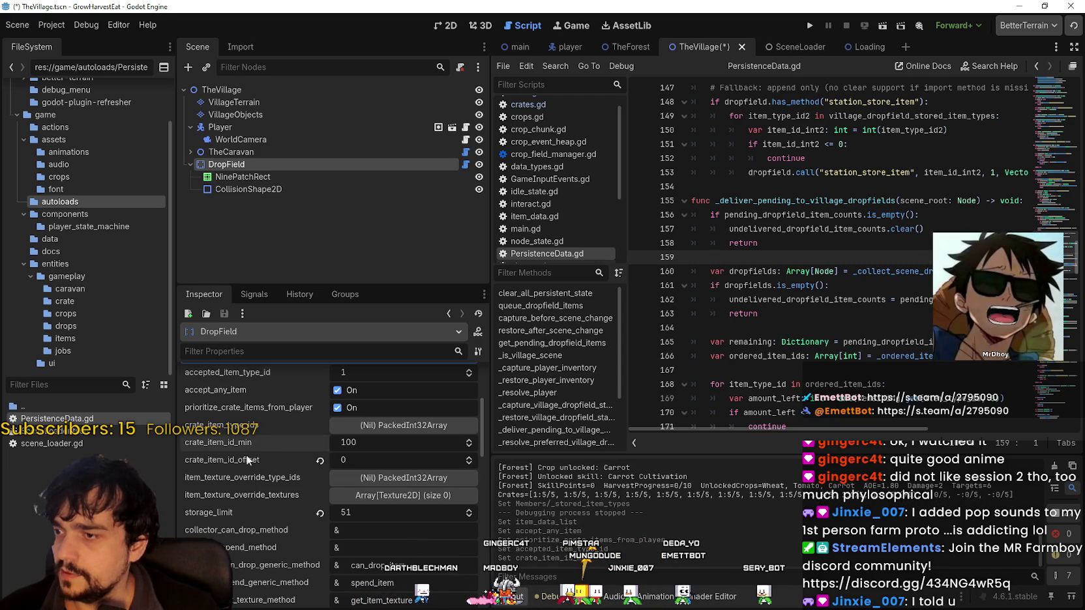
click(320, 461)
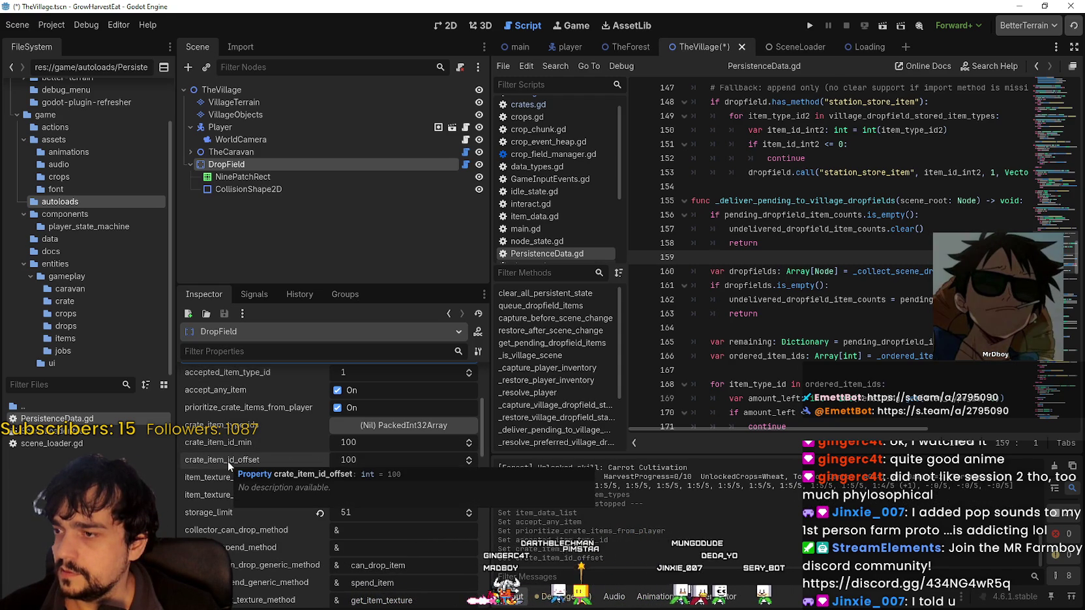
key(ctrl+s)
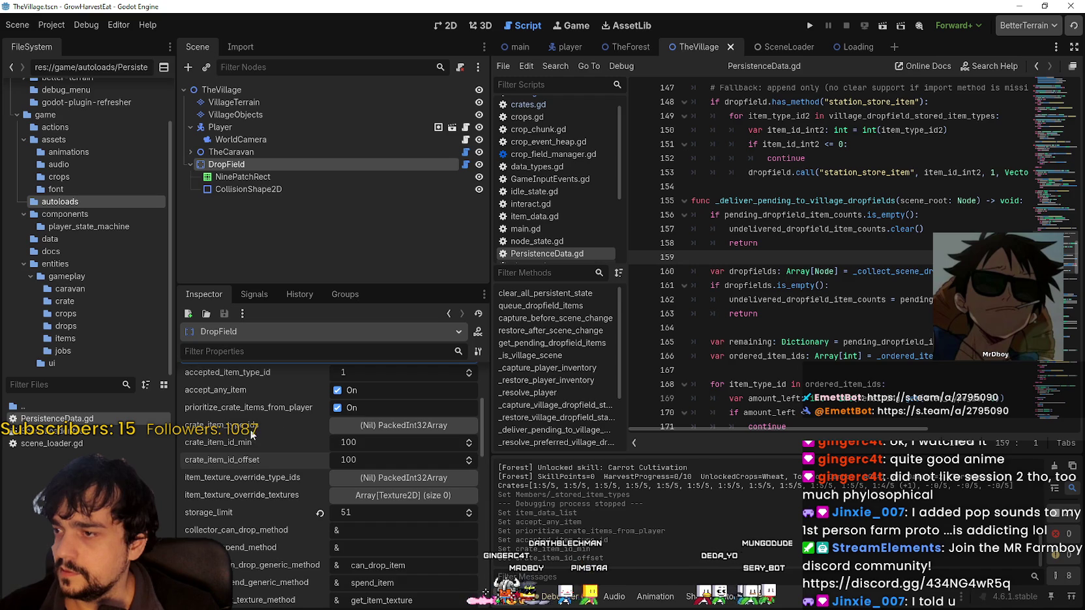
click(397, 429)
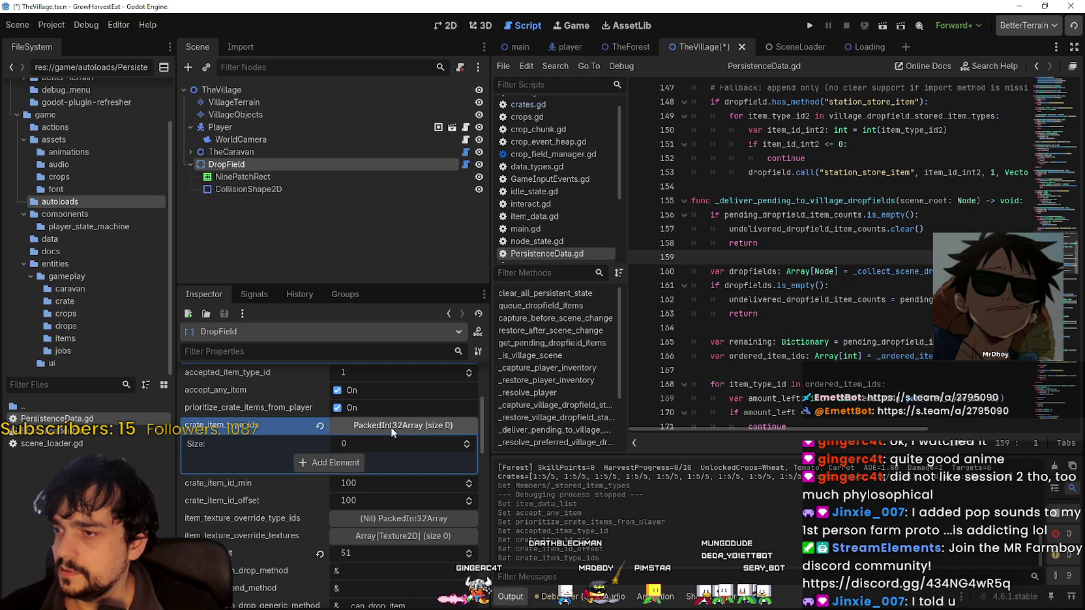
click(395, 427)
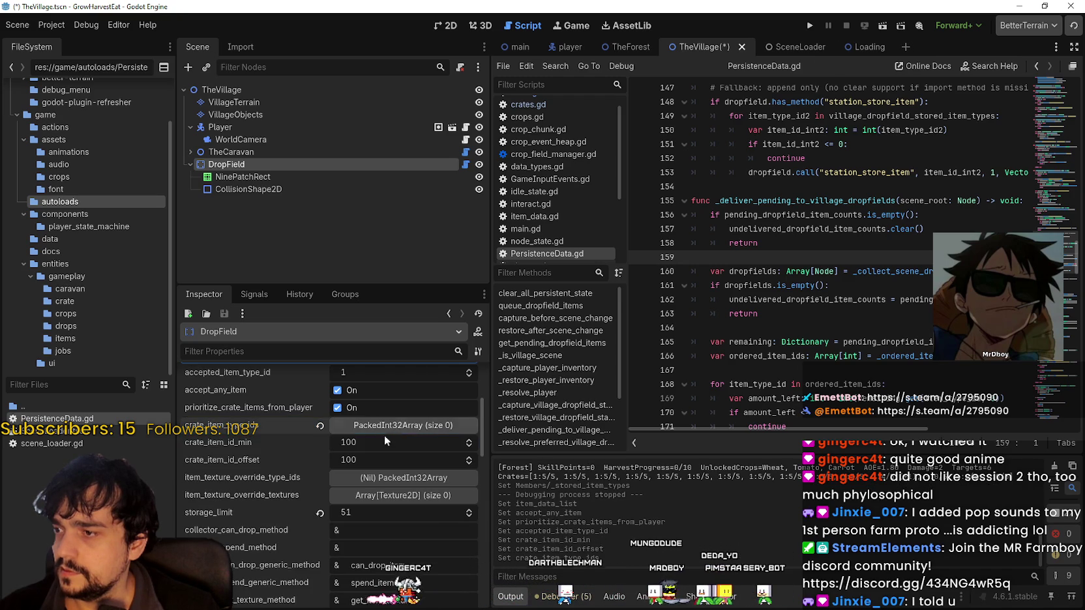
scroll(257, 500, down, 2)
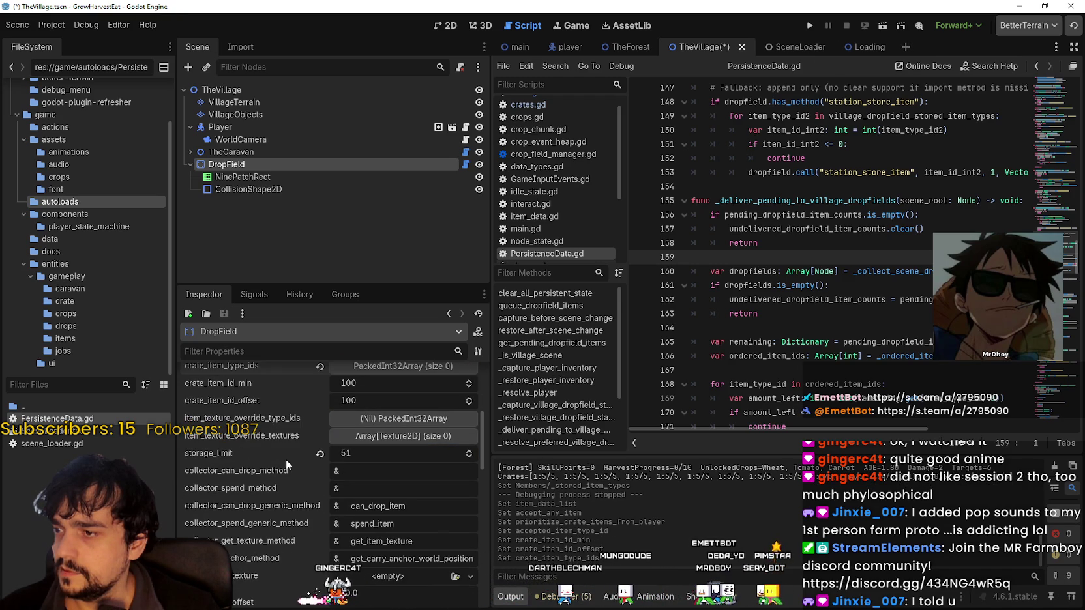
scroll(251, 479, down, 3)
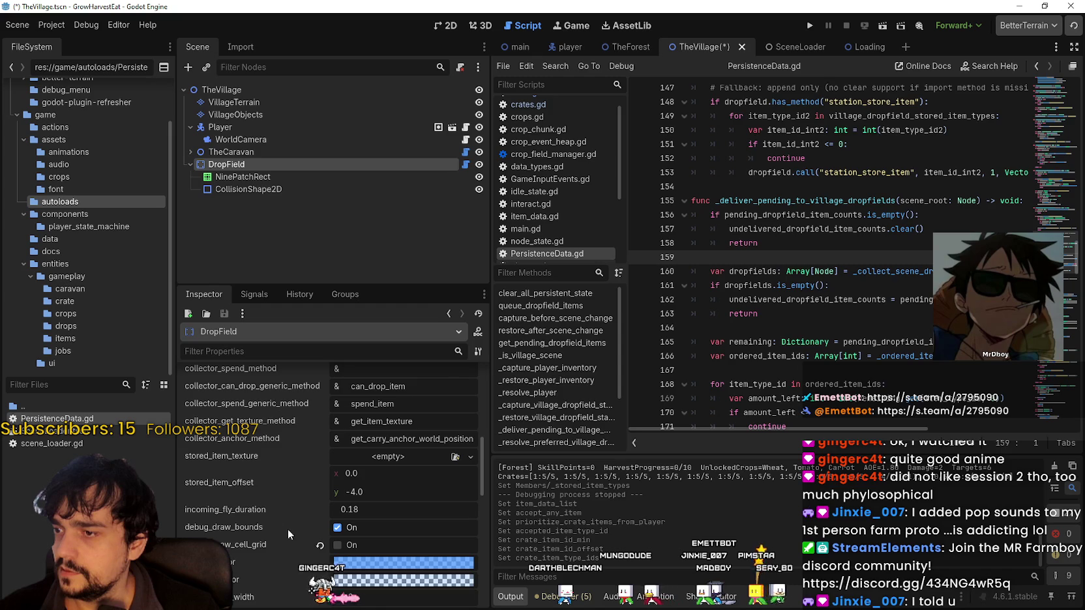
- Run the project, start the game from the title screen and set game speed to 4.0x
click(810, 26)
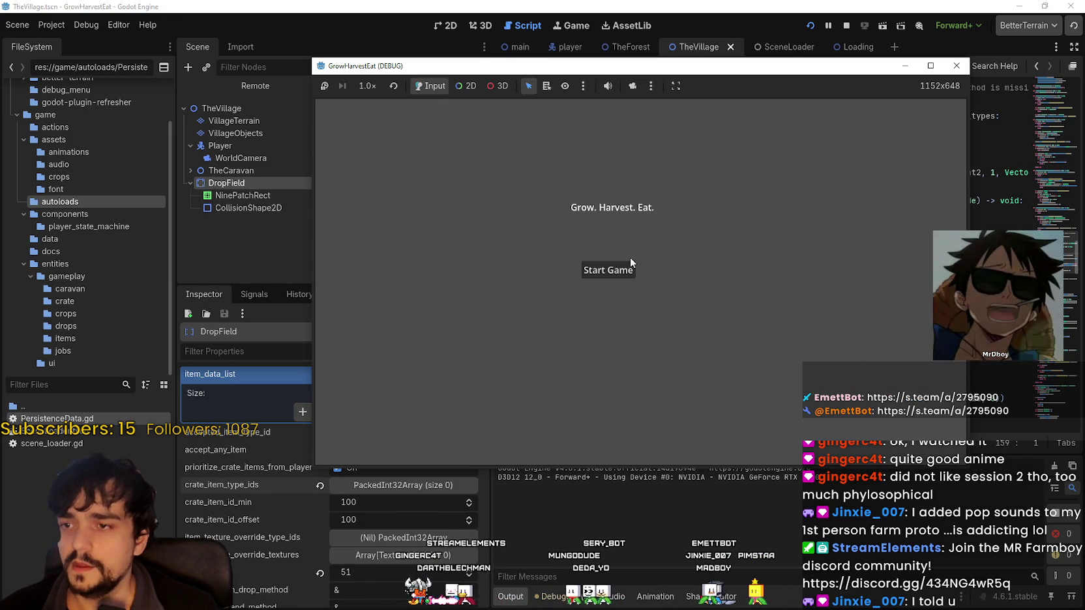
click(630, 266)
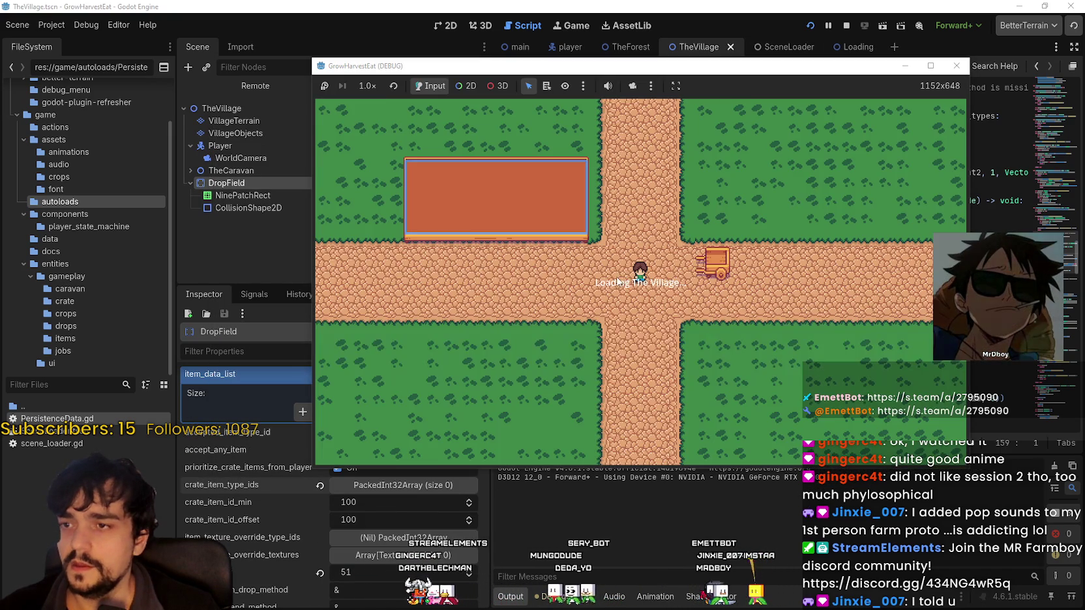
click(365, 86)
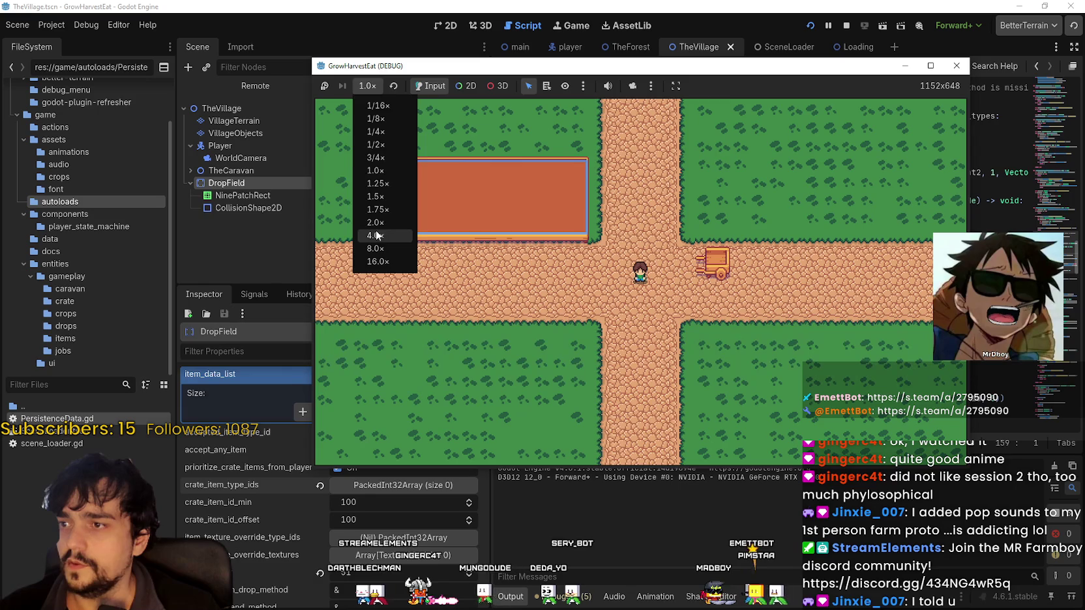
click(375, 251)
- Walk the farmer through the village into the forest
key(d)
key(a)
key(s)
key(e)
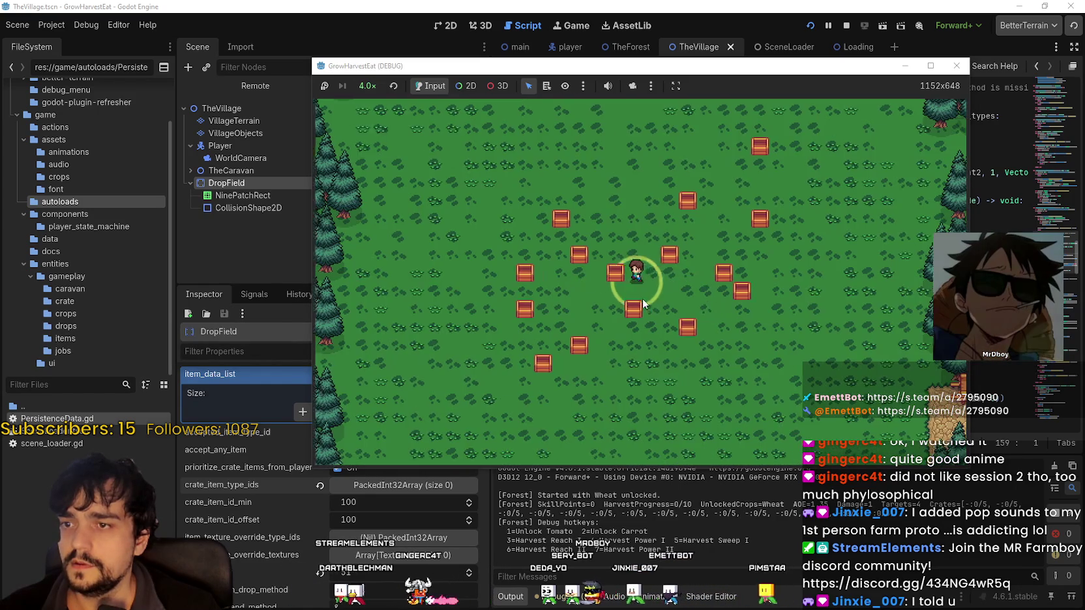
- Move around the forest field through the wheat rows and harvest the wheat
key(w)
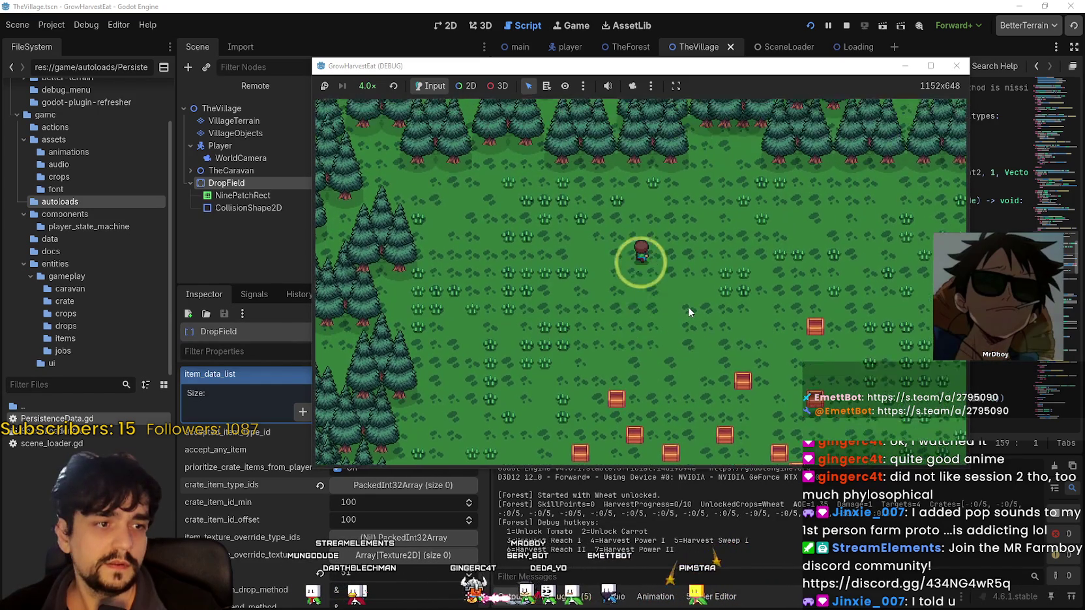
key(d)
key(s)
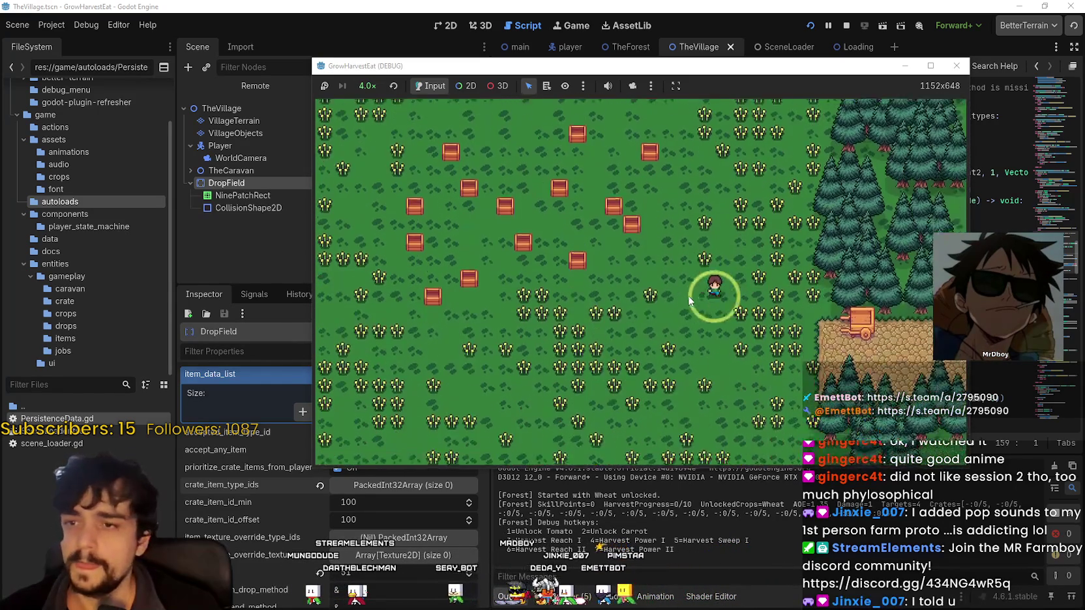
key(w)
key(a)
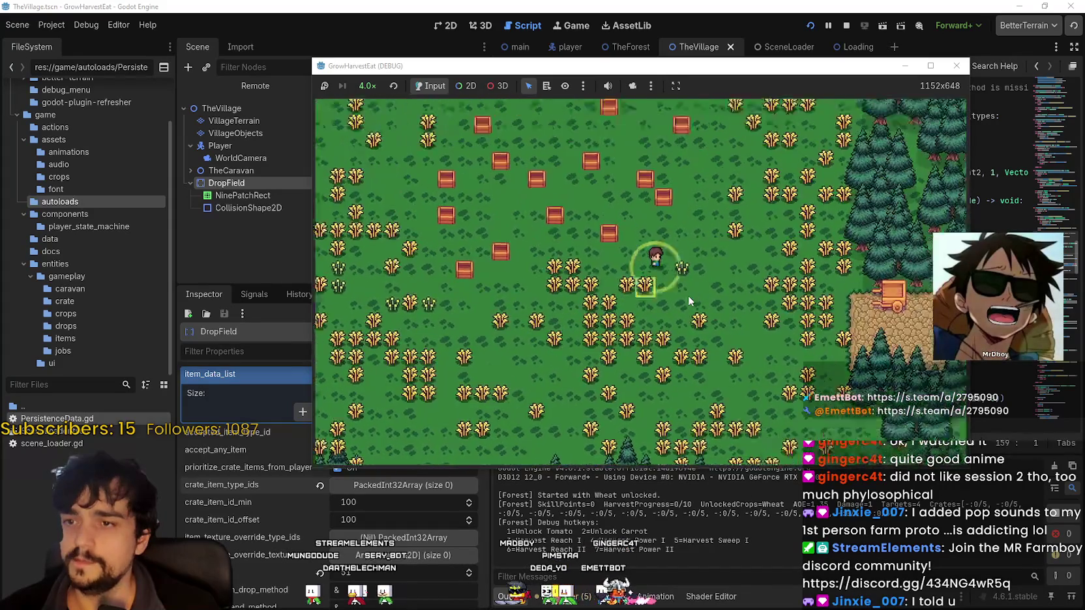
key(a)
key(w)
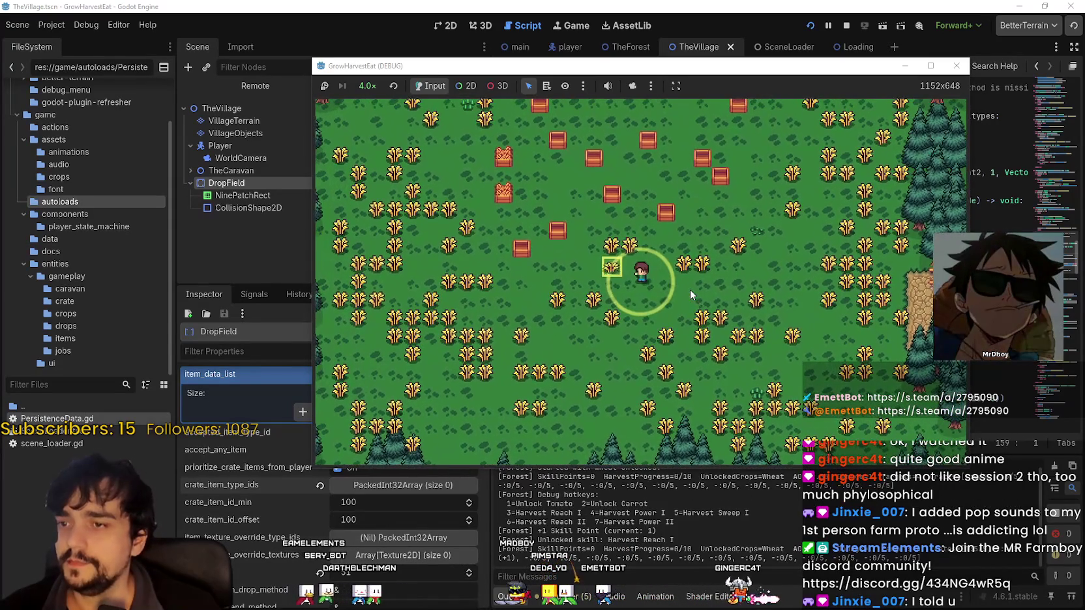
key(a)
key(s)
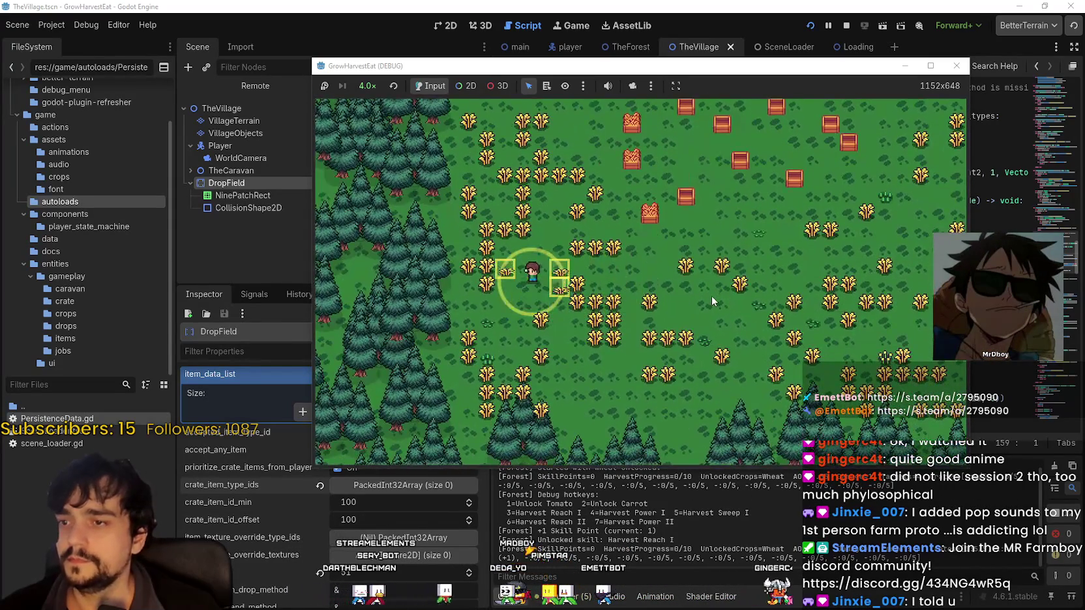
key(d)
key(w)
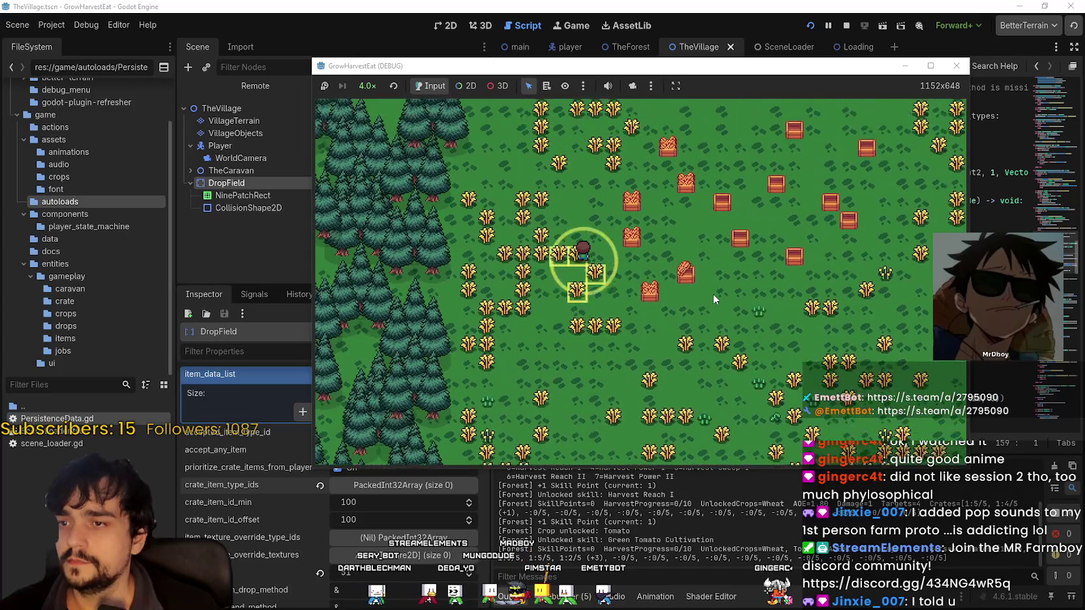
key(w)
key(d)
key(s)
key(w)
key(d)
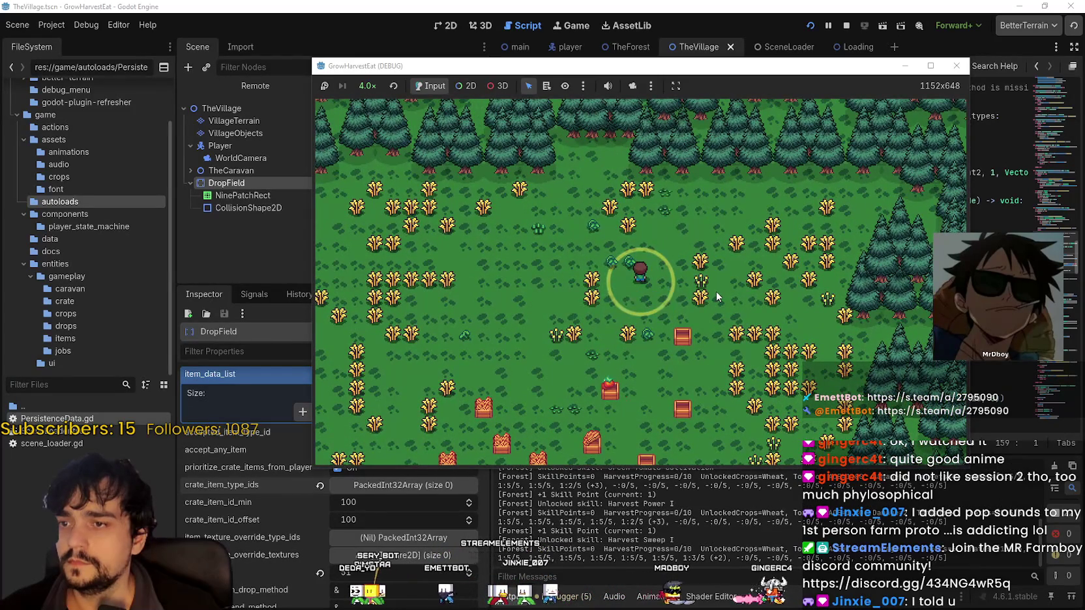
key(w)
- Walk past the next crops and the caravan clearing back into the village
key(s)
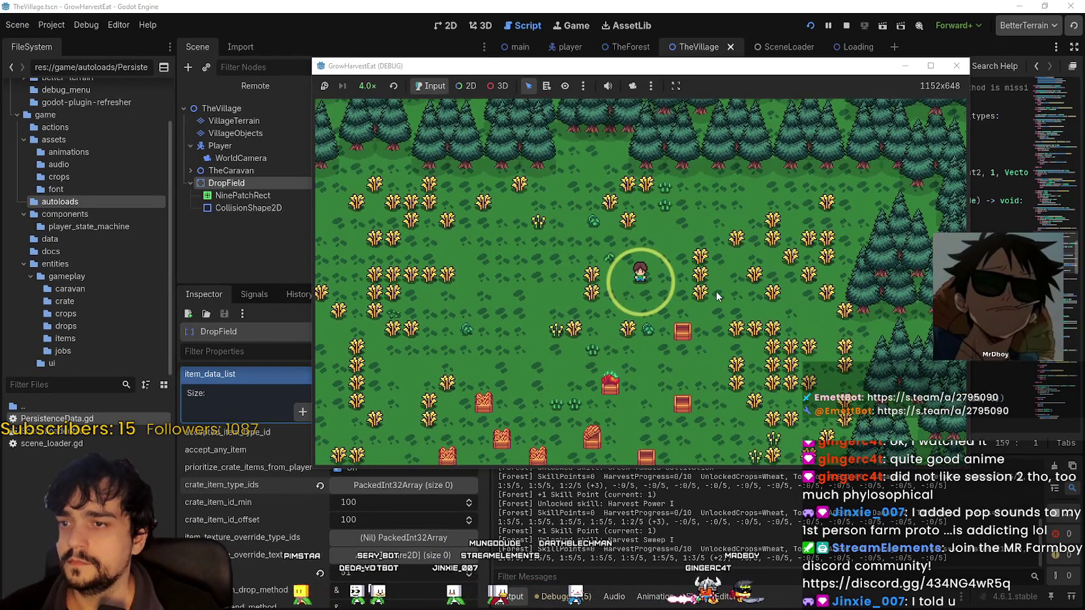
key(w)
key(a)
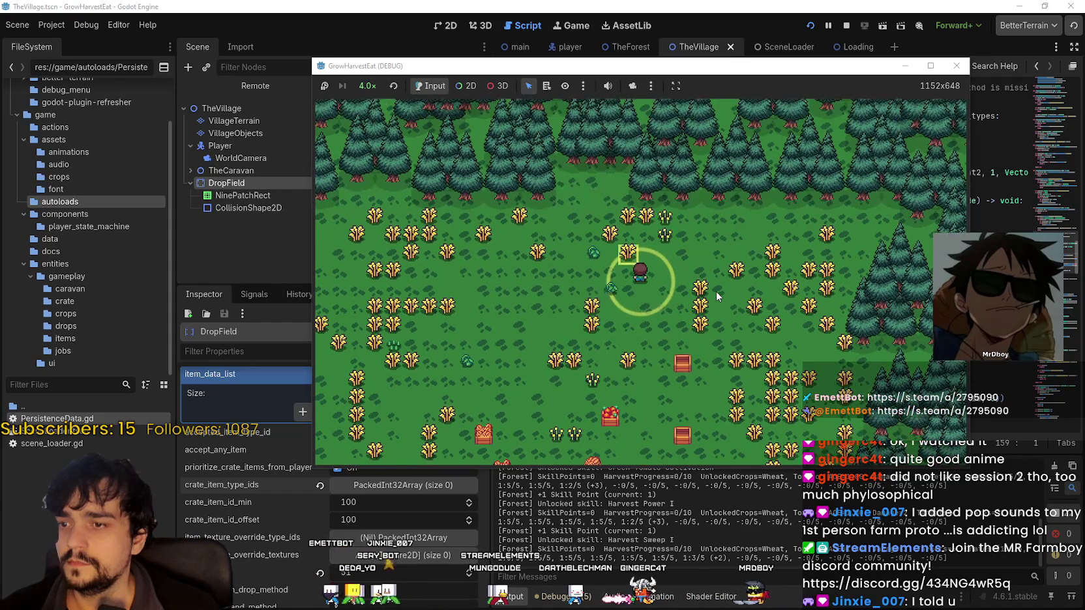
key(d)
key(s)
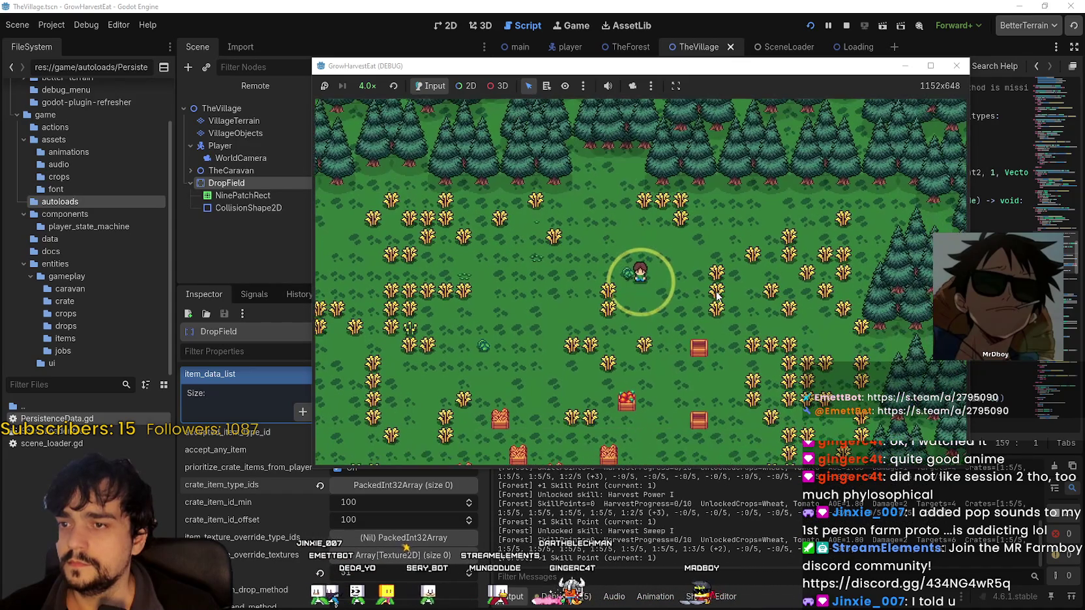
key(s)
key(d)
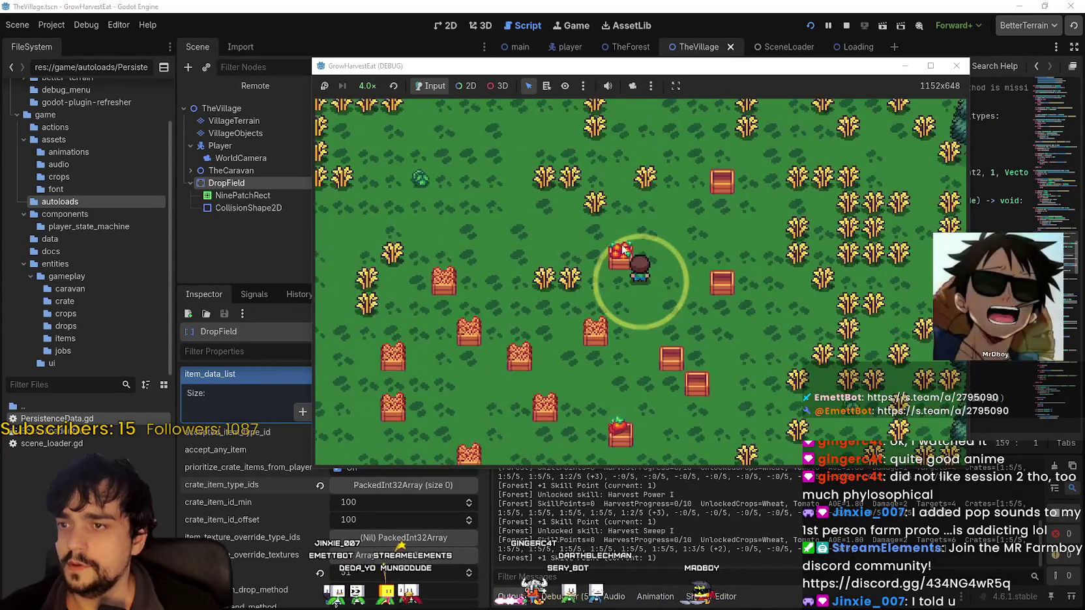
key(d)
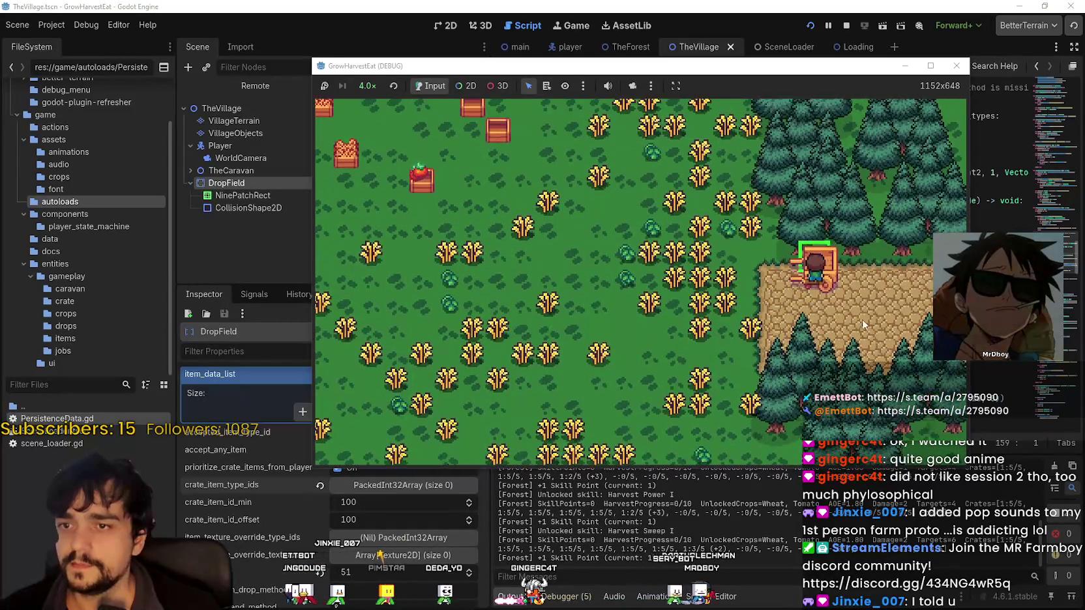
key(e)
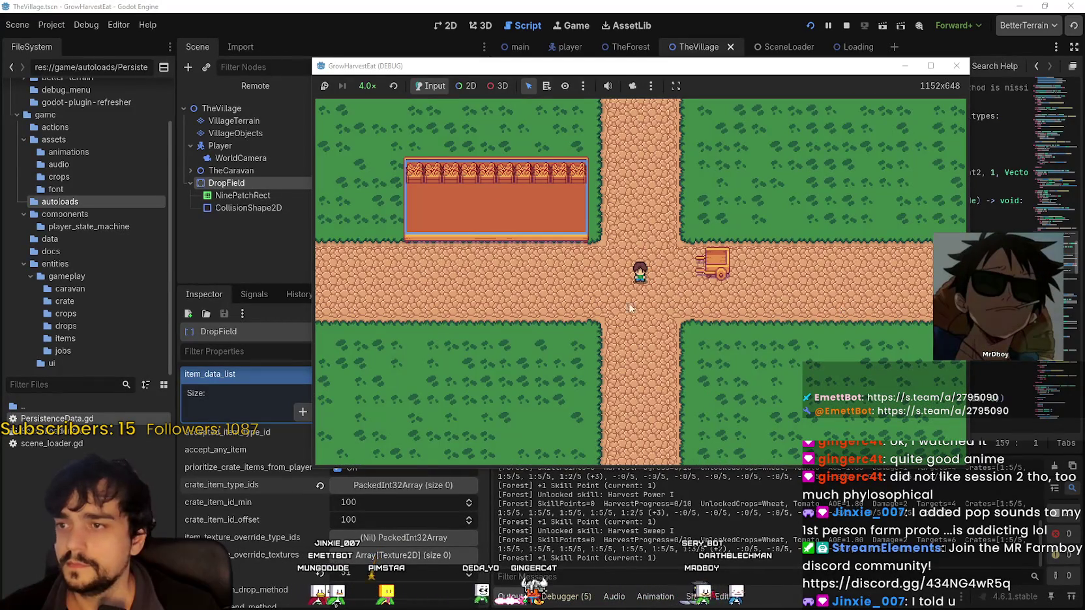
- In the remote scene tree, expand PersistenceData's village_dropfield_stored_item_types values
click(599, 544)
click(251, 87)
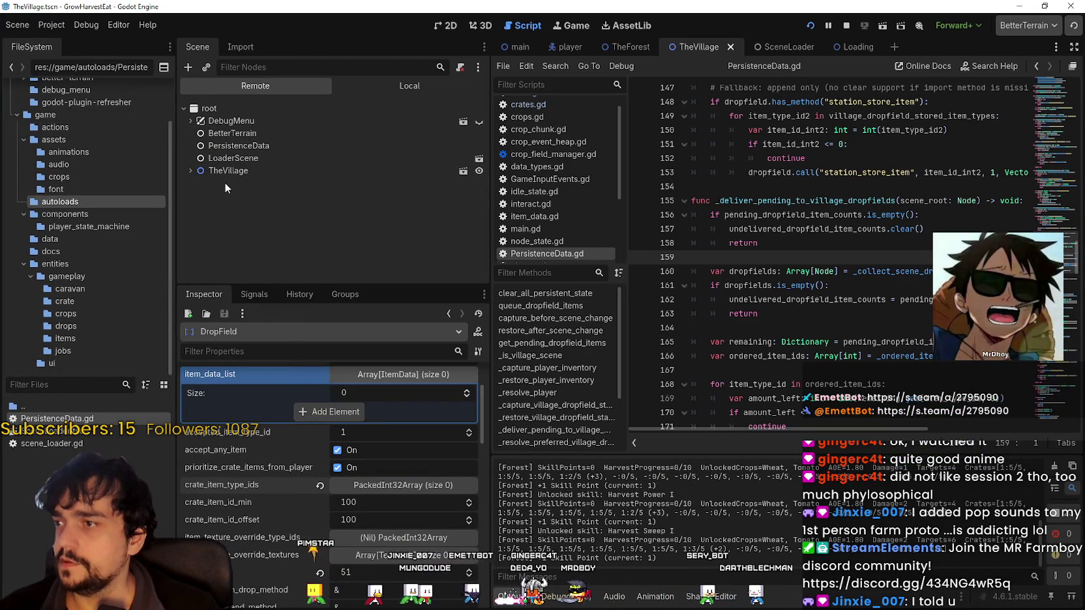
click(222, 147)
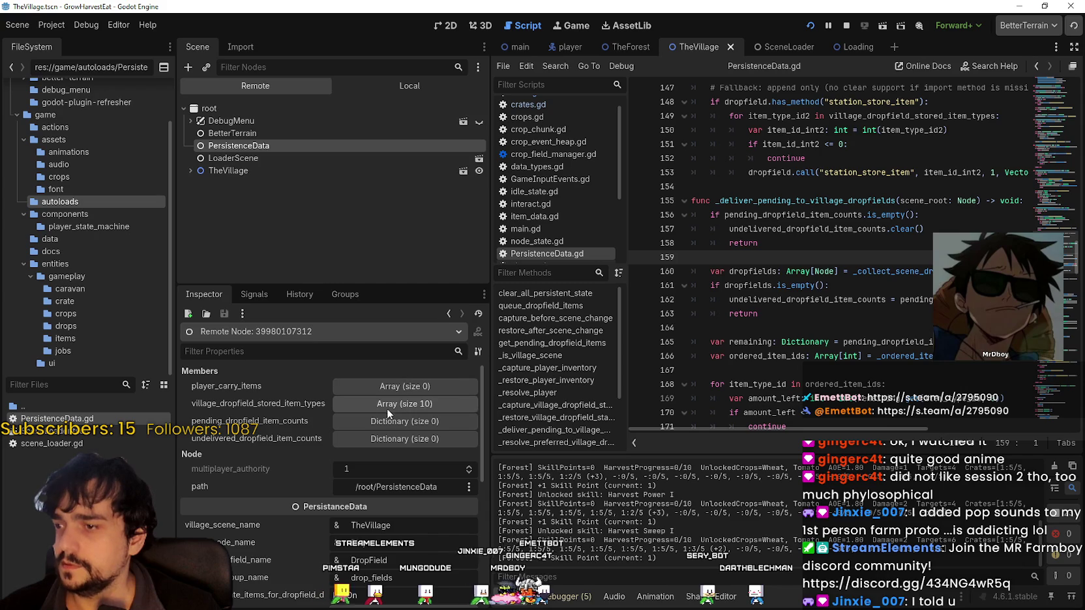
click(420, 408)
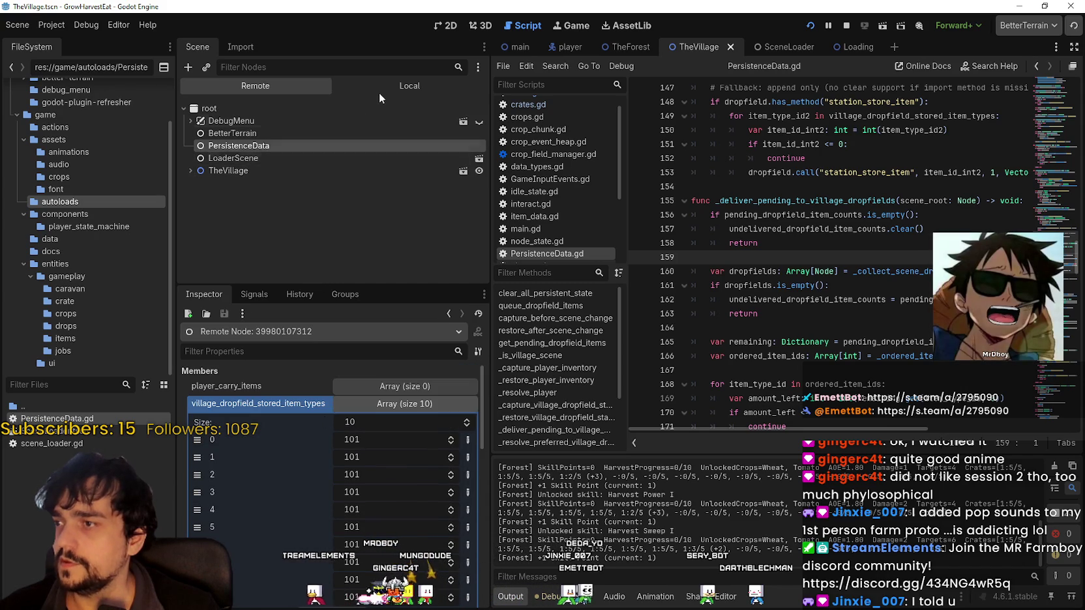
- Inspect the running DropField node's _stored_item_types array
click(235, 171)
click(234, 233)
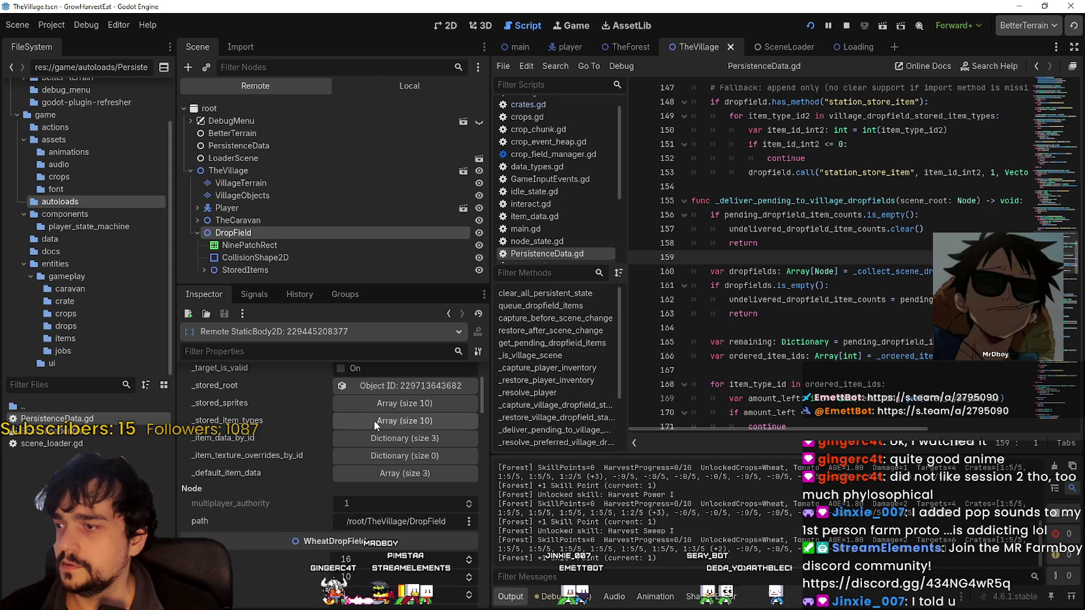
click(384, 421)
scroll(364, 471, down, 1)
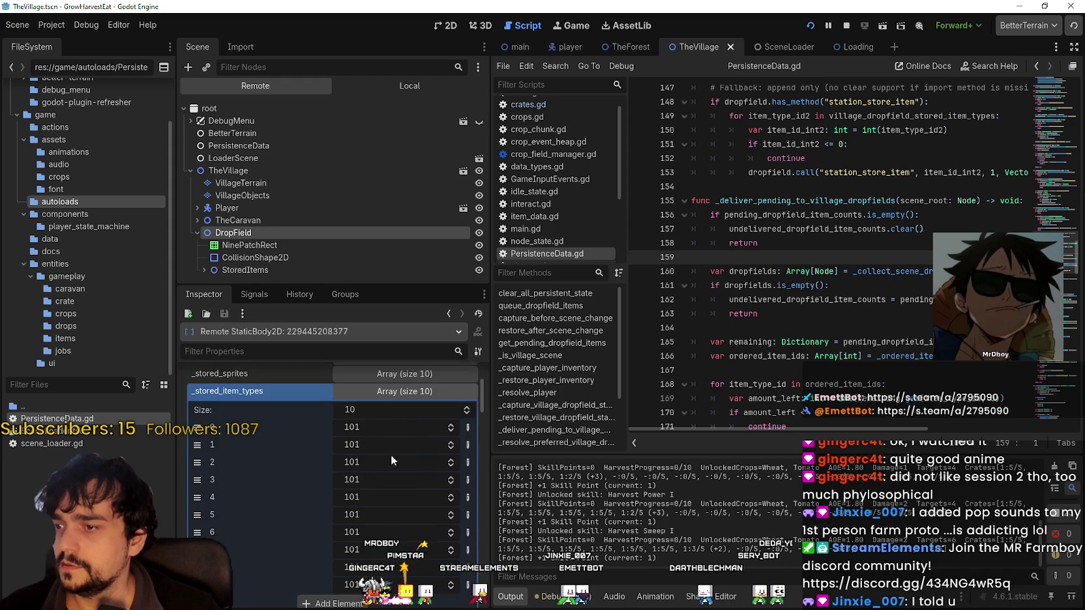
click(422, 391)
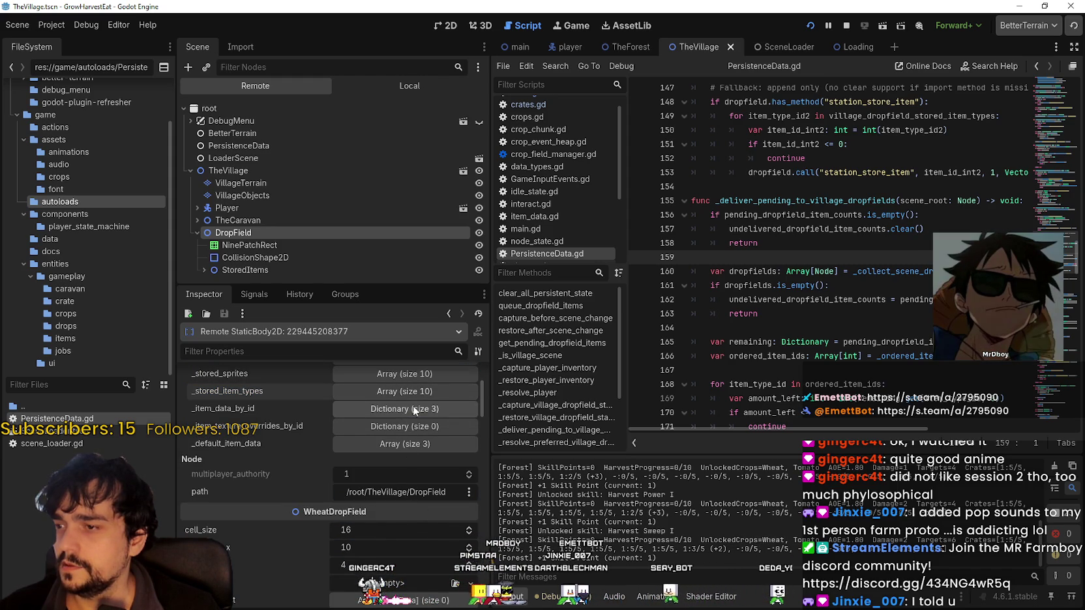
- Open the Carrot entry in _item_data_by_id, then check the _default_item_data array
click(414, 410)
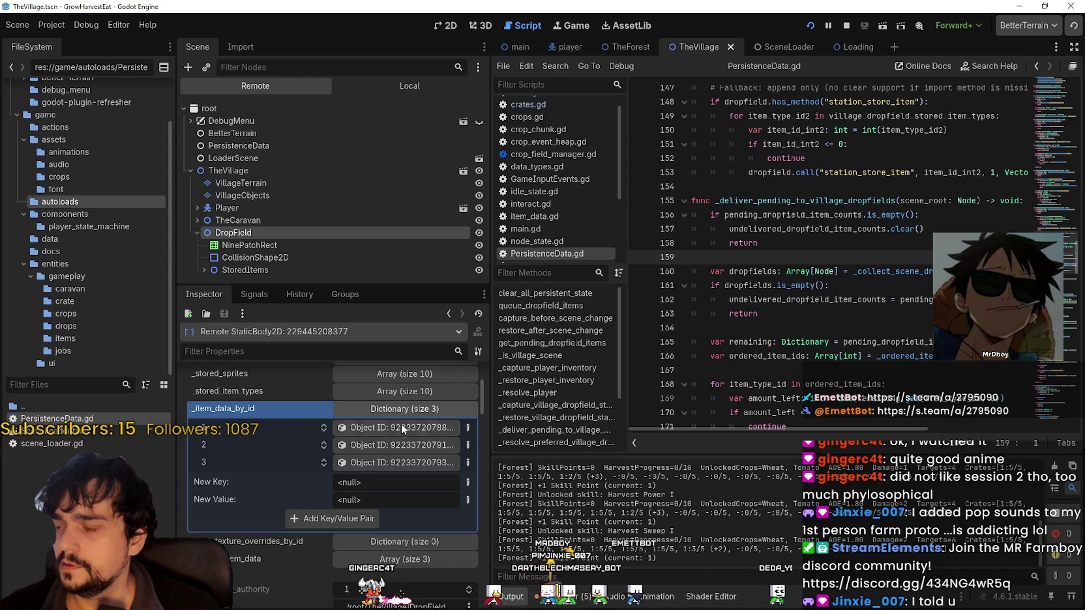
click(393, 460)
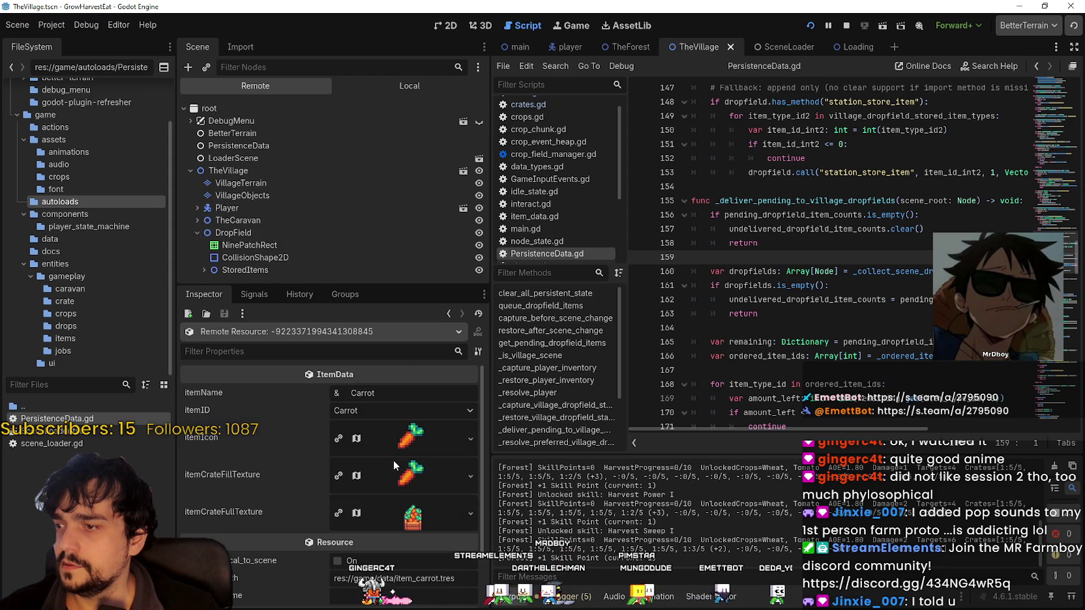
click(448, 314)
click(395, 408)
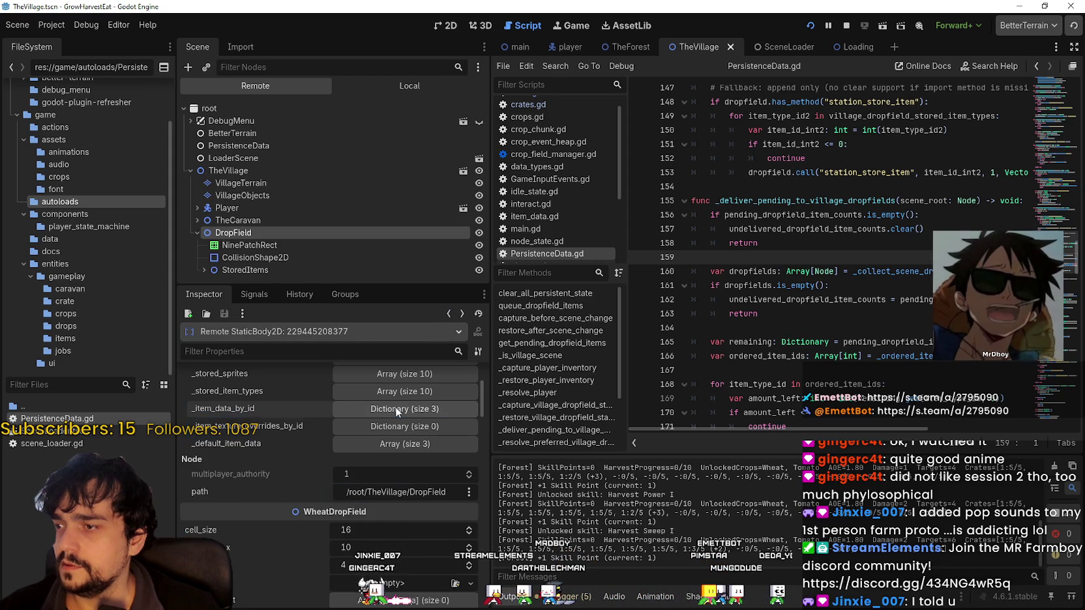
click(375, 445)
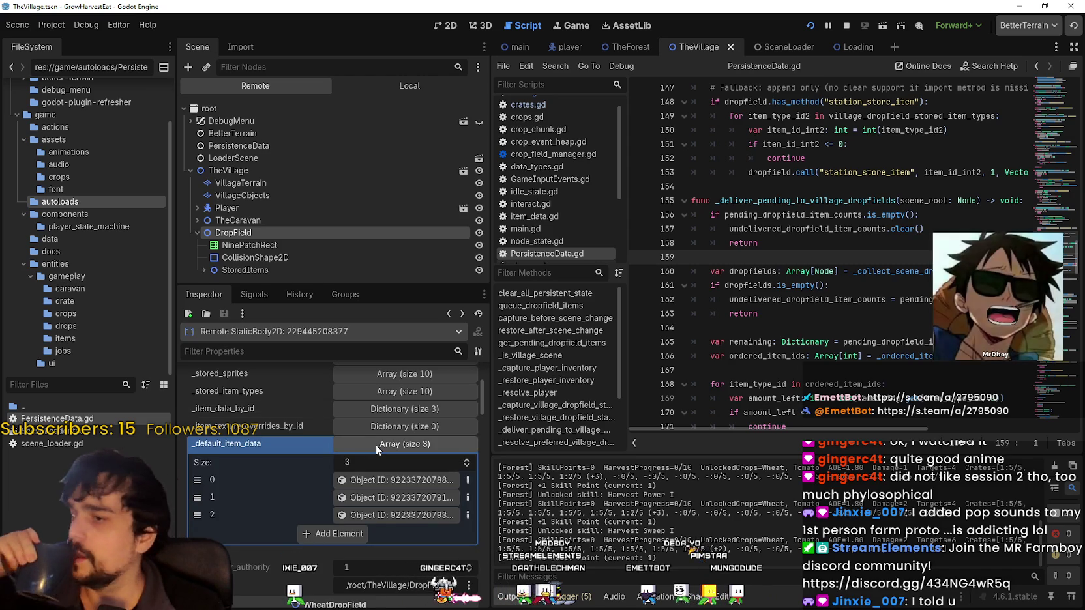
click(375, 444)
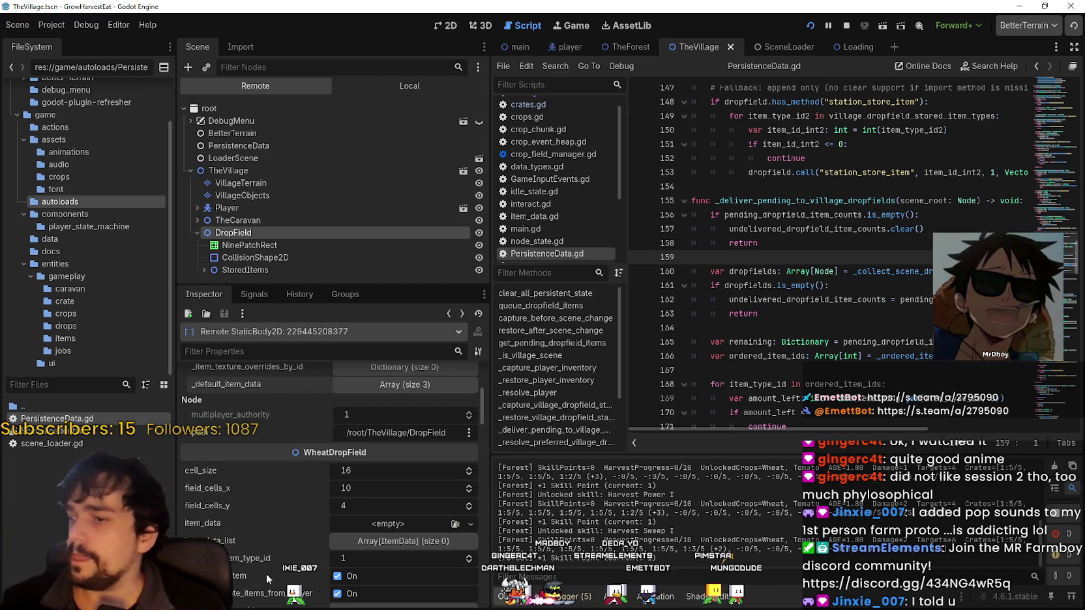
- Stop the running game and show the editor DropField node's properties
scroll(274, 548, down, 5)
scroll(274, 544, down, 5)
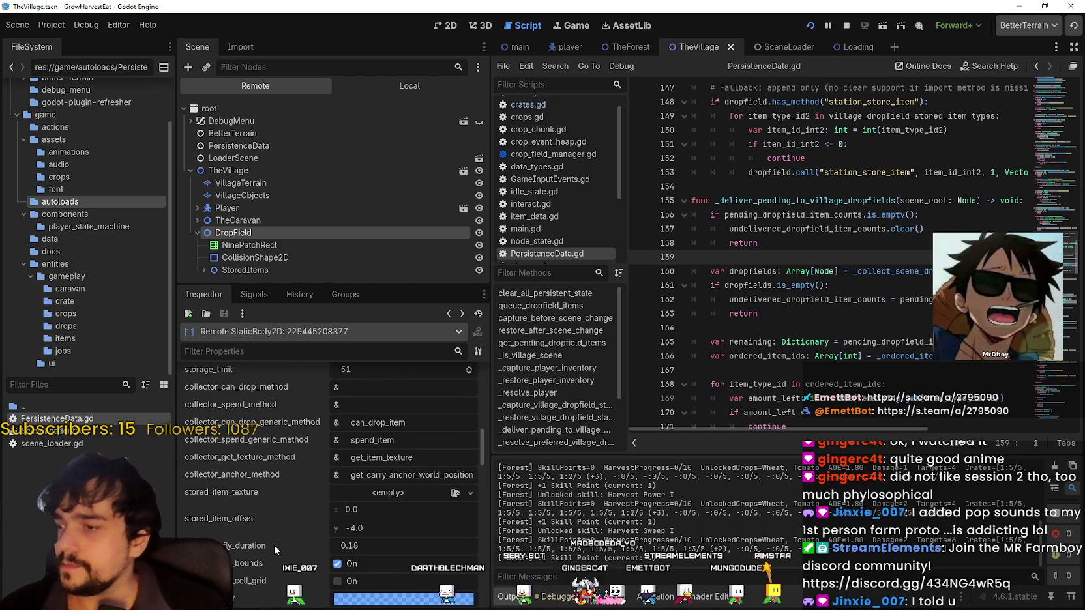
mouse_move(479, 449)
mouse_down()
mouse_move(478, 471)
mouse_move(489, 349)
mouse_up()
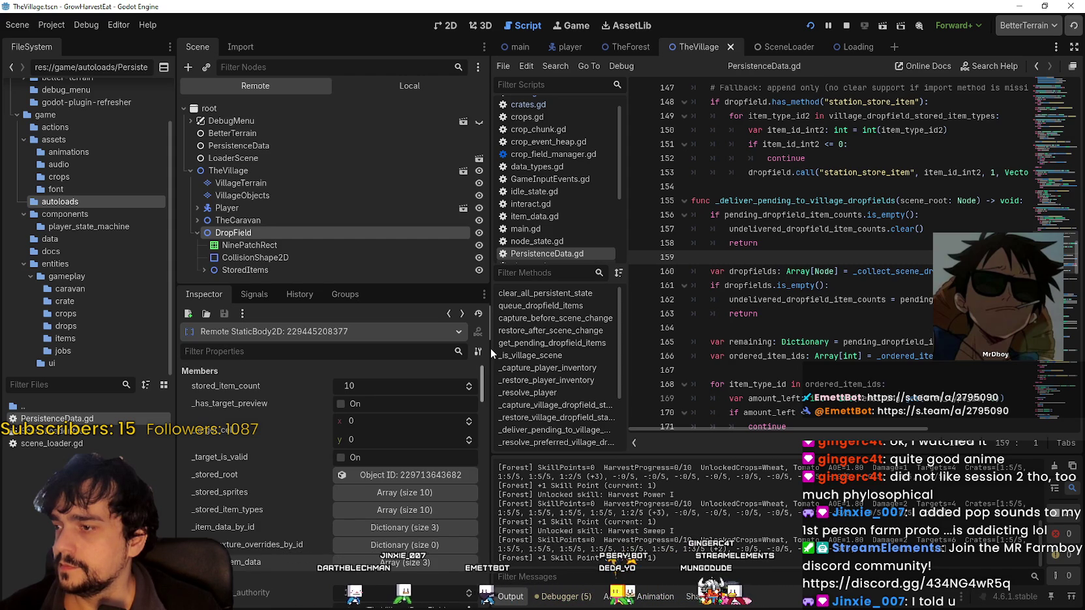
click(845, 25)
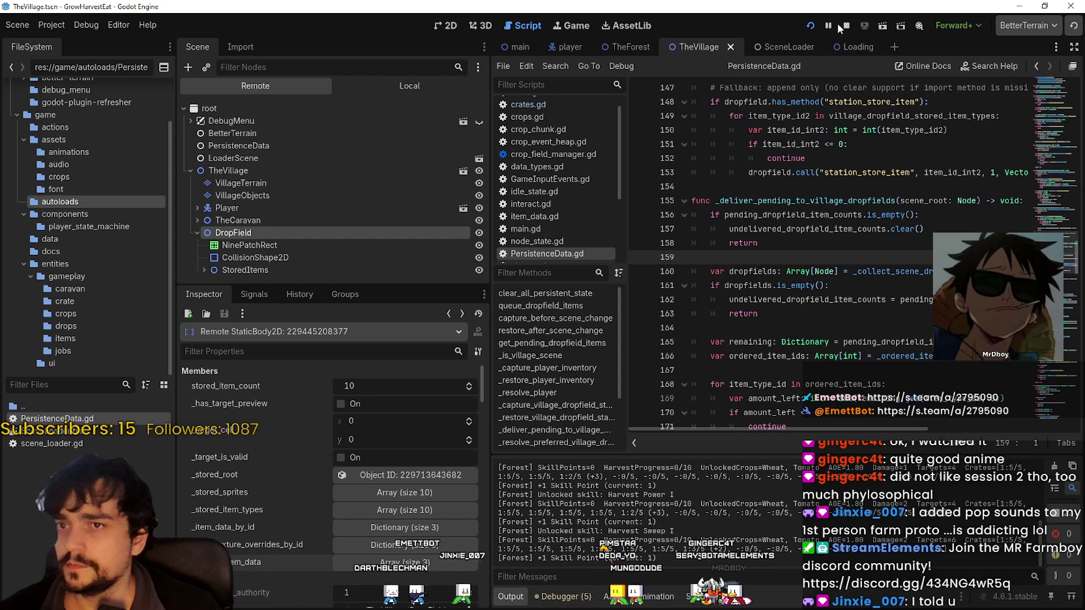
click(320, 165)
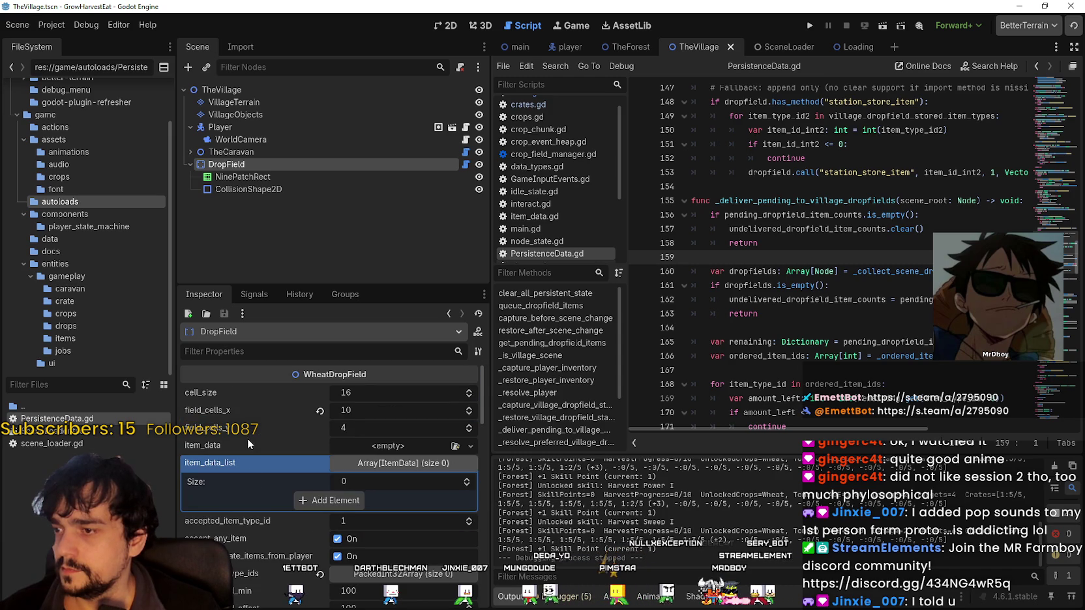
- Reset and inspect DropField's empty crate_item_type_ids array, then open wheat_drop_field.gd
scroll(256, 561, down, 3)
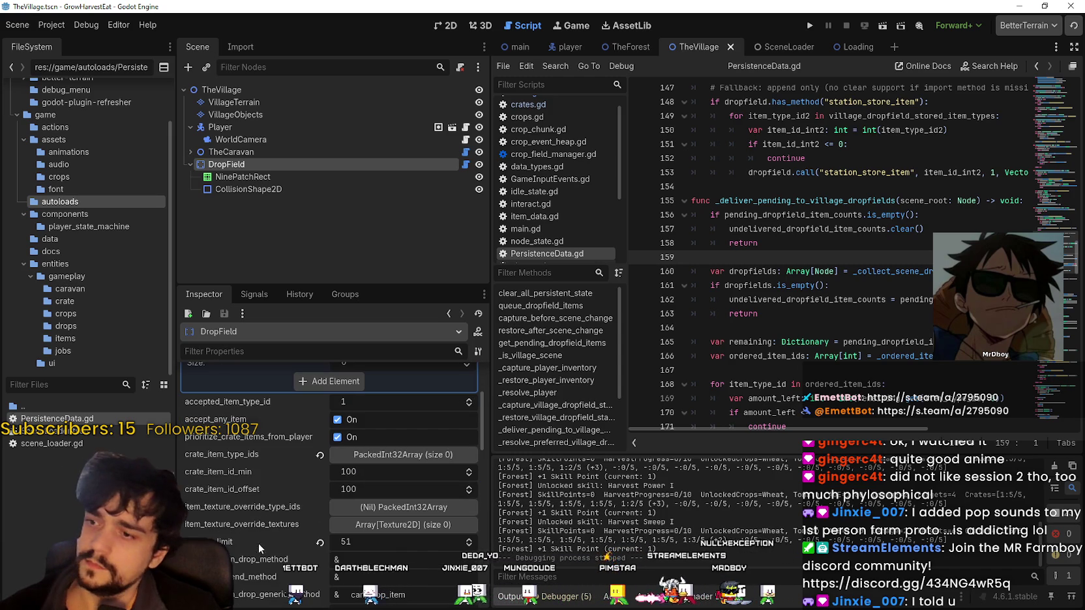
click(320, 456)
click(357, 456)
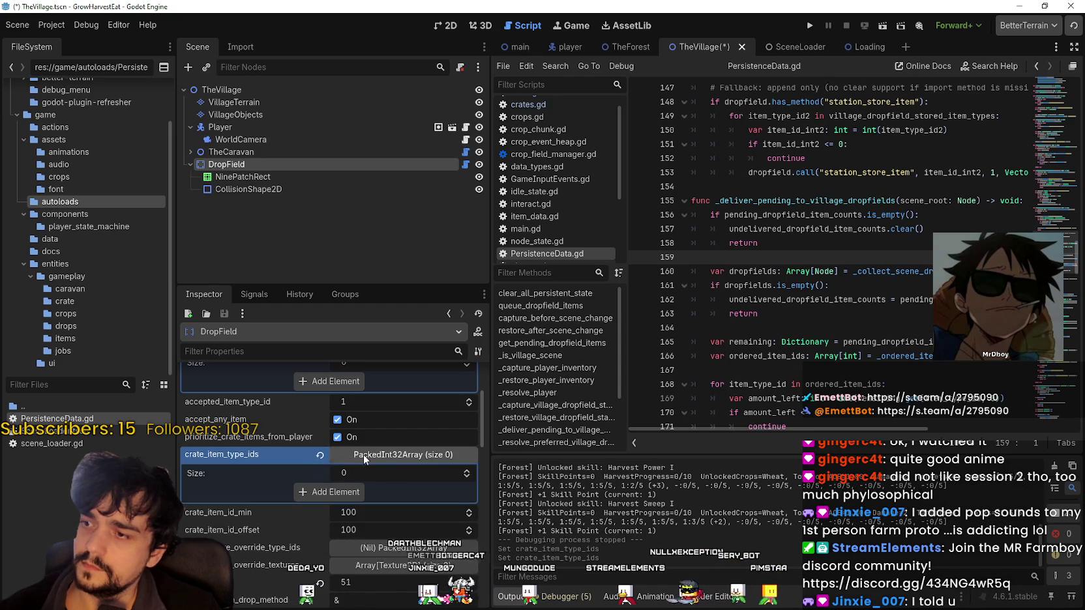
click(362, 455)
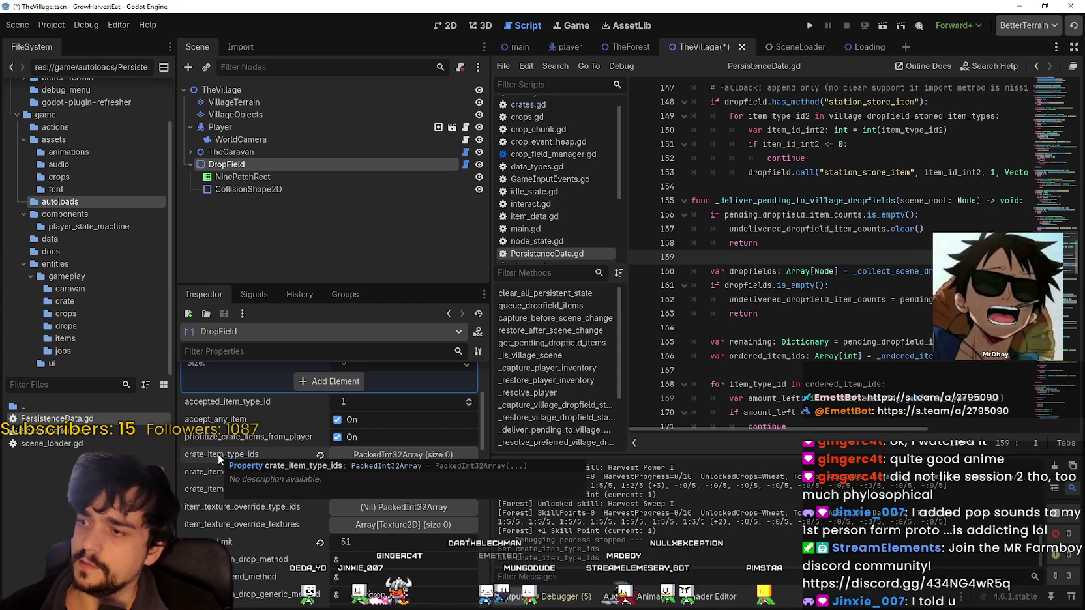
click(466, 165)
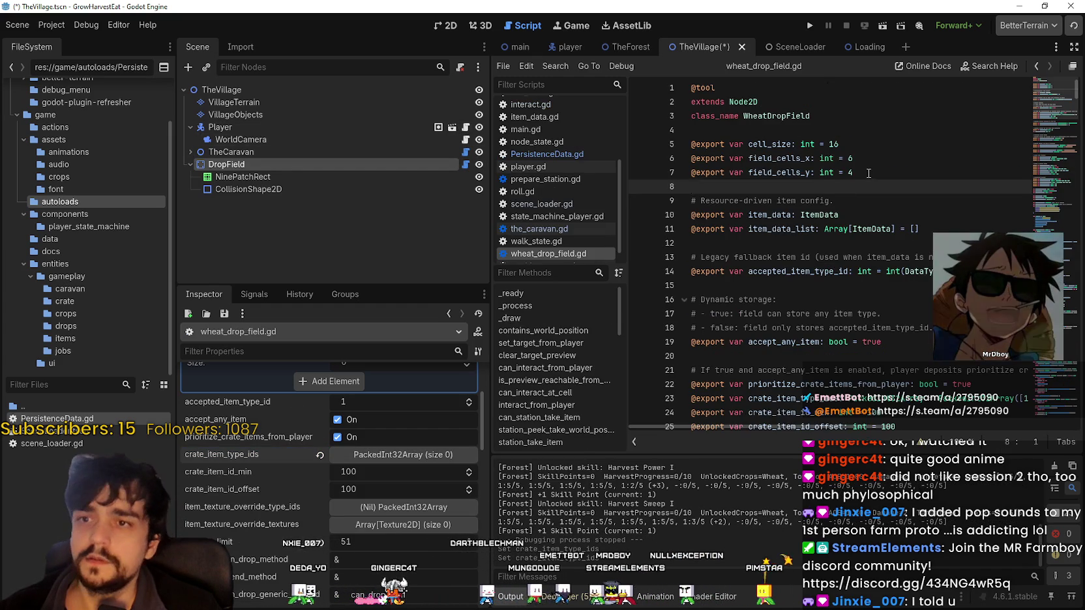
- Find the crate_item_type_ids declaration in wheat_drop_field.gd
key(ctrl+f)
text(crate_)
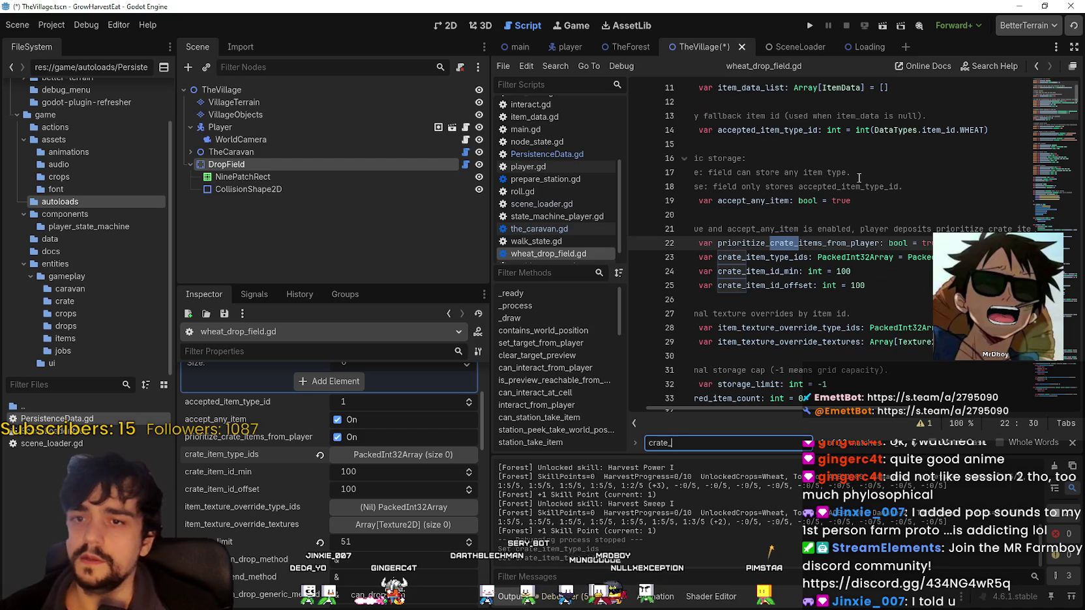
key(BackSpace)
key(BackSpace)
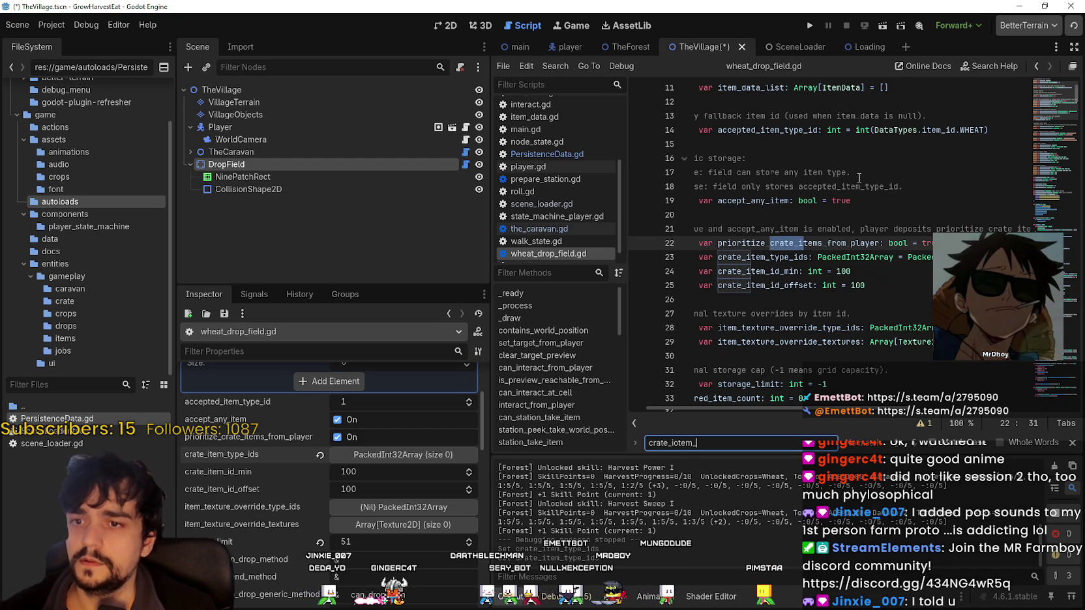
text(_ids)
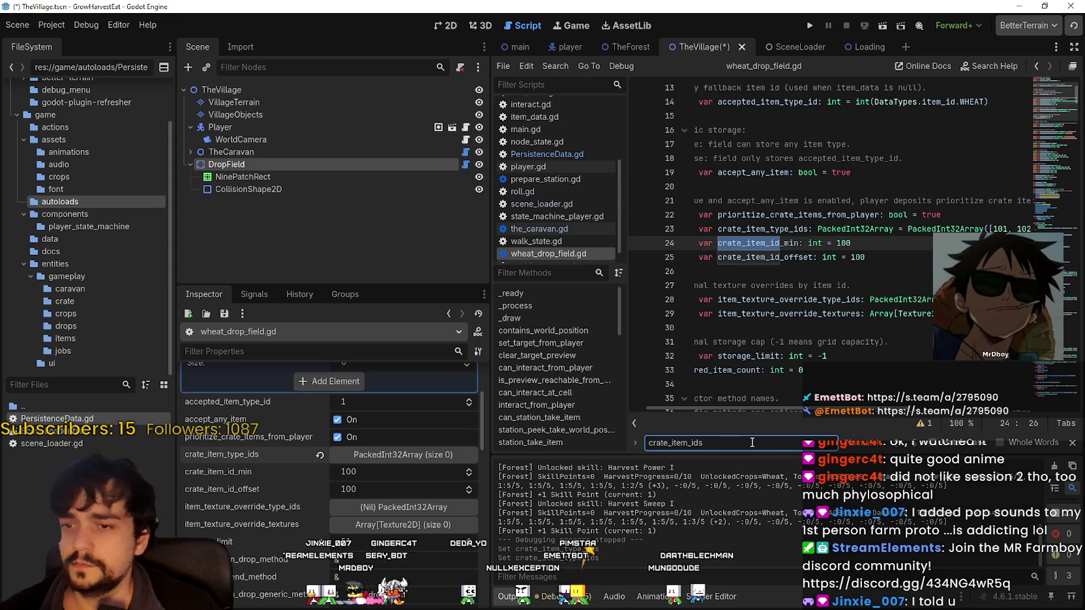
key(BackSpace)
key(BackSpace)
key(BackSpace)
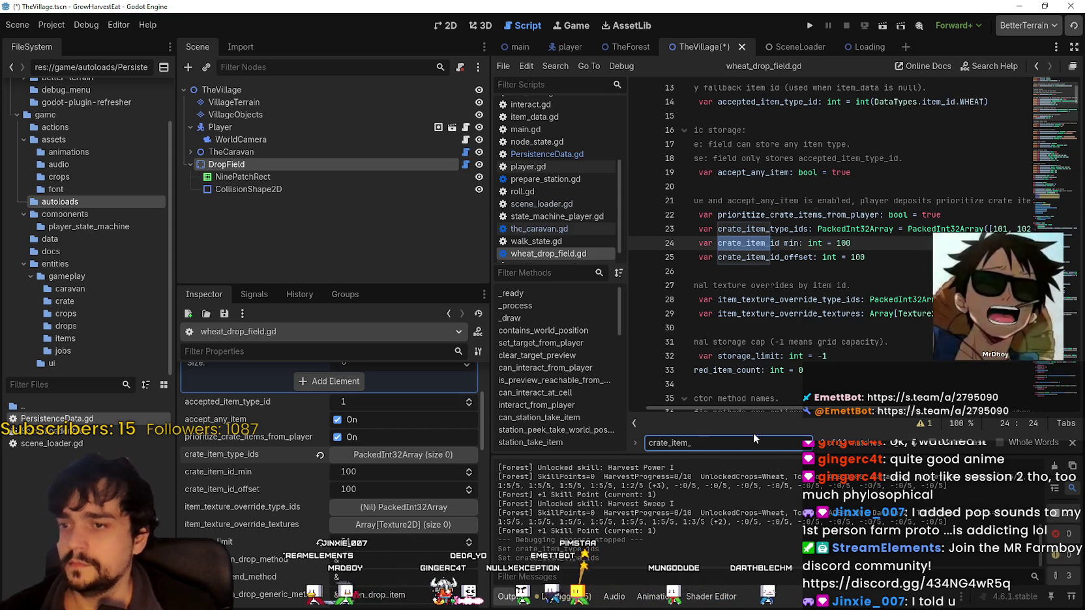
text(type_ids)
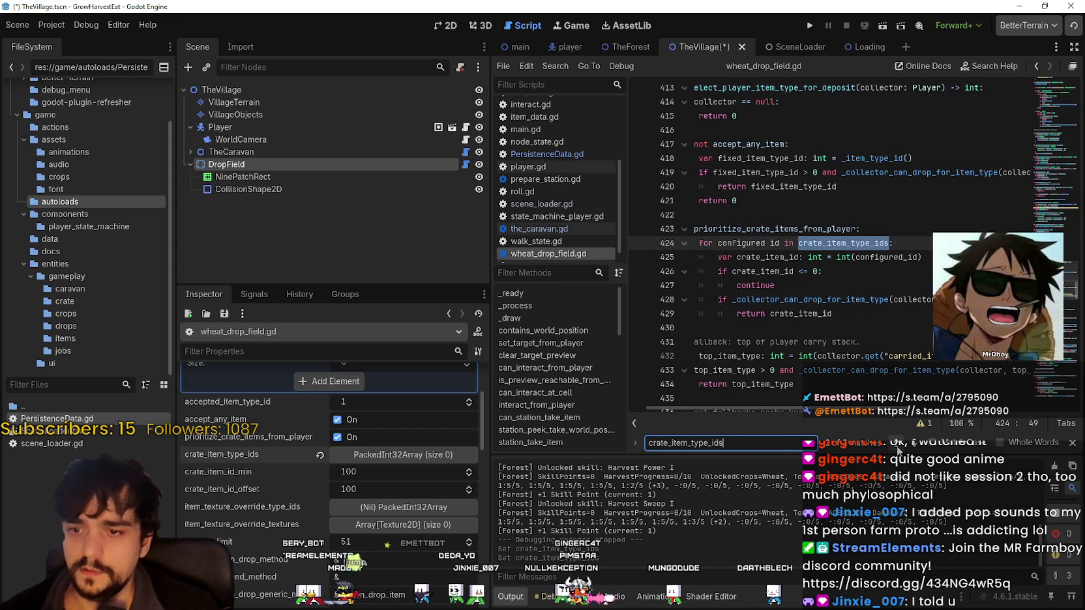
key(Return)
mouse_move(830, 408)
mouse_down()
mouse_move(882, 408)
mouse_move(857, 412)
mouse_up()
click(782, 243)
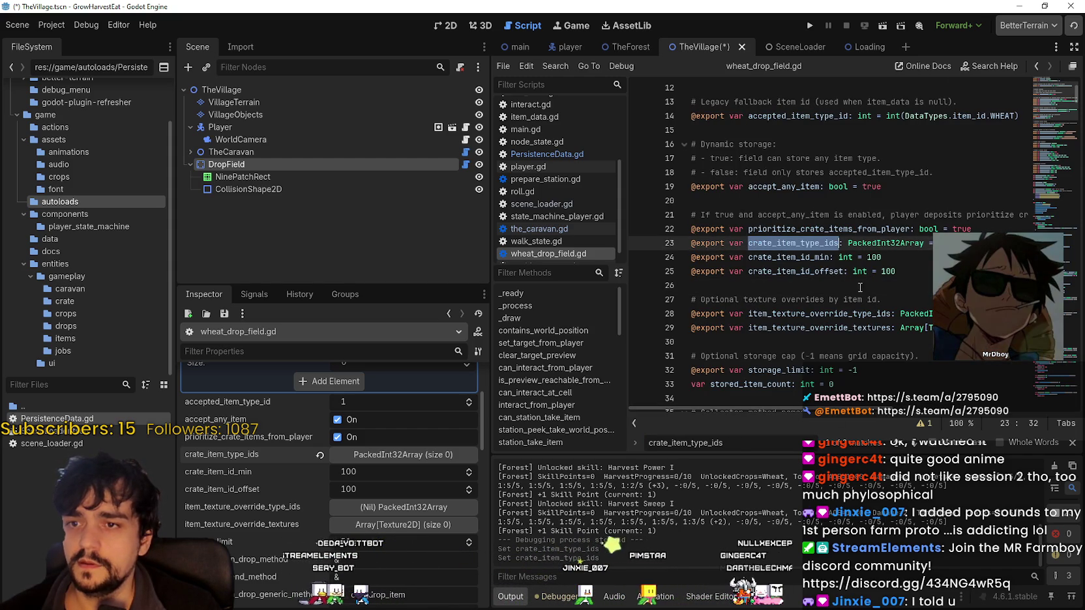
- Select the crate_item_id_min value 100 on line 24 and search the whole project for it
double_click(827, 229)
scroll(847, 327, up, 1)
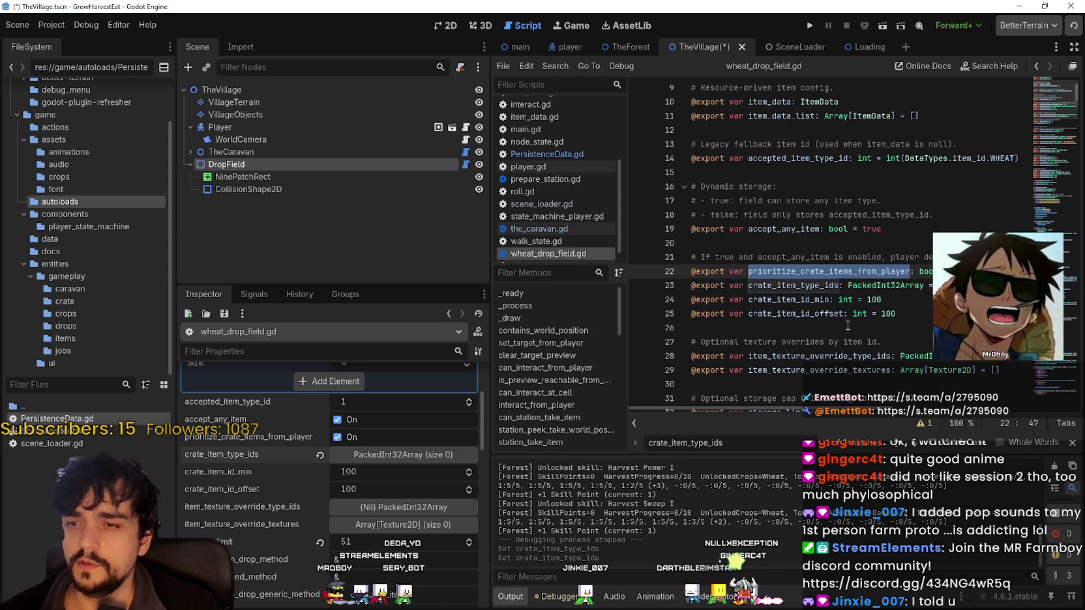
click(891, 299)
double_click(891, 299)
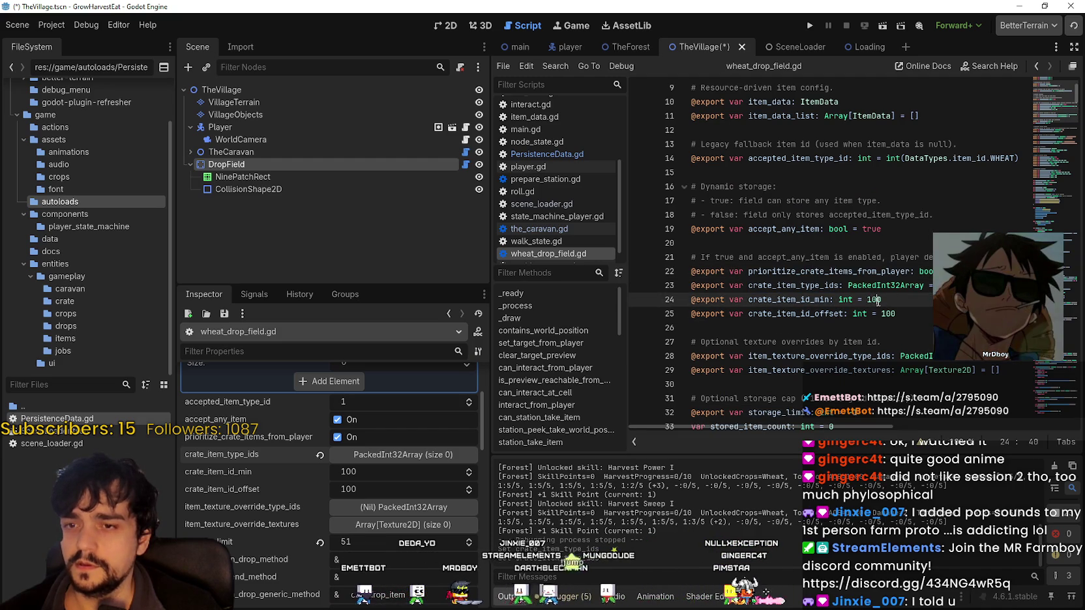
key(ctrl+shift+f)
key(Return)
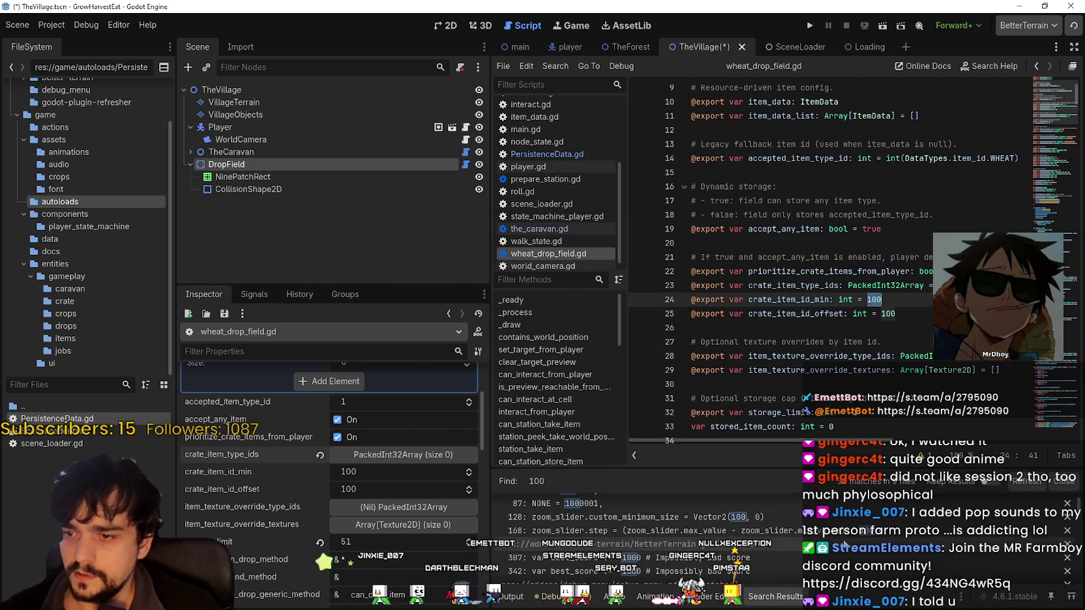
scroll(769, 536, down, 2)
scroll(761, 523, down, 5)
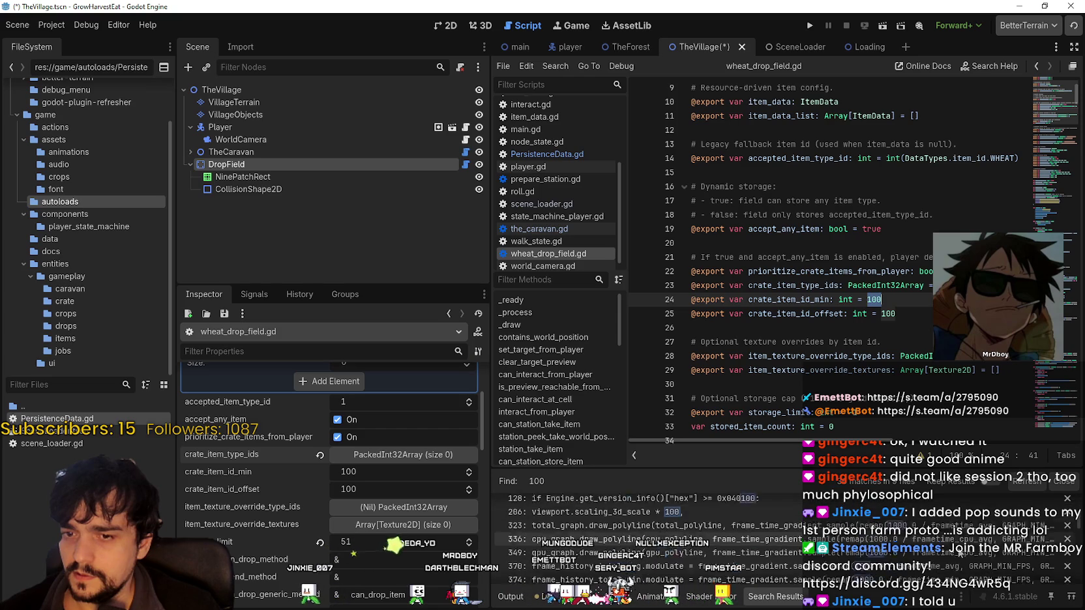
scroll(761, 522, down, 3)
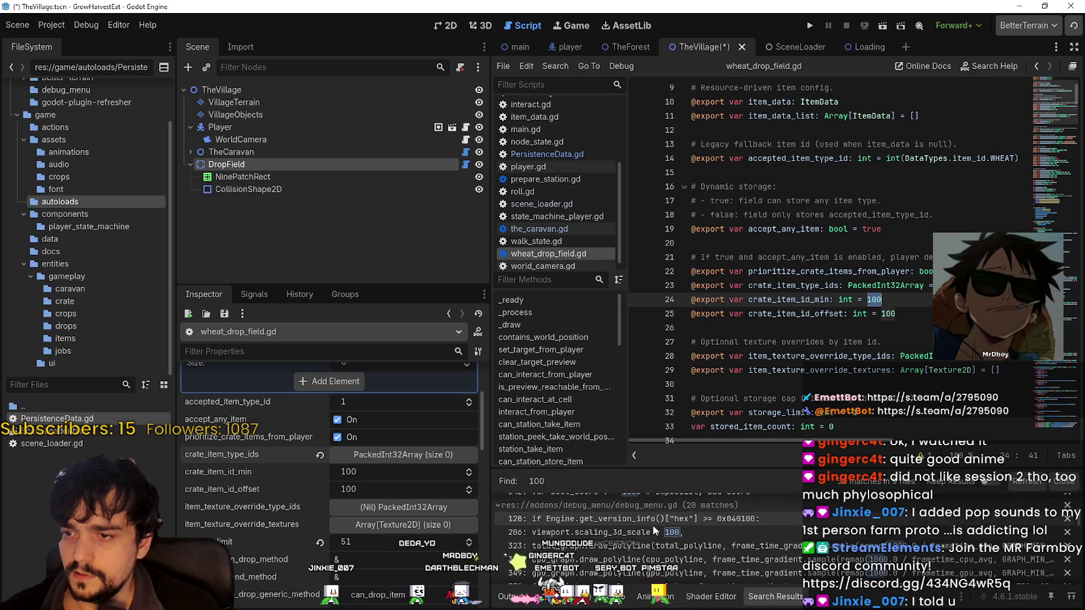
scroll(735, 526, down, 8)
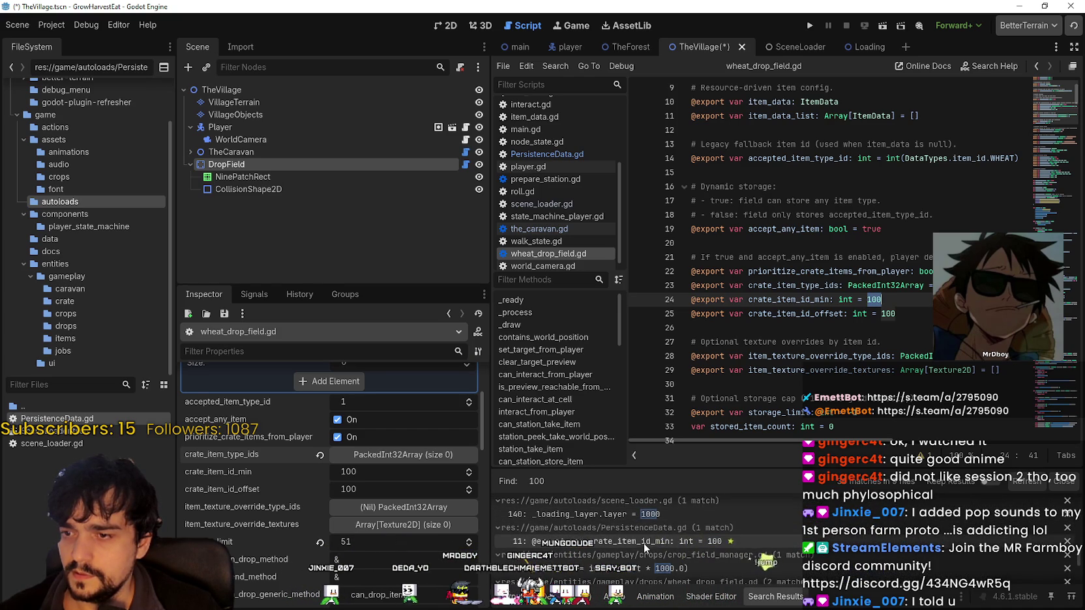
click(638, 540)
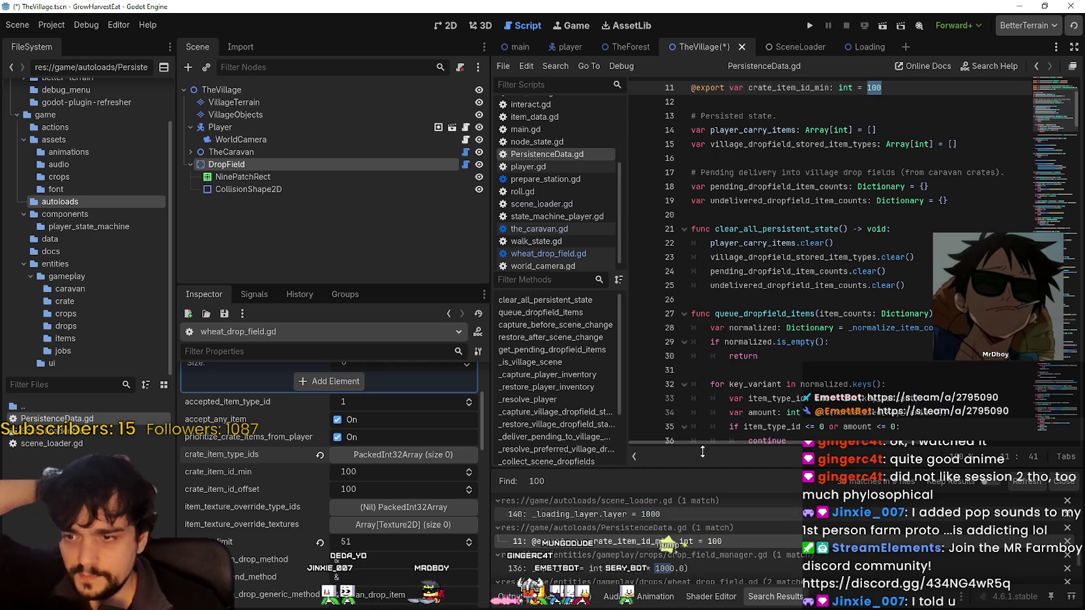
scroll(871, 297, up, 3)
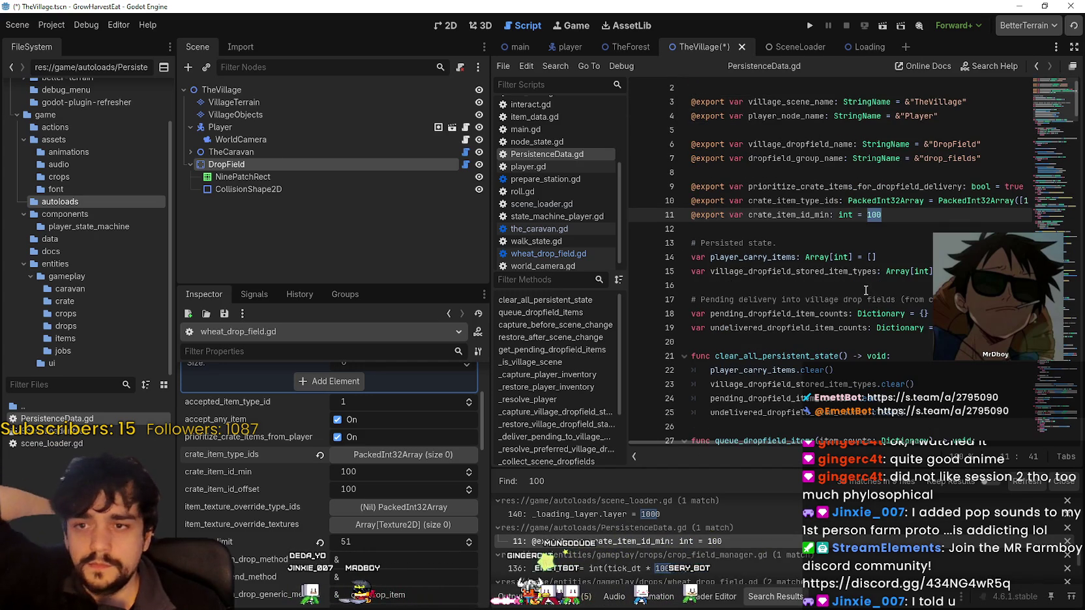
scroll(860, 293, up, 1)
mouse_move(797, 449)
mouse_down()
mouse_move(846, 449)
mouse_move(706, 441)
mouse_up()
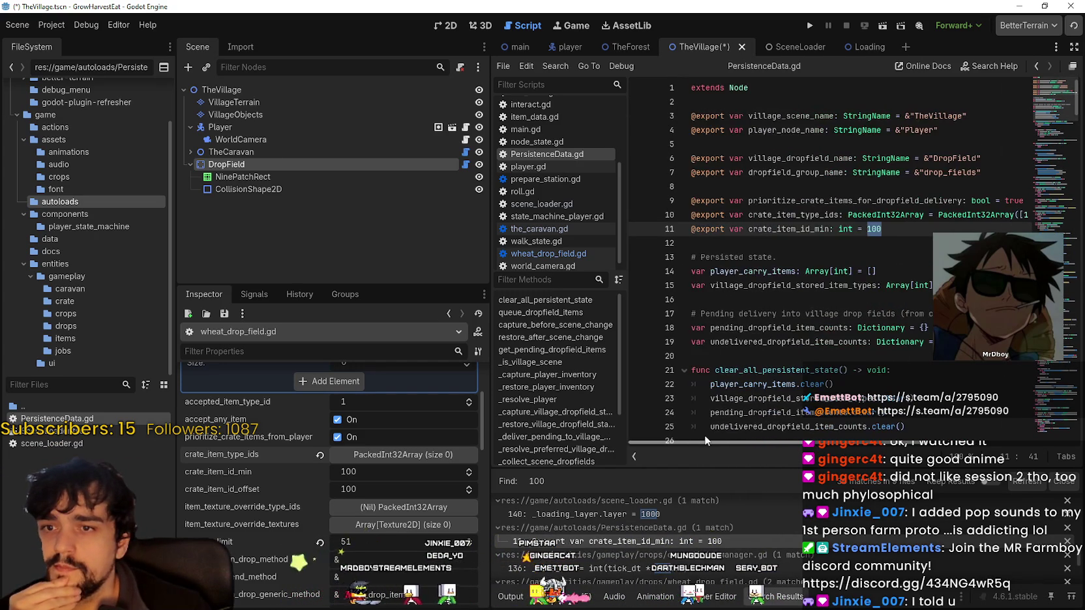
double_click(804, 215)
key(ctrl+c)
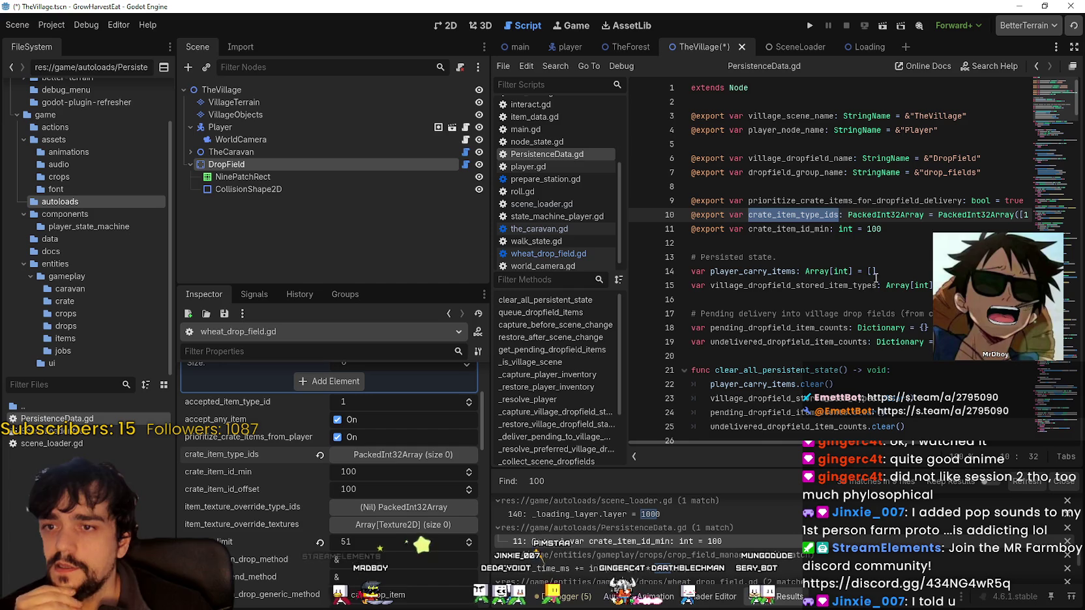
scroll(873, 289, down, 7)
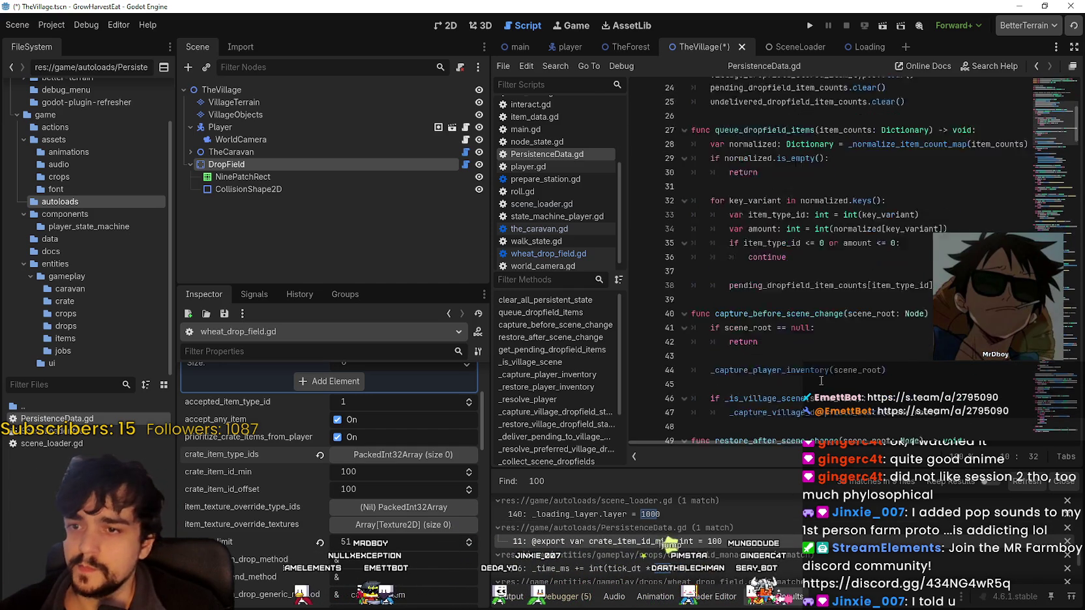
scroll(821, 381, down, 6)
scroll(634, 549, down, 2)
scroll(633, 549, up, 1)
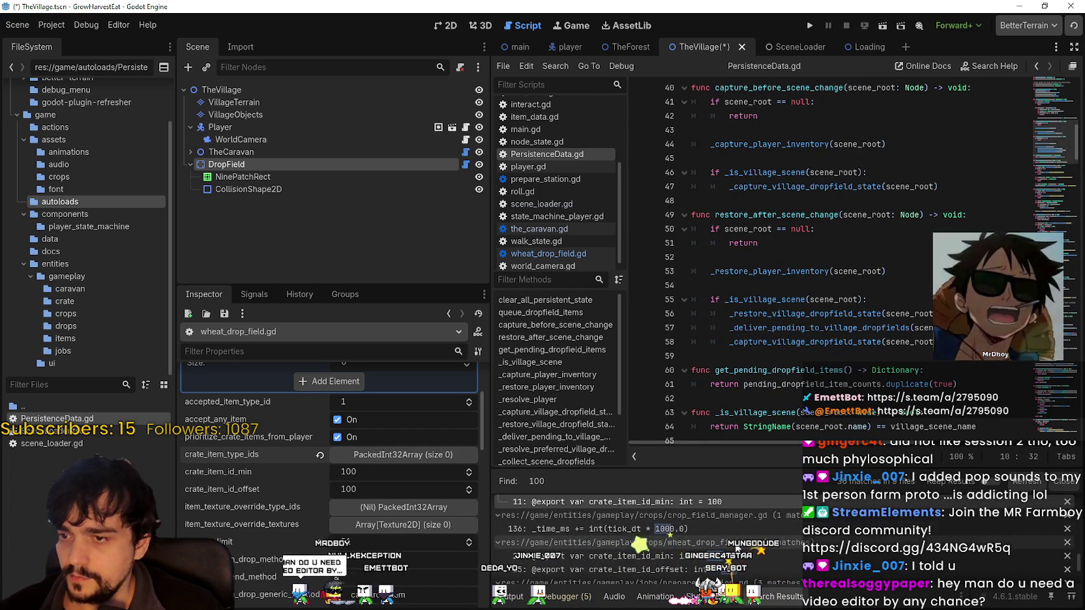
scroll(808, 504, down, 2)
scroll(750, 529, down, 1)
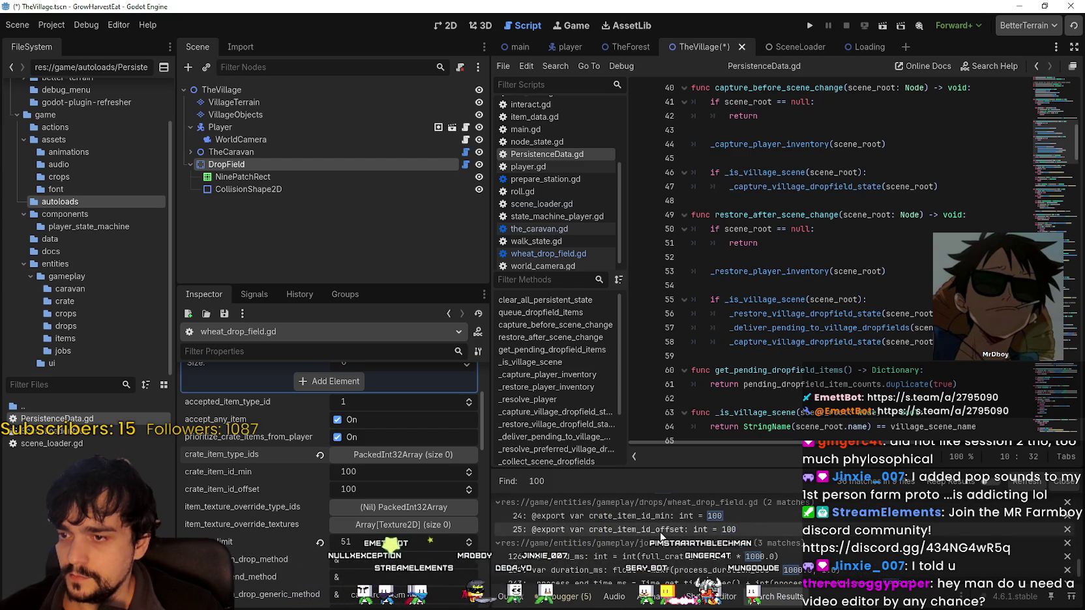
scroll(707, 541, down, 4)
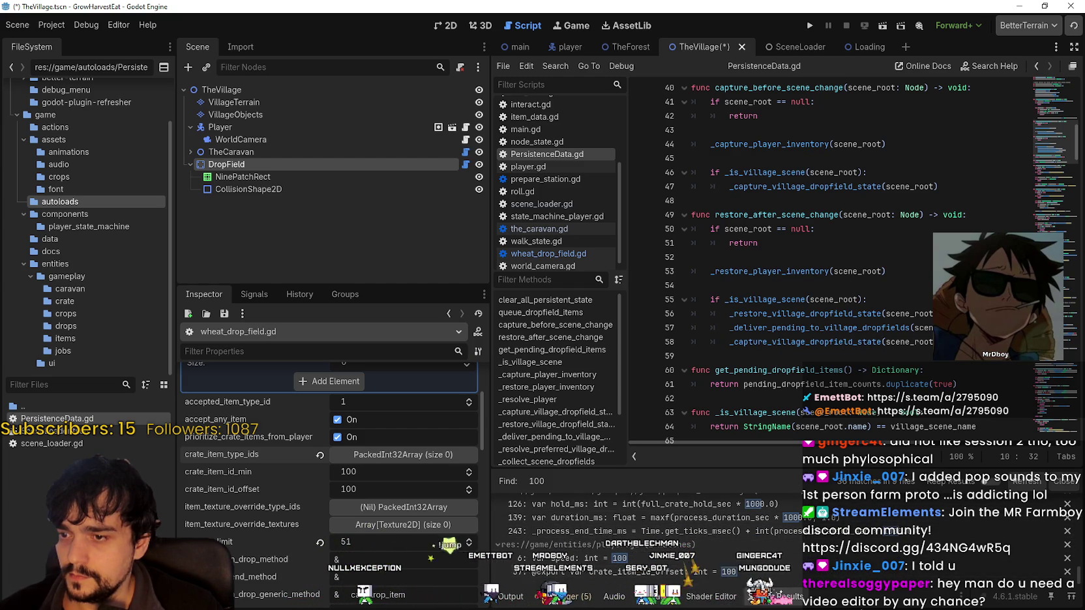
scroll(882, 236, up, 5)
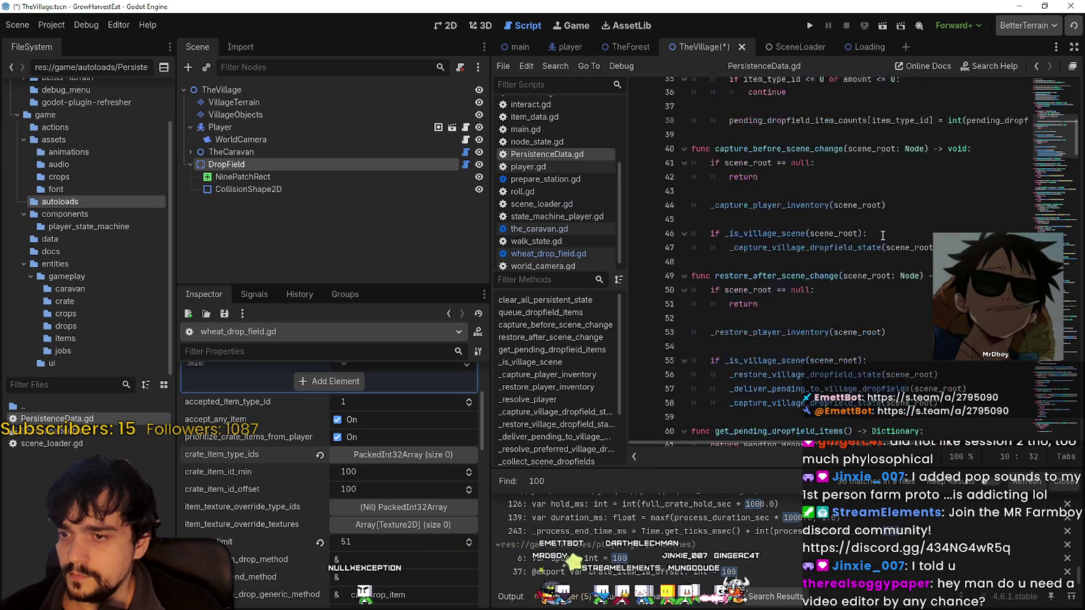
scroll(844, 264, up, 7)
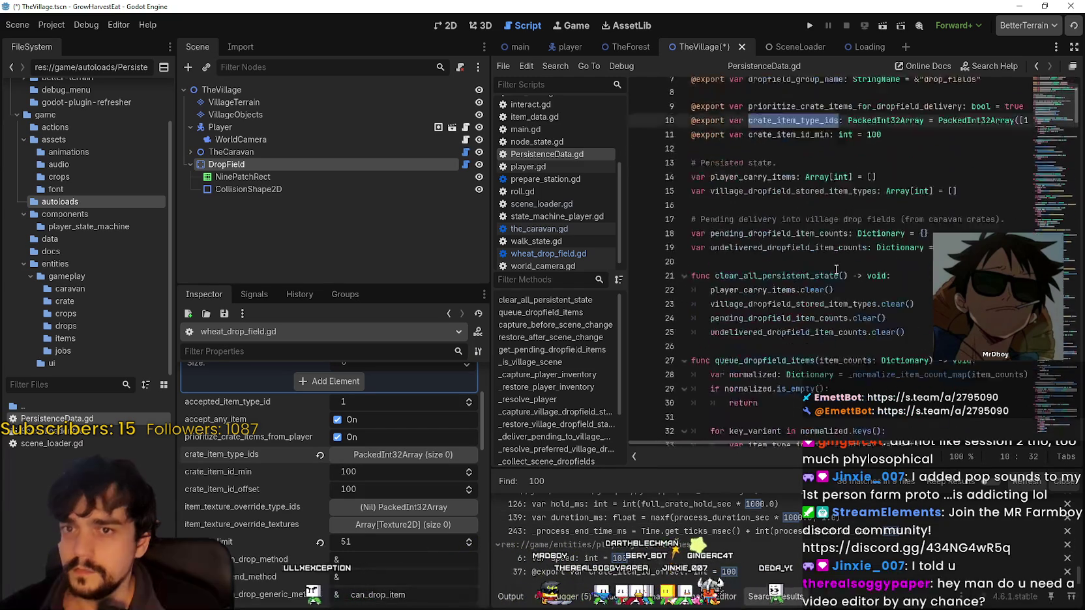
click(819, 186)
- Search all project files for crate_item_type_ids and open its line 269 use
key(ctrl+shift+f)
key(ctrl+v)
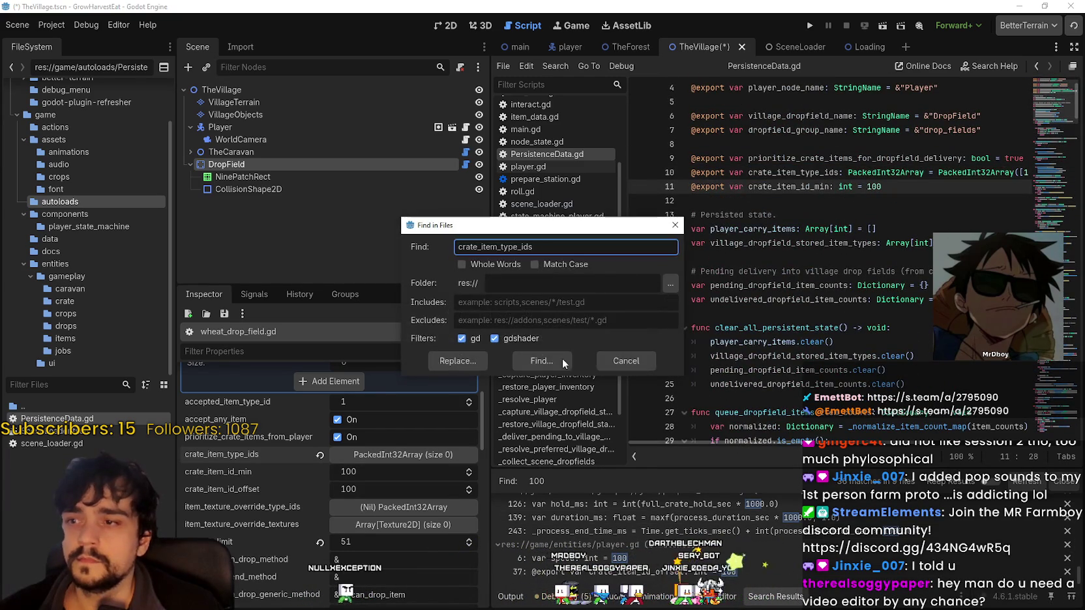
click(548, 367)
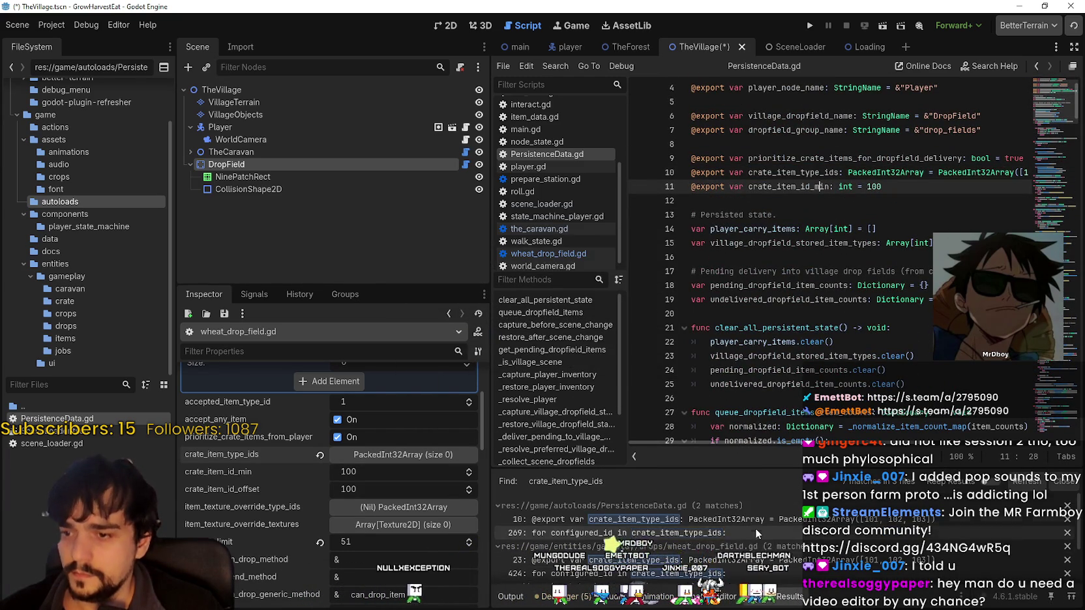
scroll(799, 554, up, 1)
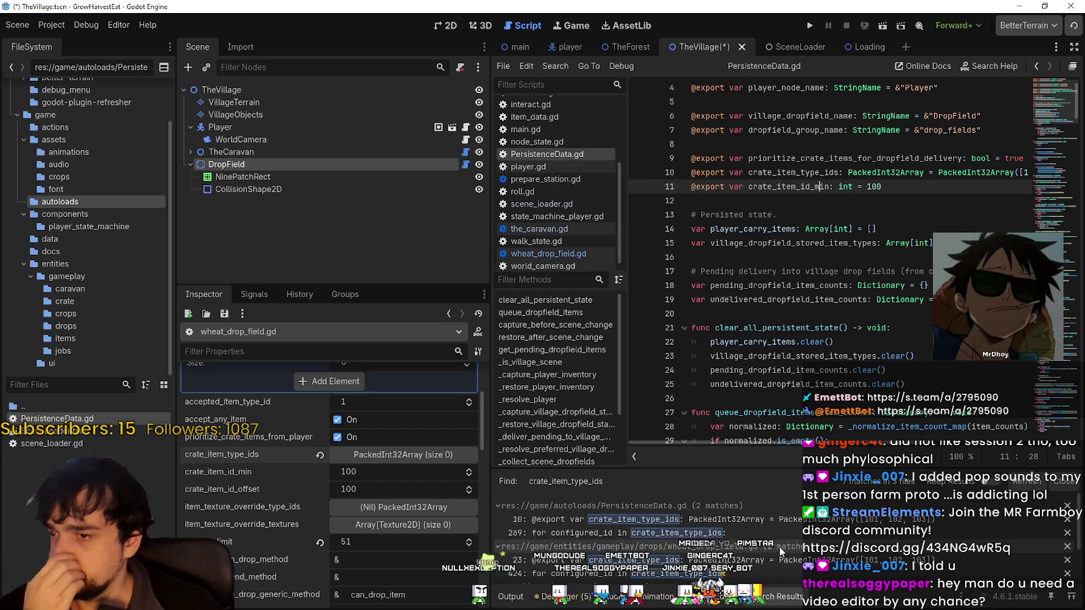
click(770, 533)
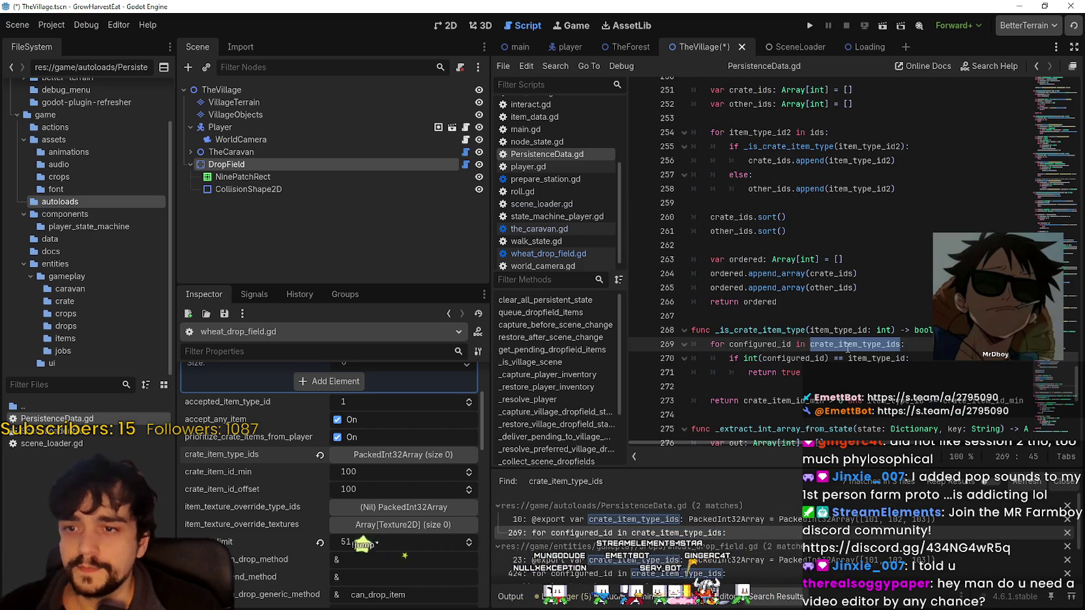
- Highlight every use of _is_crate_item_type around the line 269 loop
double_click(747, 331)
click(764, 344)
scroll(767, 341, up, 3)
scroll(768, 341, down, 10)
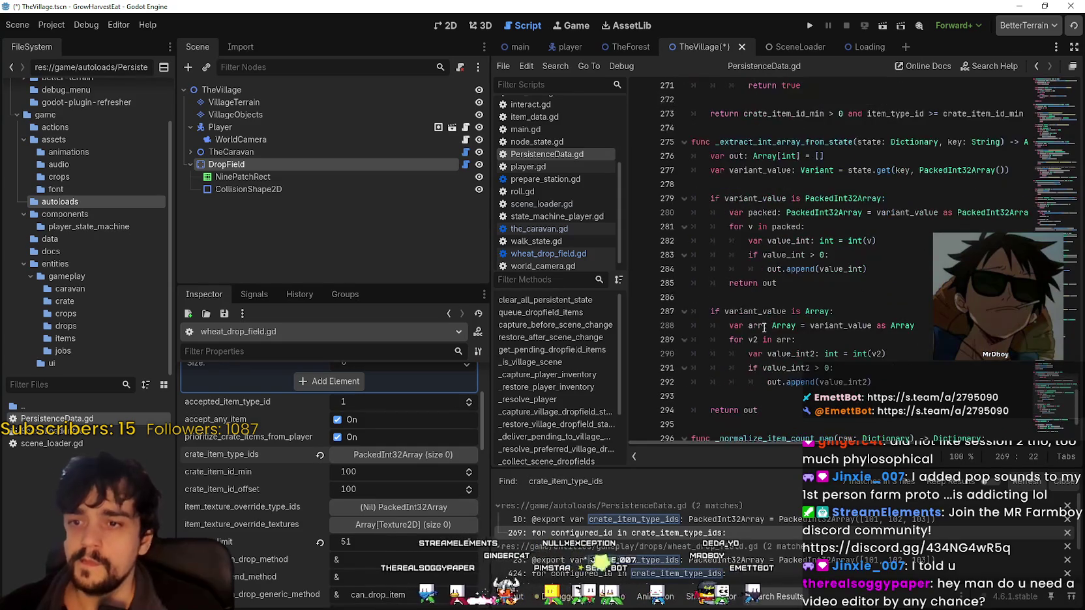
key(ctrl+shift+f)
text(configured_id)
- Review configured_id matches in PersistenceData.gd lines 269–270, wheat_drop_field.gd and player.gd line 183
click(555, 358)
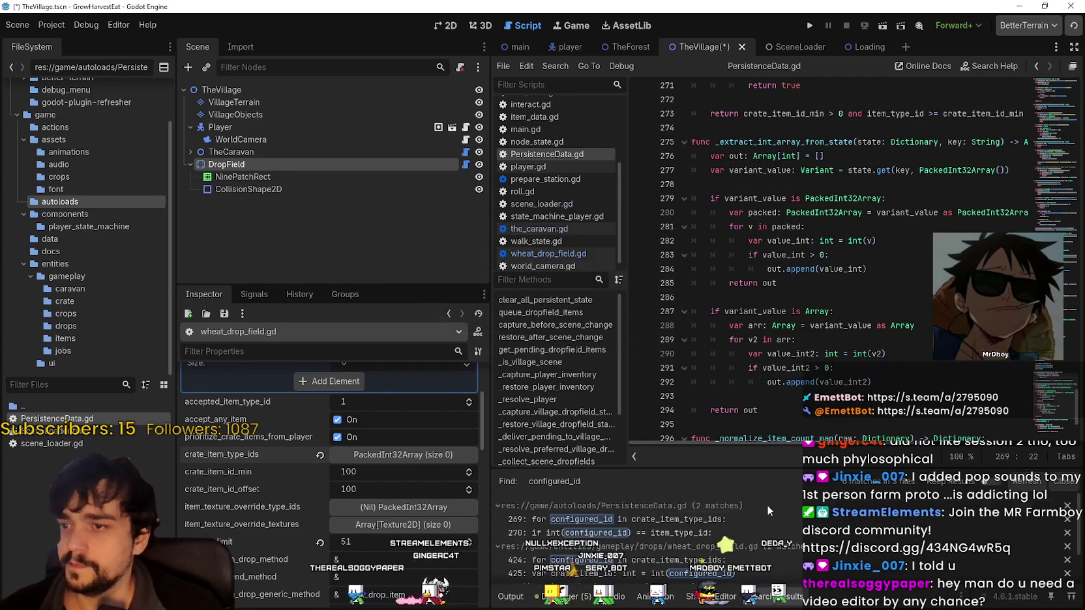
click(713, 520)
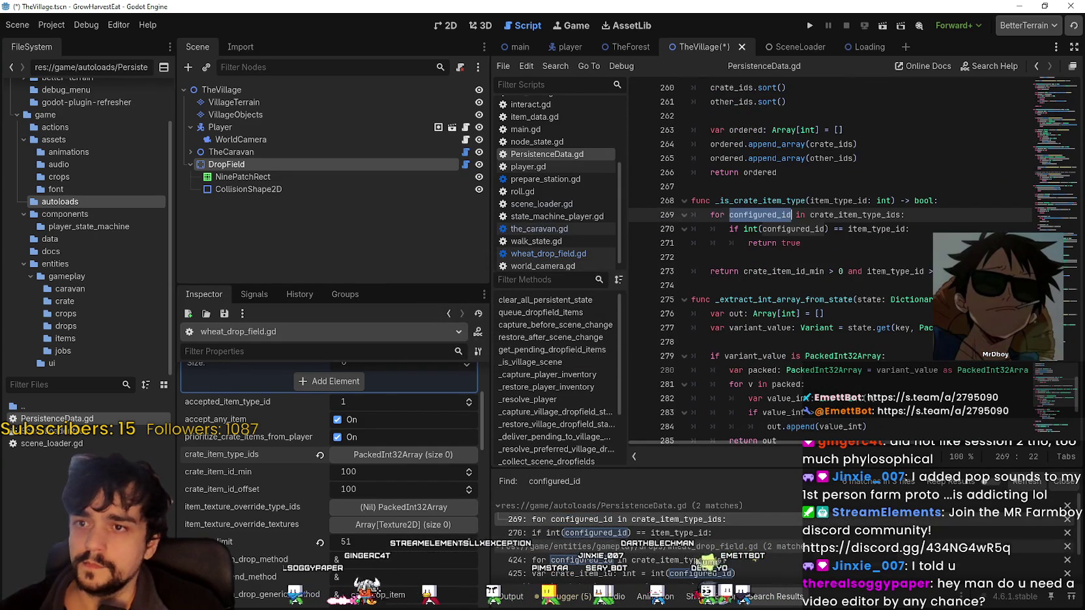
click(652, 532)
scroll(645, 534, down, 1)
click(645, 533)
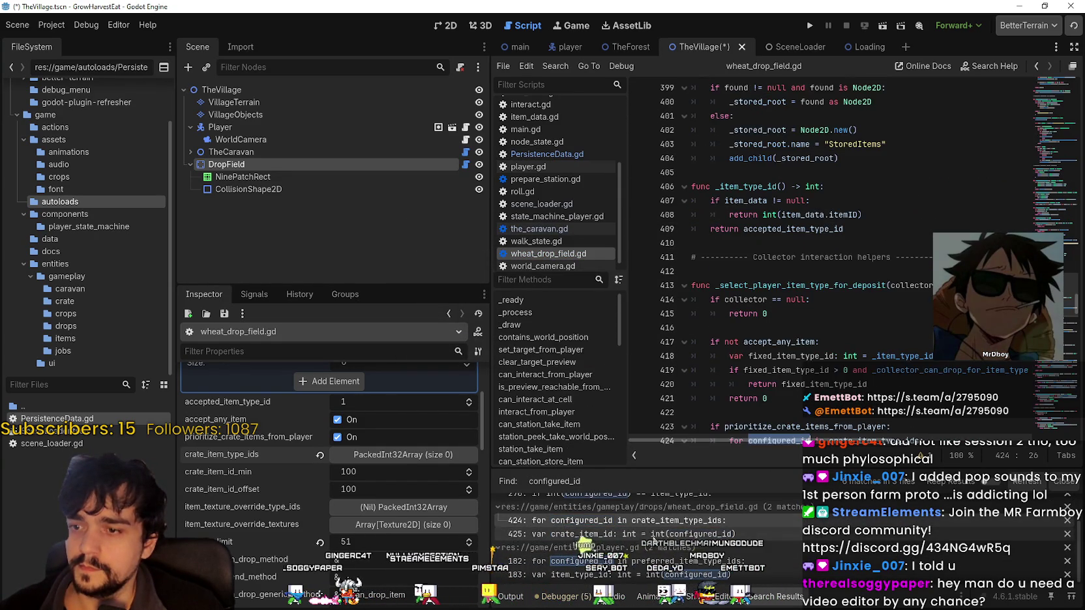
click(639, 562)
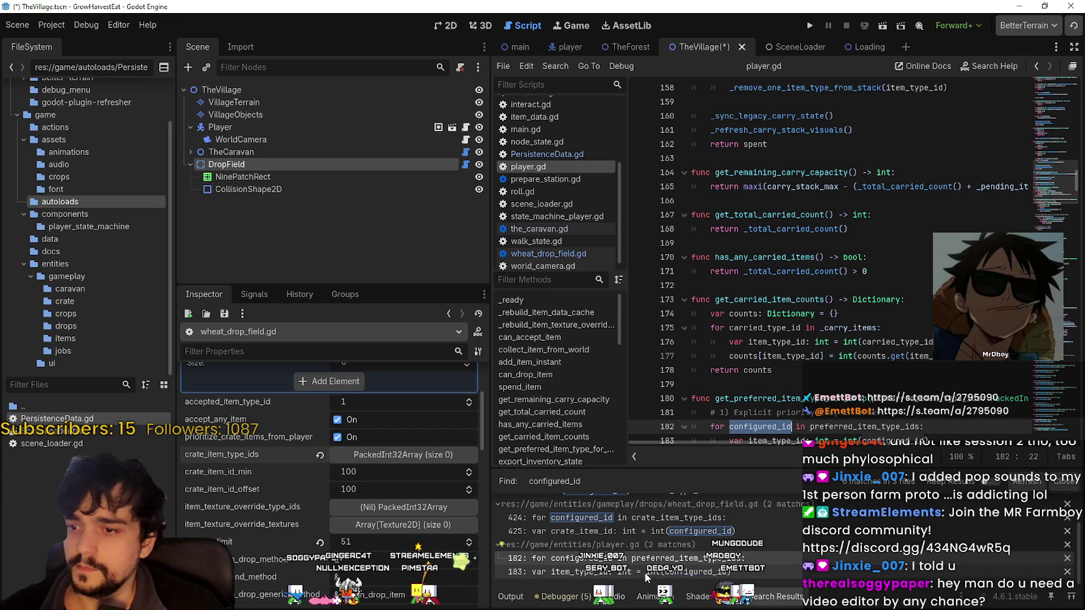
click(645, 572)
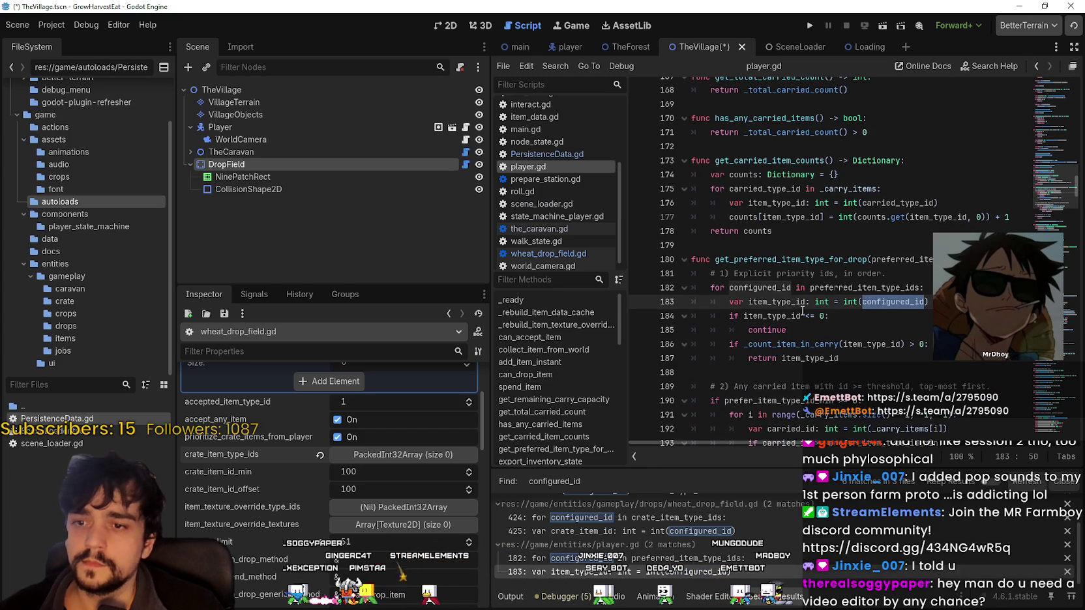
double_click(767, 315)
click(855, 370)
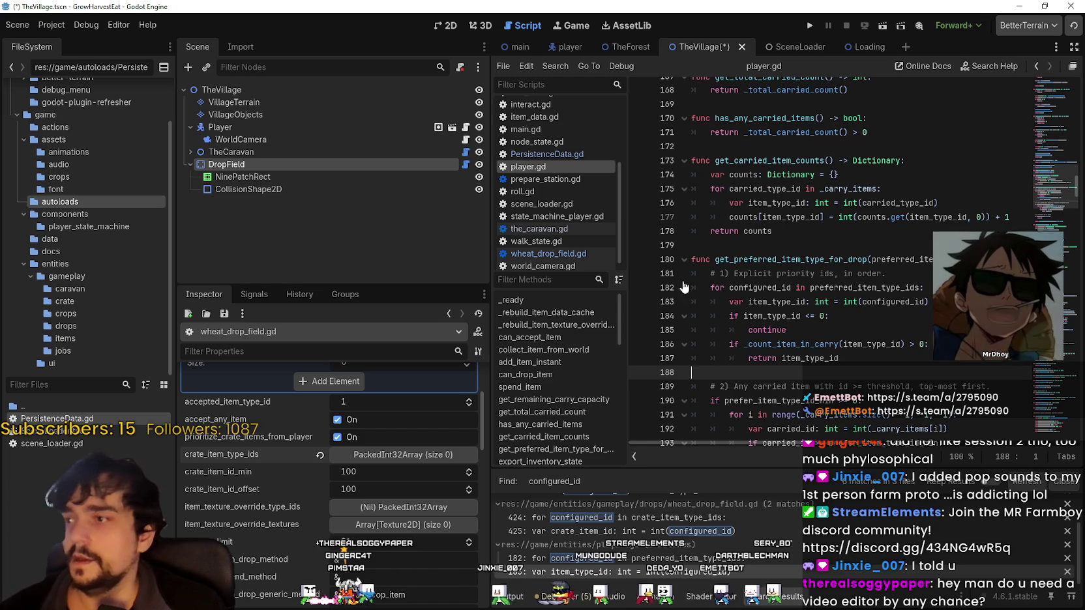
- Save TheVillage, switch to TheForest and open Crate2's crate.gd script
key(ctrl+s)
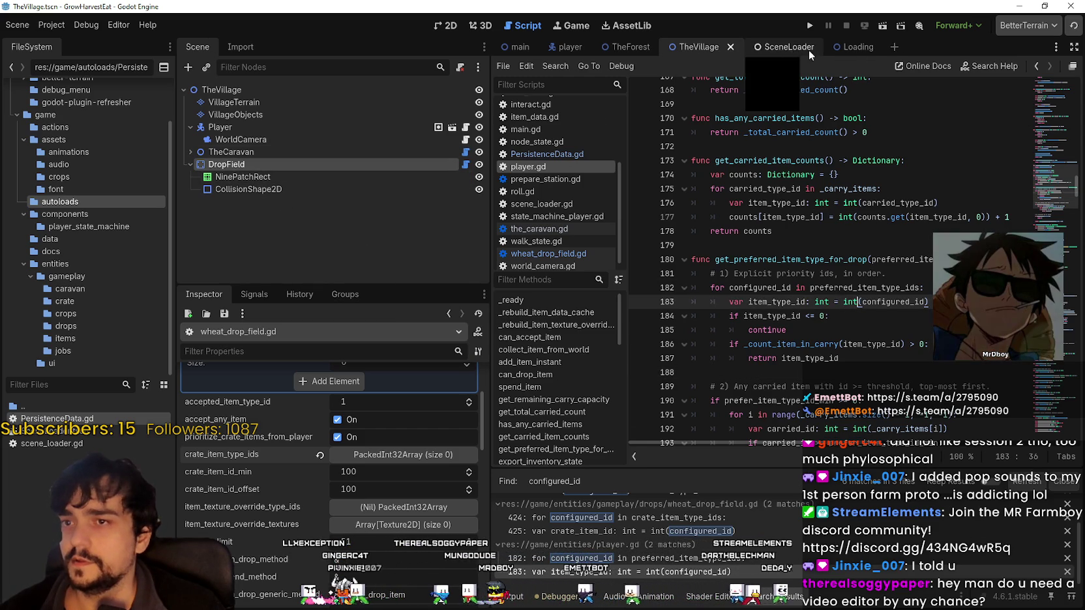
click(630, 47)
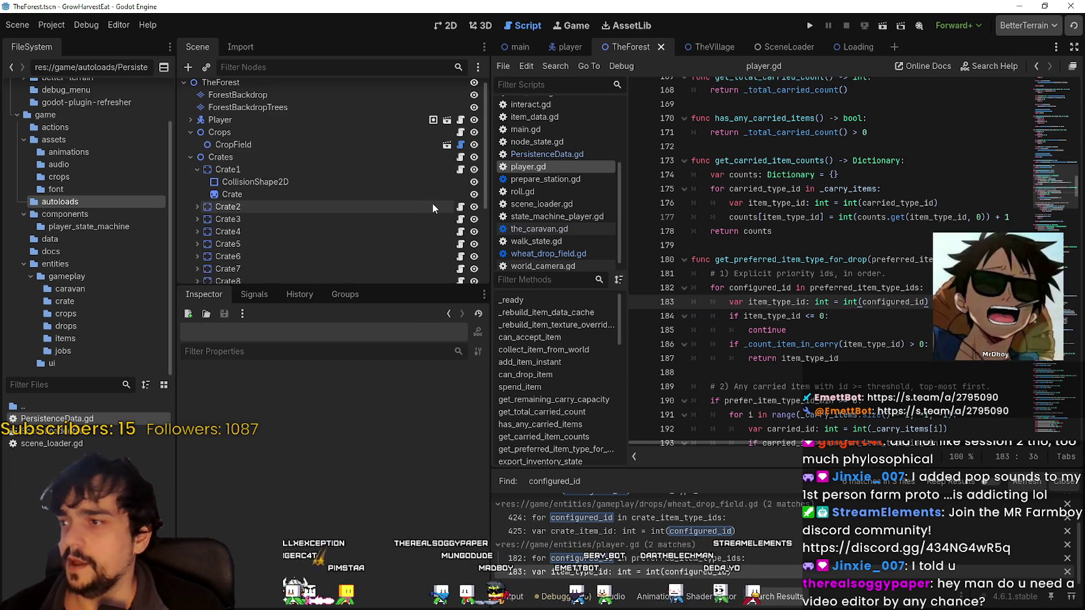
click(459, 208)
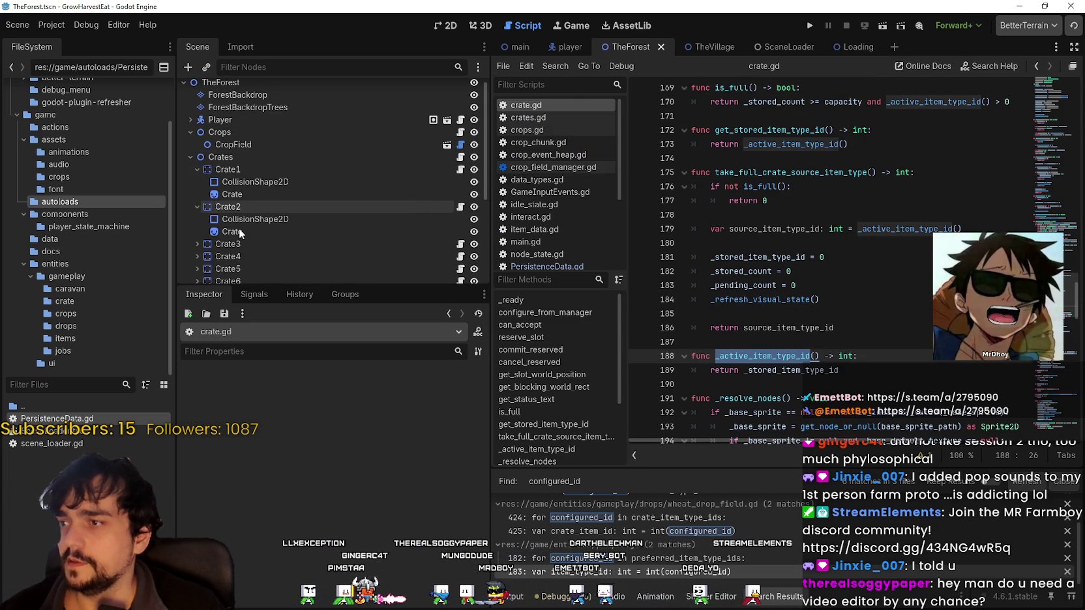
- Inspect Crate2 and Crates exports, expanding item_type_ids to see 1, 2 and 3, then open crates.gd
click(274, 203)
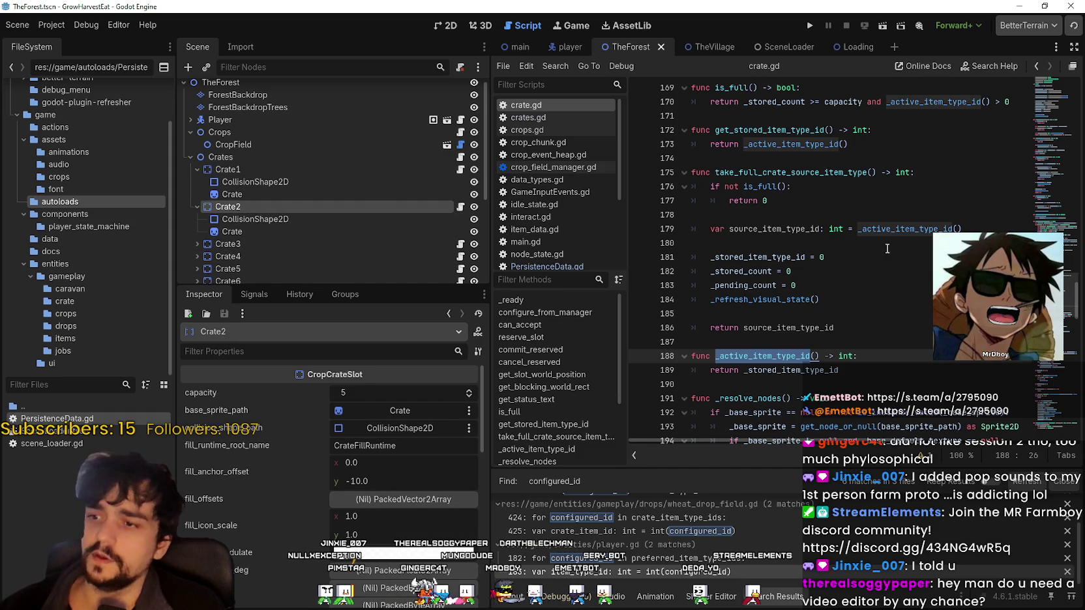
scroll(260, 566, down, 3)
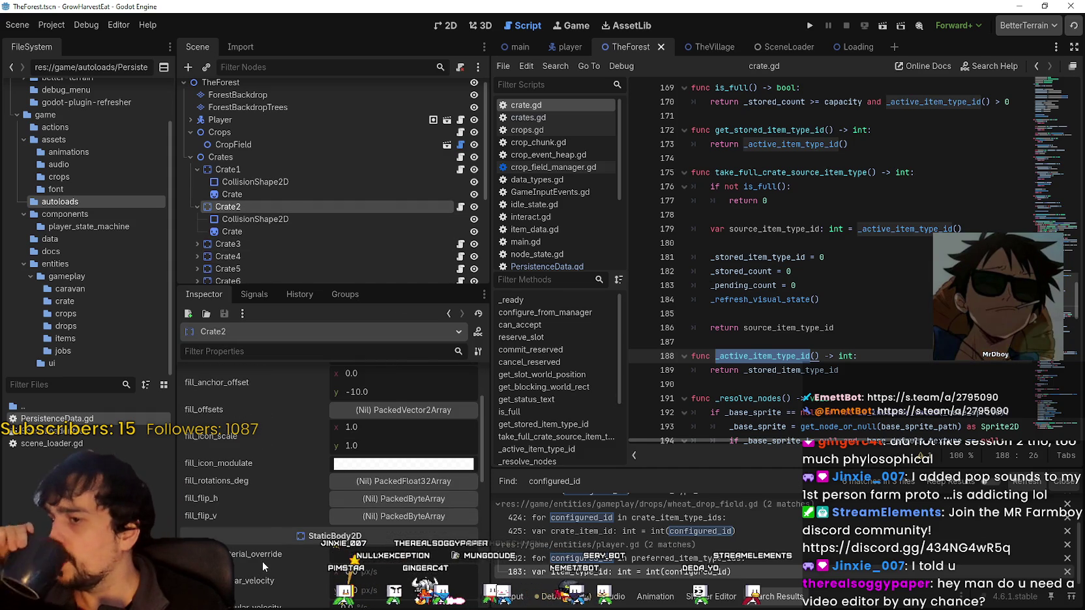
click(221, 157)
scroll(284, 522, up, 6)
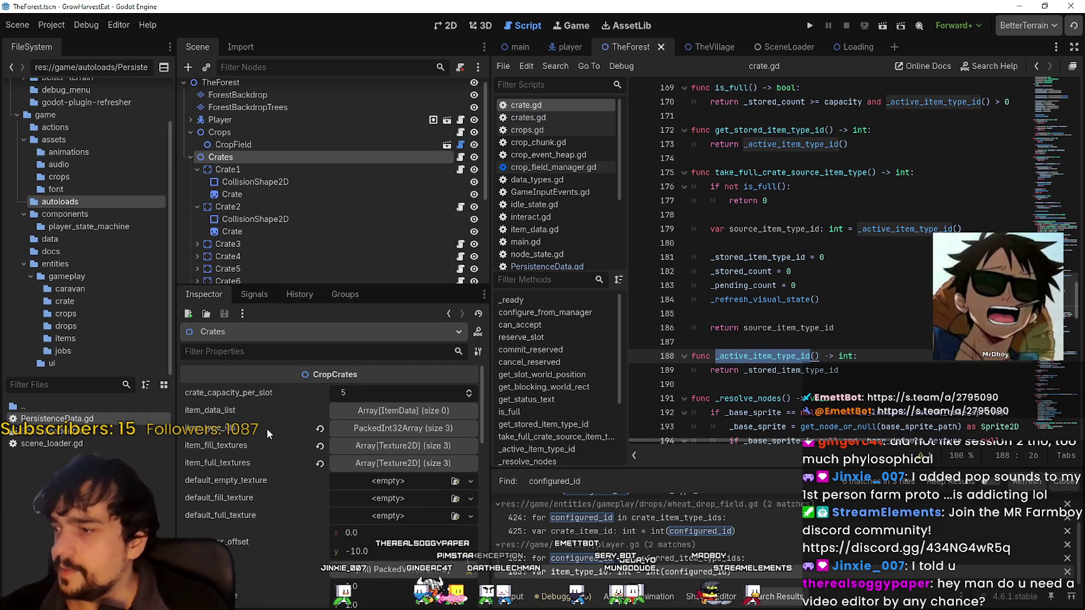
click(393, 429)
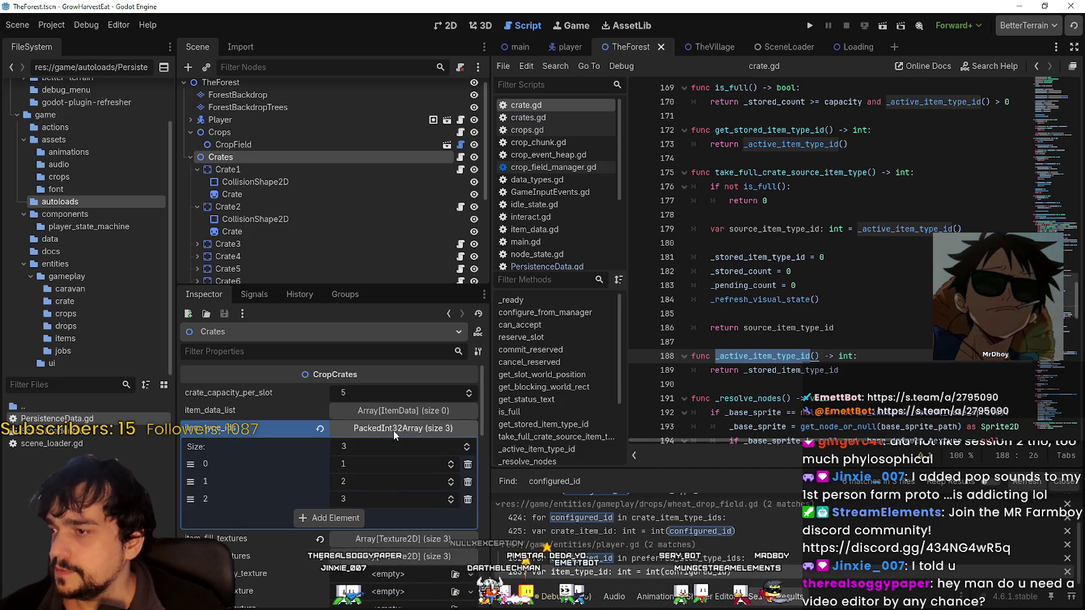
click(393, 430)
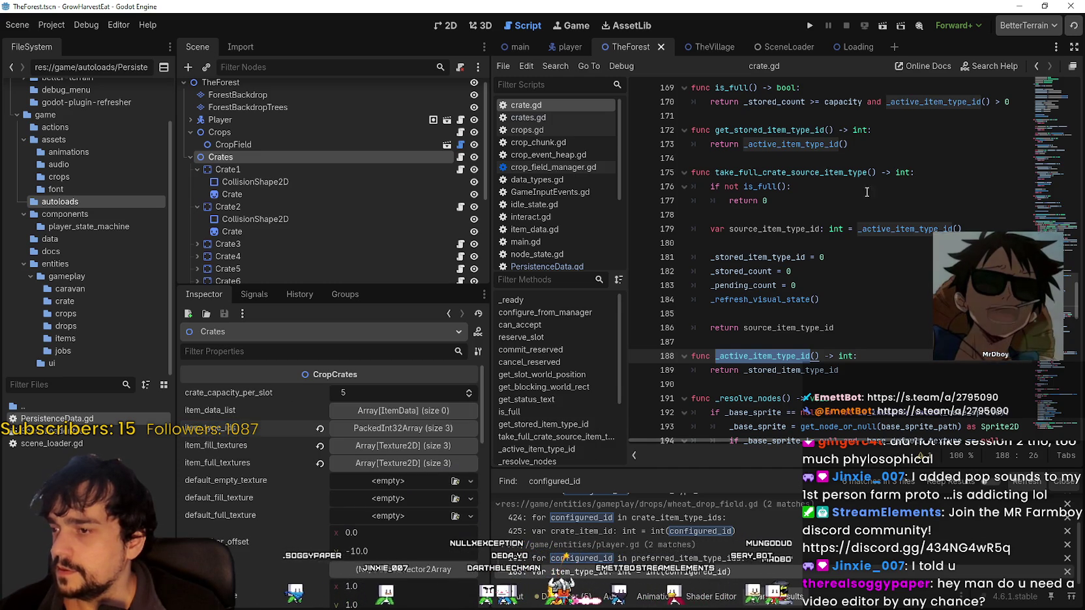
scroll(815, 239, up, 1)
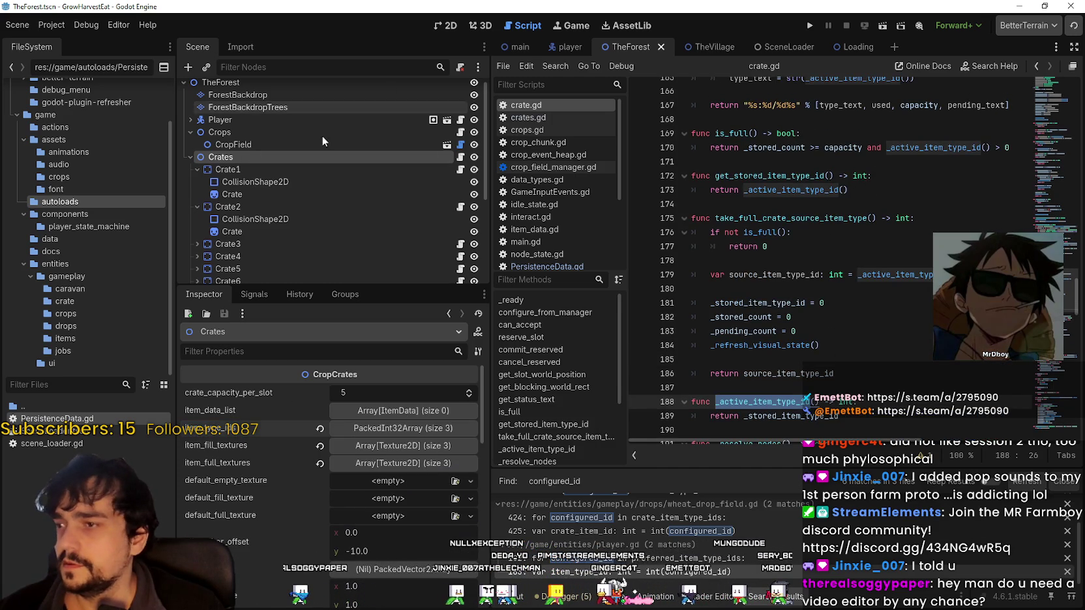
click(460, 157)
- Search crates.gd for item data and review the ItemData and item_type_ids declarations on lines 7–10
click(773, 124)
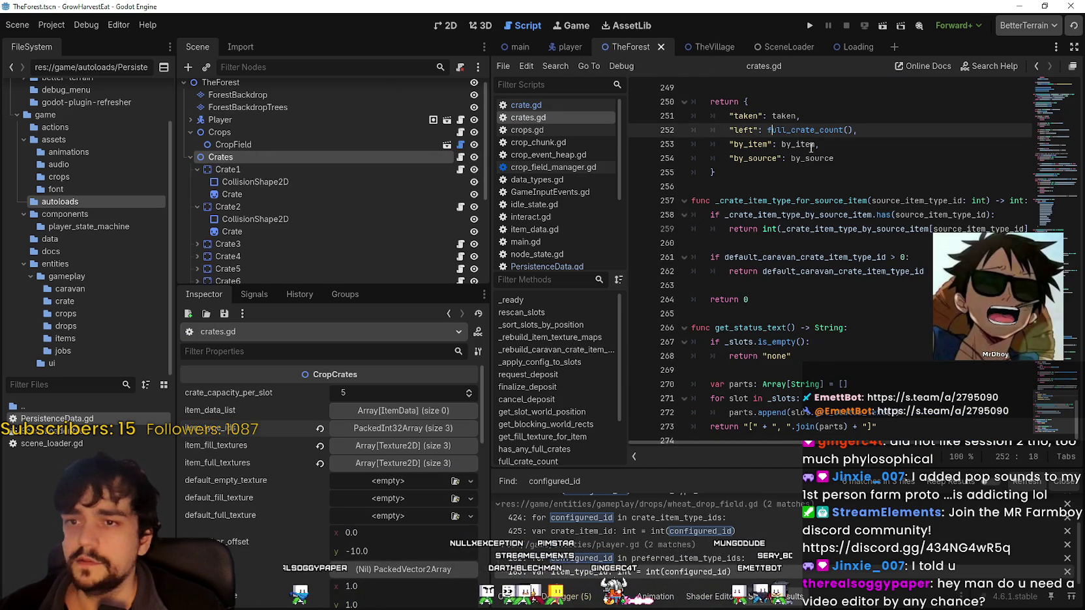
key(ctrl+f)
text(item_typ)
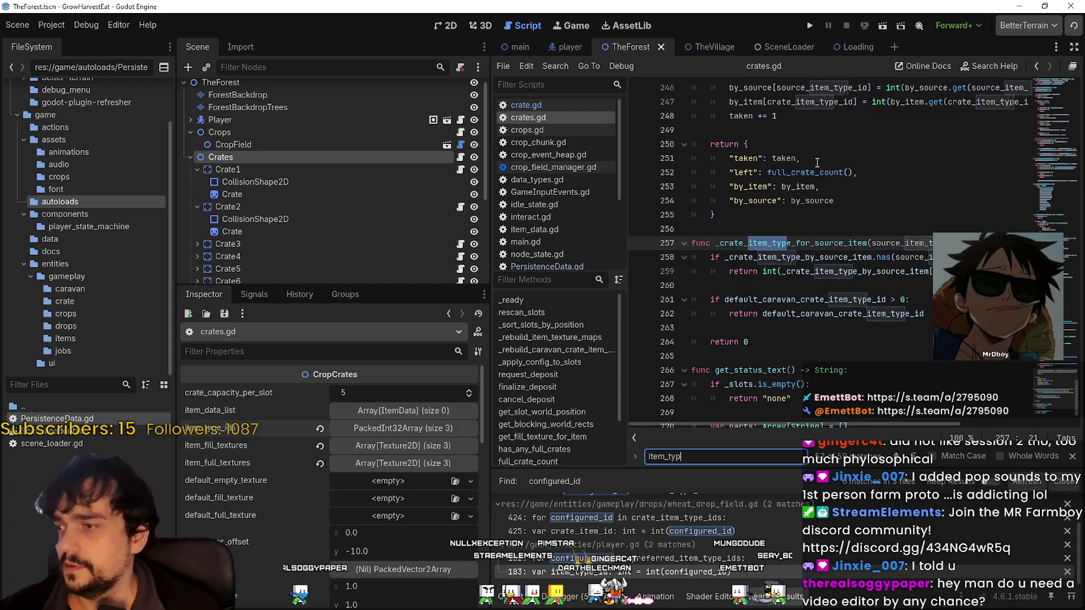
key(BackSpace)
text(data)
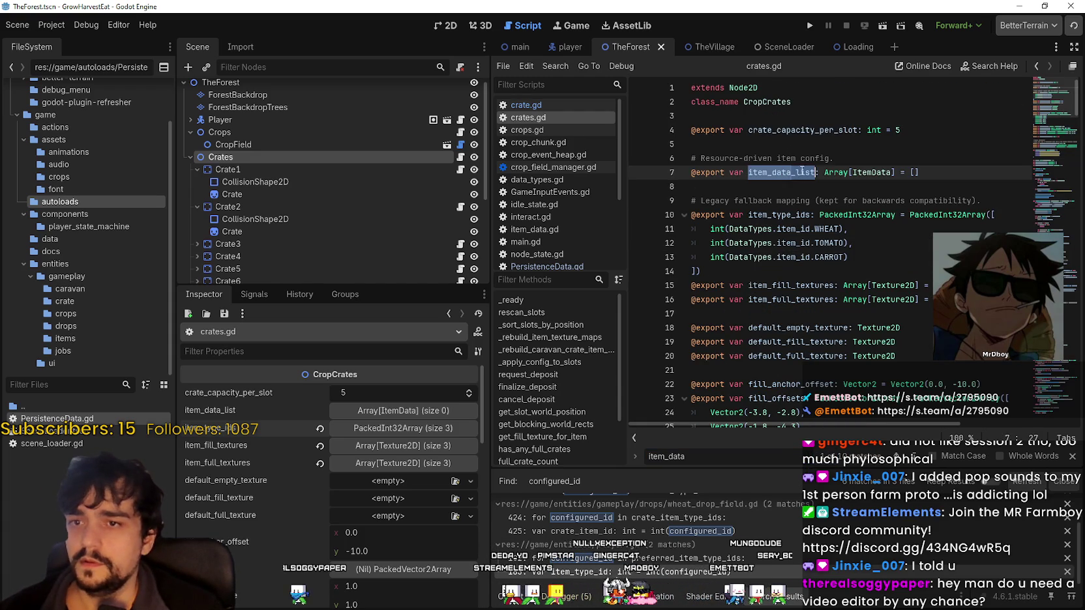
click(883, 173)
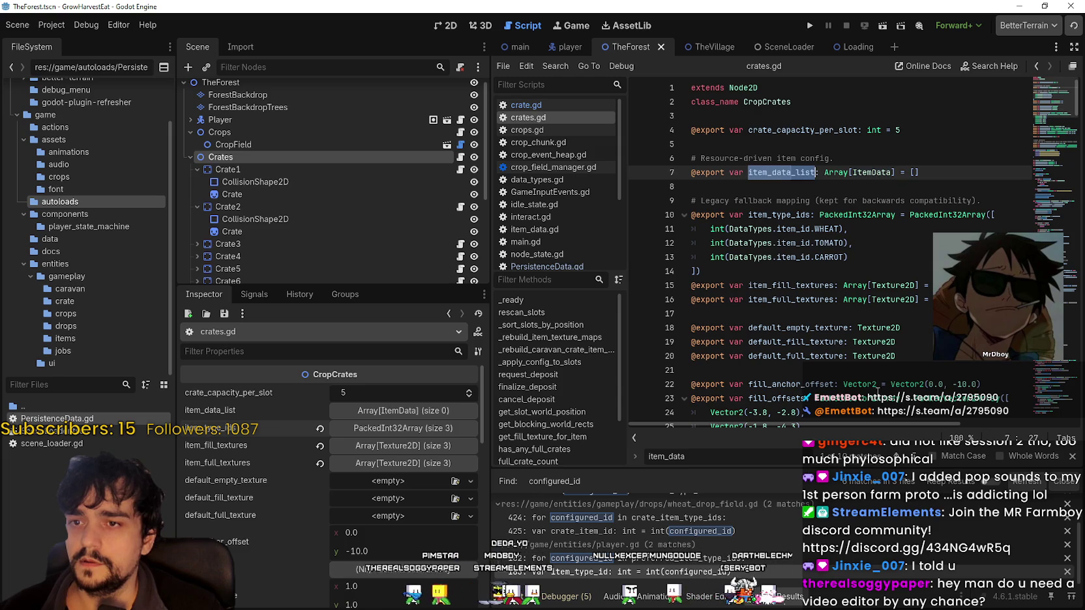
double_click(795, 213)
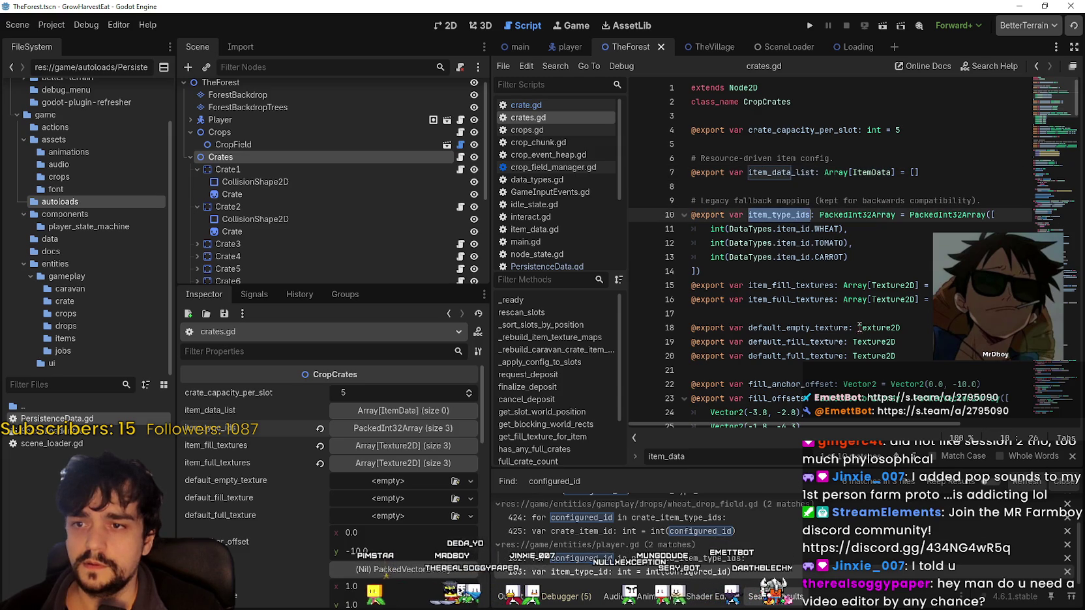
click(856, 266)
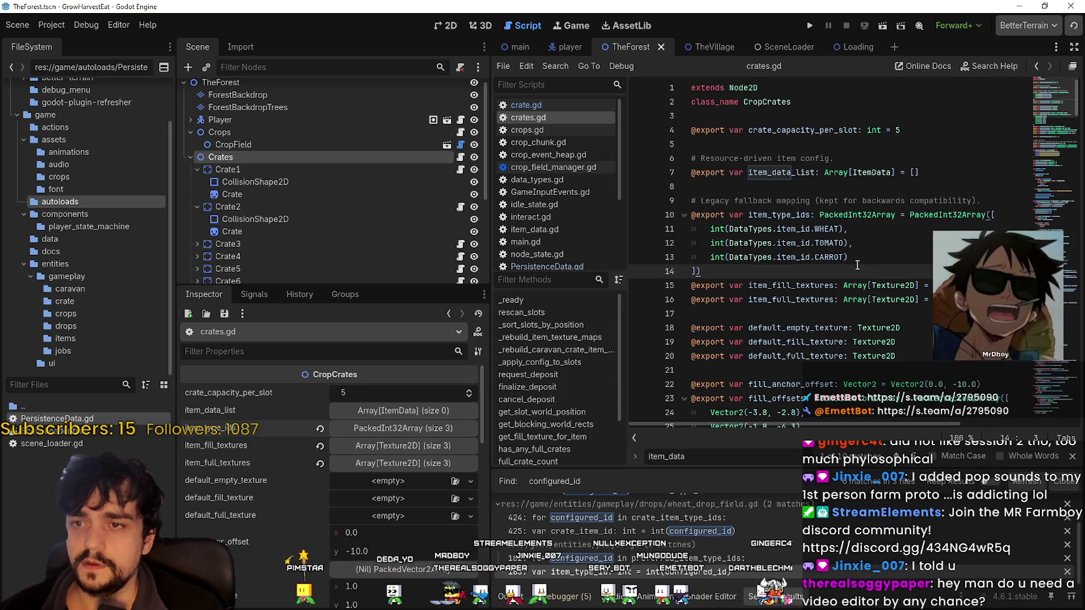
scroll(855, 262, down, 3)
scroll(856, 263, down, 5)
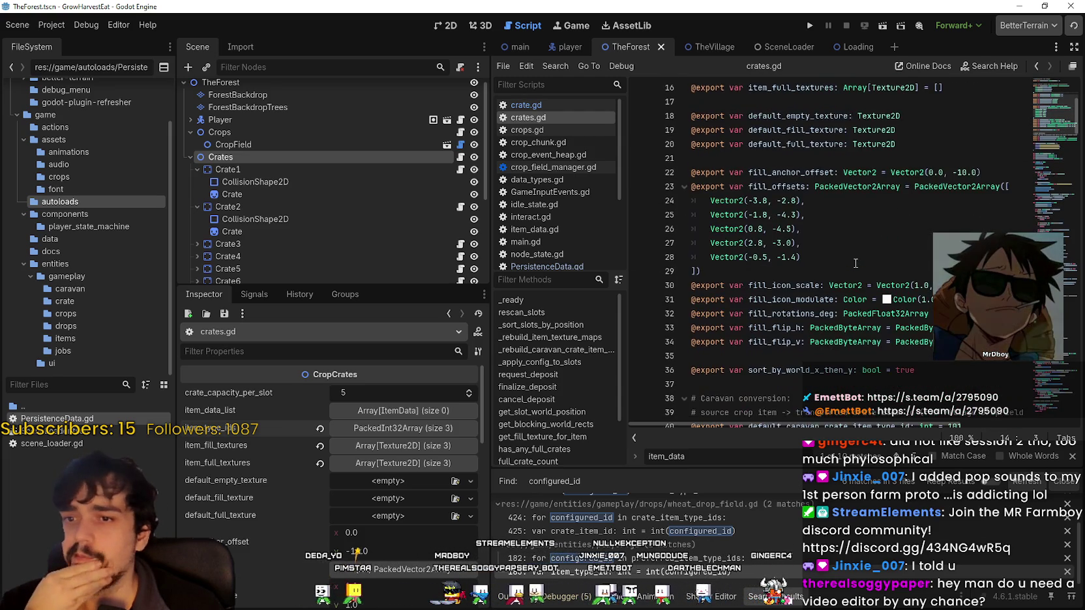
scroll(855, 263, down, 5)
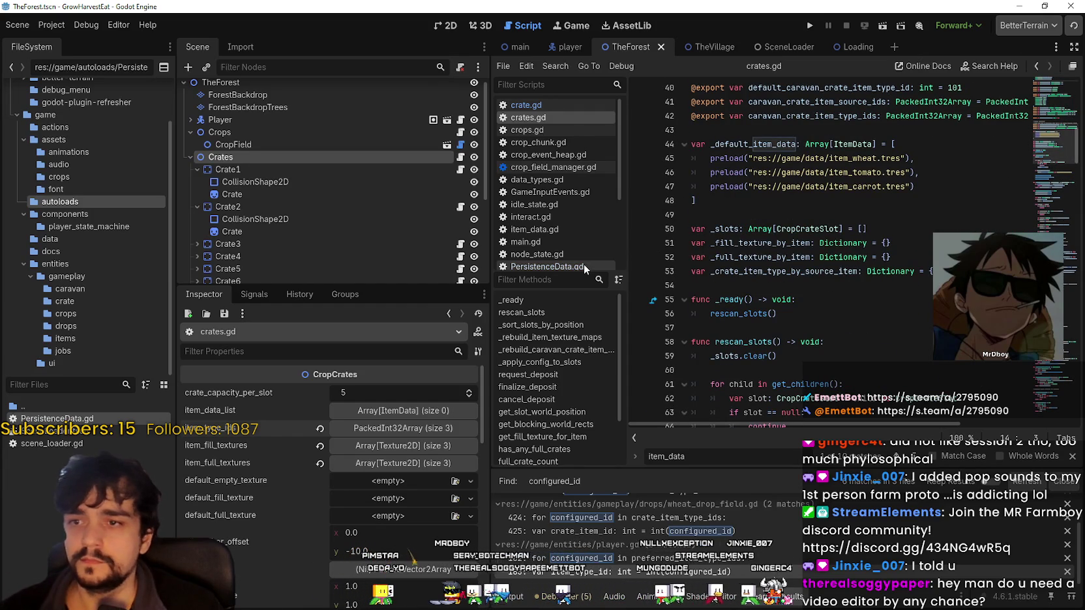
scroll(261, 231, down, 2)
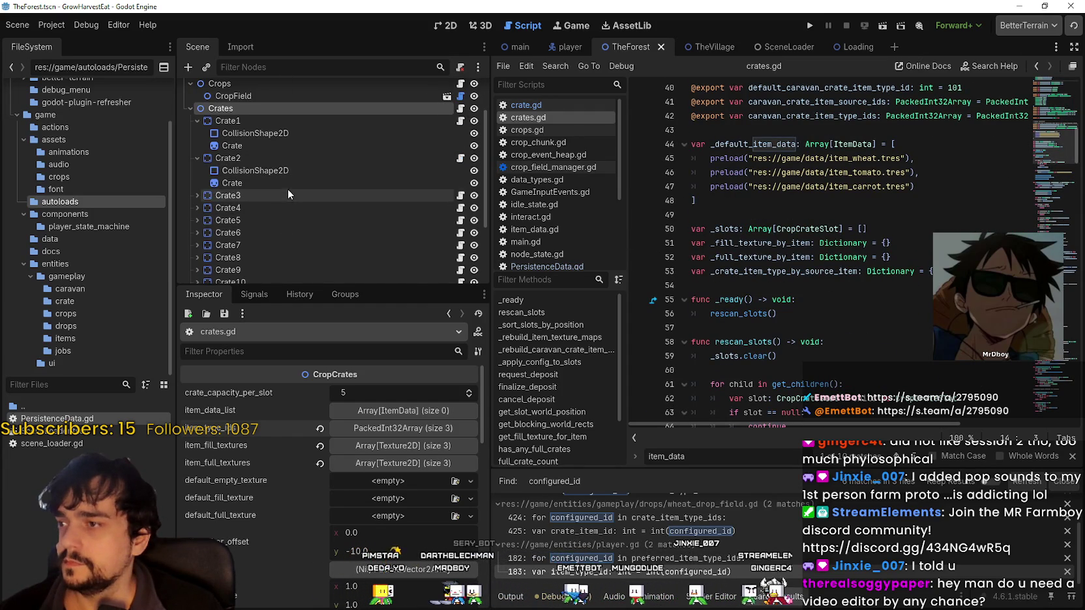
- Select Crate3, review its properties and open its crate.gd script
click(289, 192)
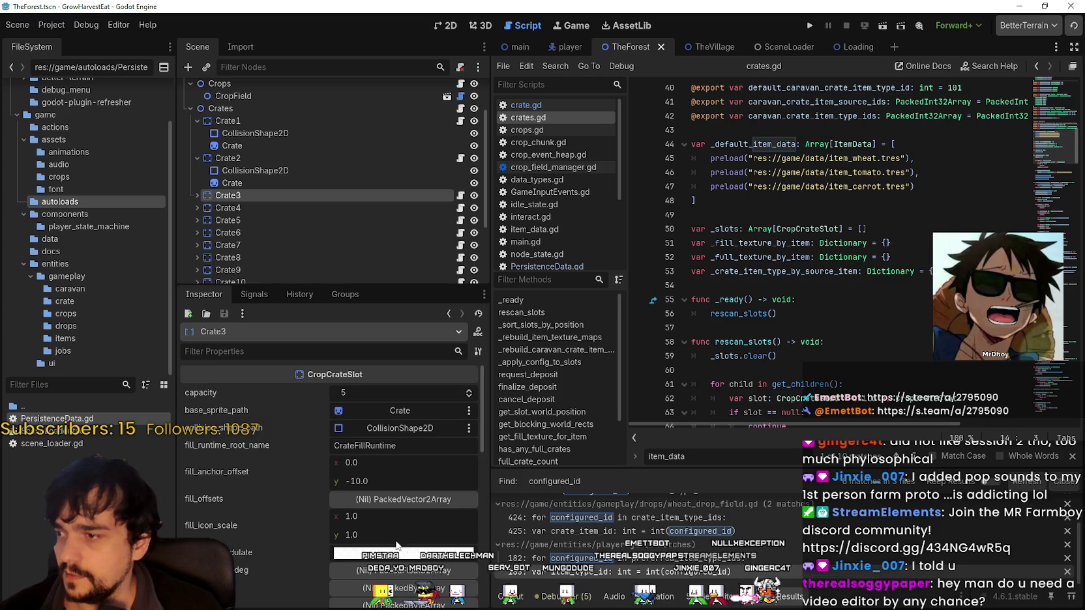
scroll(374, 520, down, 1)
scroll(296, 495, down, 2)
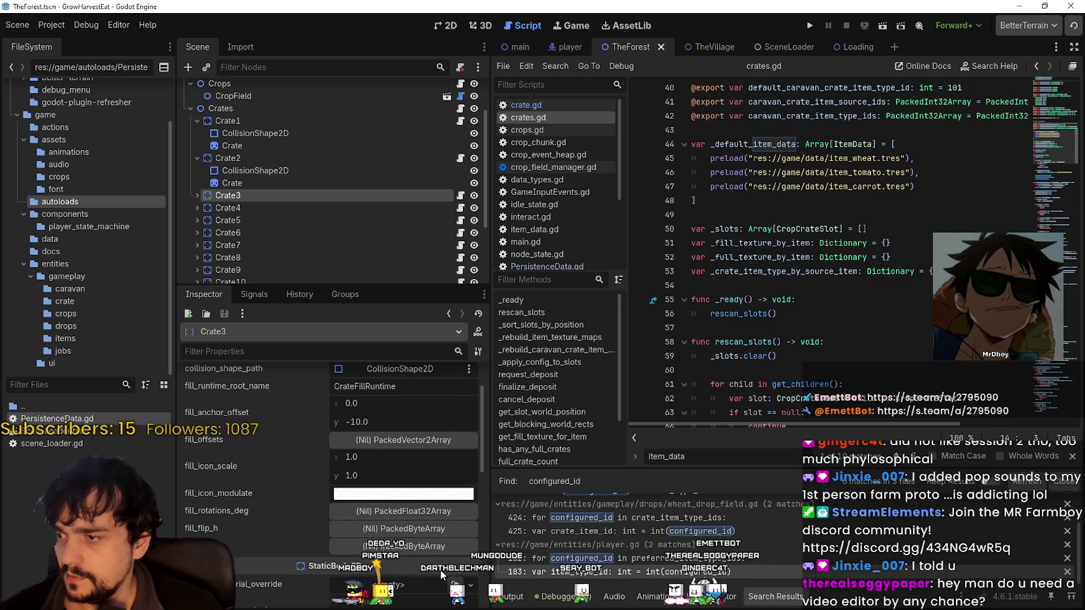
scroll(449, 579, up, 3)
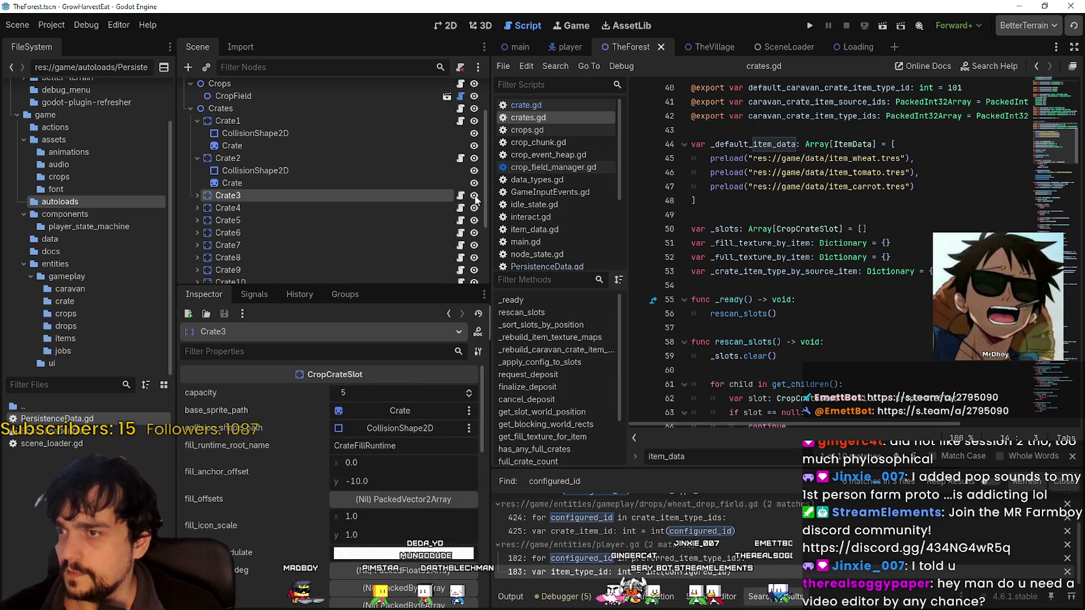
click(460, 197)
scroll(818, 313, up, 20)
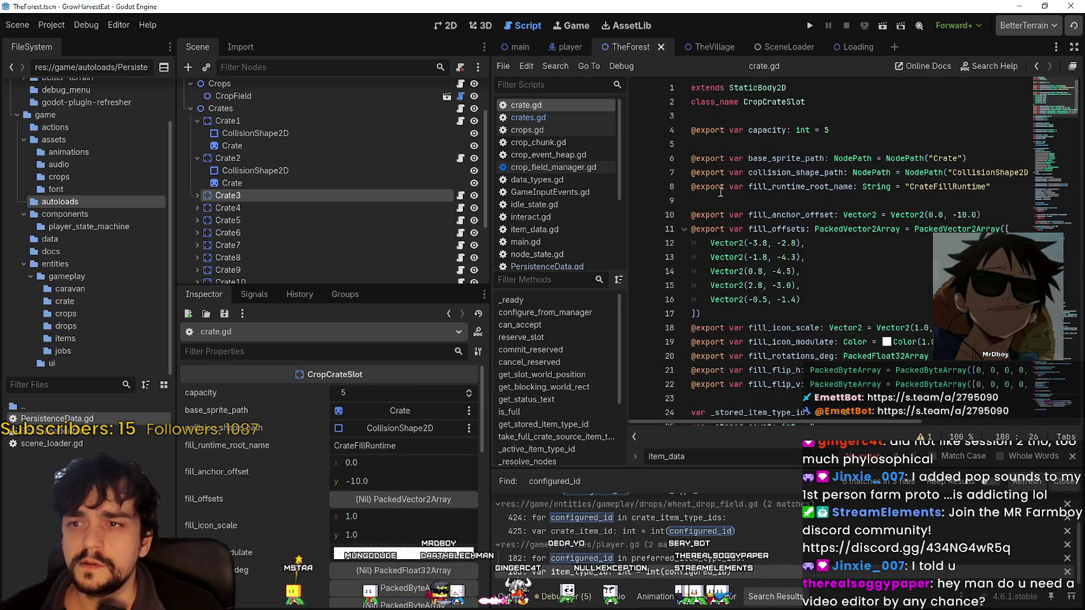
scroll(784, 166, down, 2)
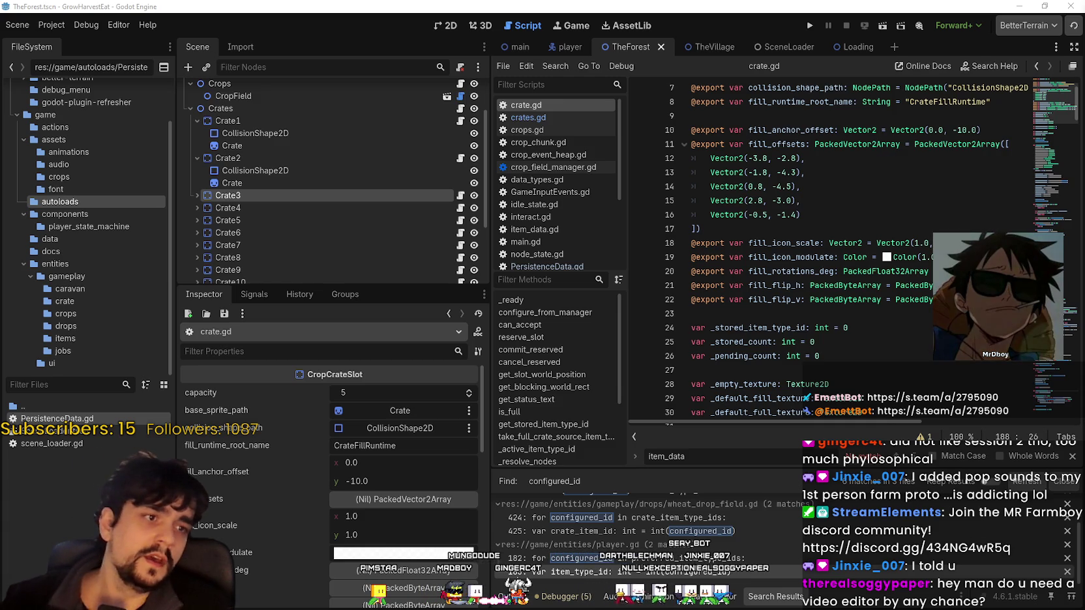
- Review the last fill offset and the crate.gd code that assigns the fill parameters
click(771, 215)
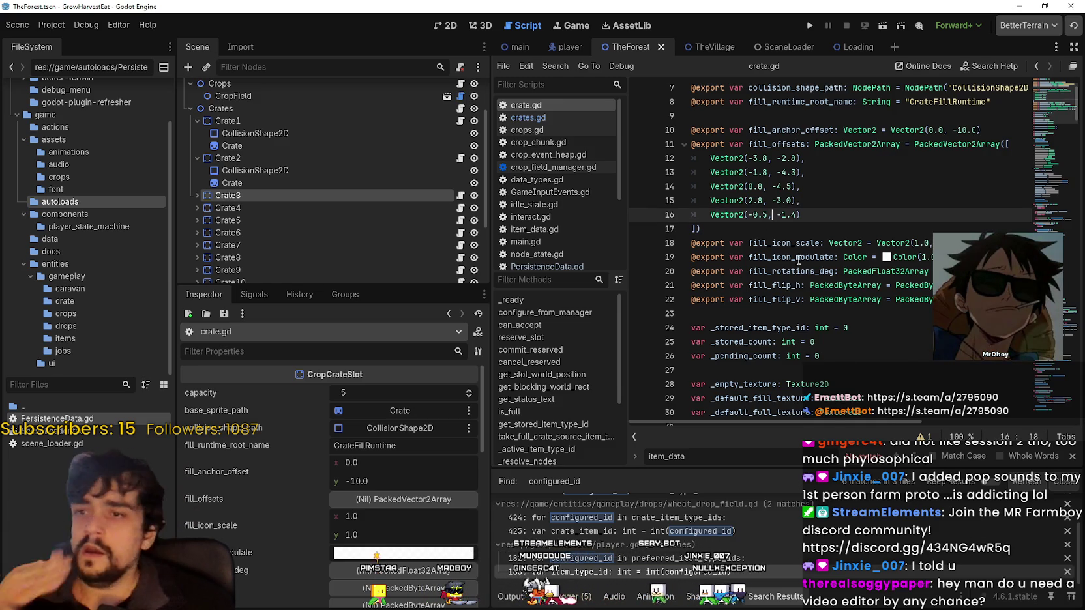
scroll(946, 163, up, 2)
click(1044, 113)
mouse_move(1043, 112)
mouse_down()
mouse_move(1025, 158)
mouse_move(1035, 387)
mouse_up()
click(1049, 150)
scroll(437, 202, up, 2)
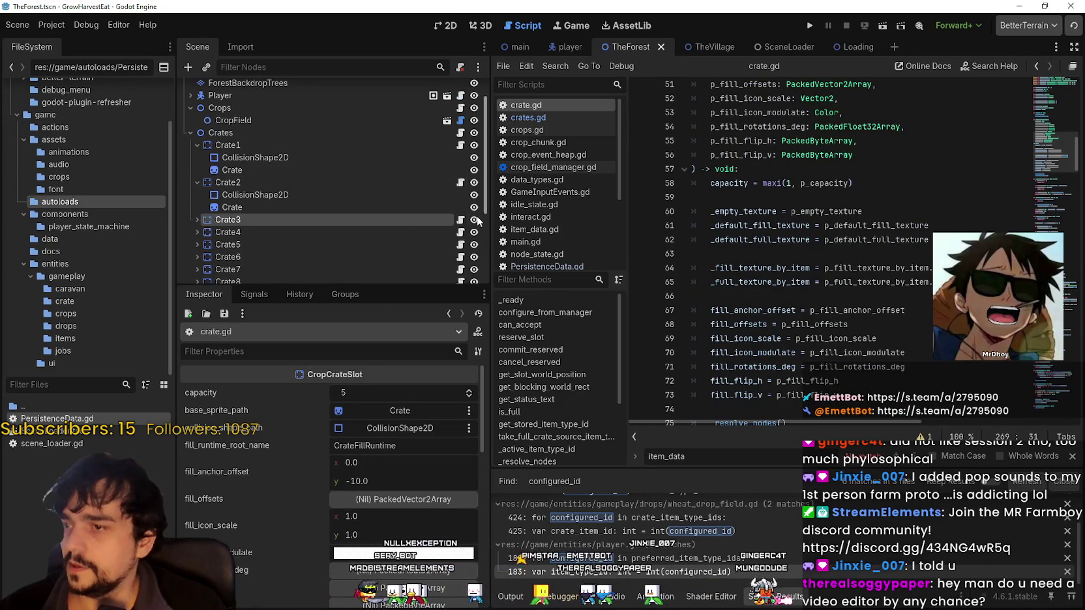
scroll(461, 184, up, 2)
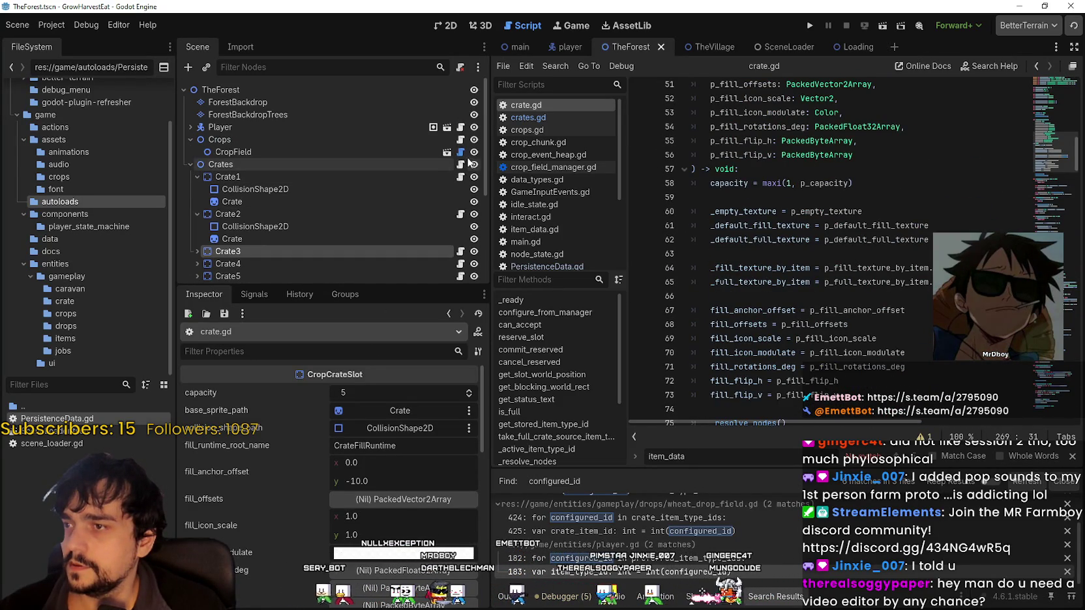
click(461, 139)
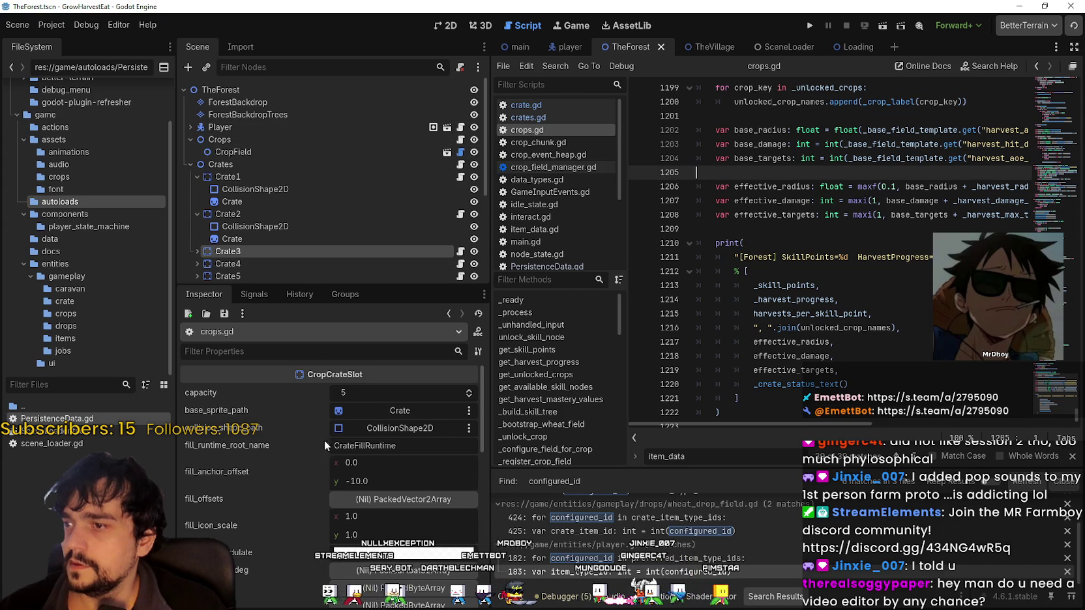
- Scroll through the Crops node's wheat, tomato and carrot item_data exports, then select CropField
click(271, 143)
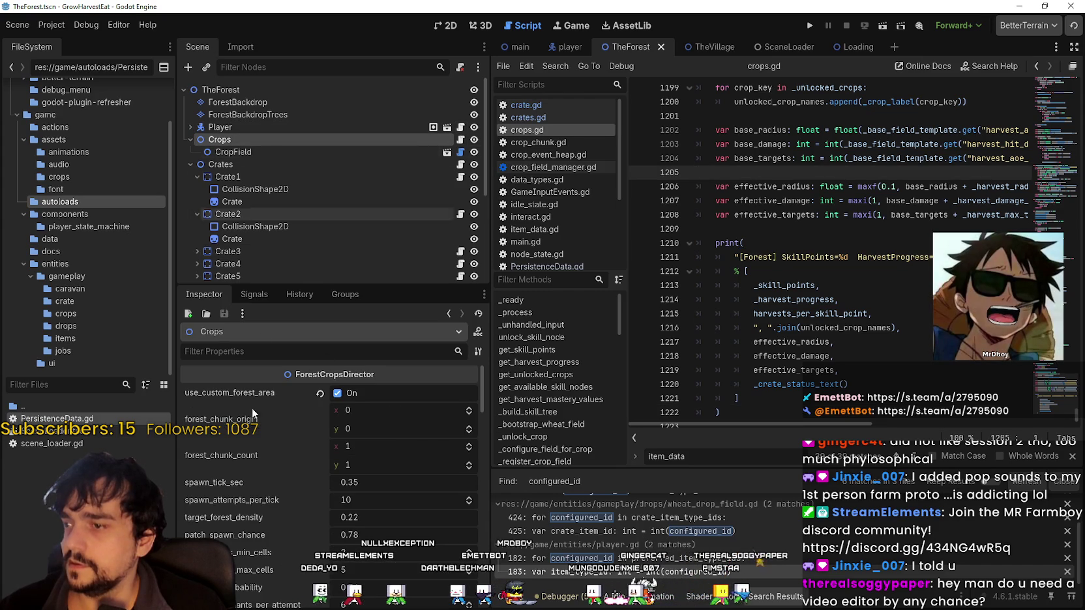
scroll(228, 469, down, 10)
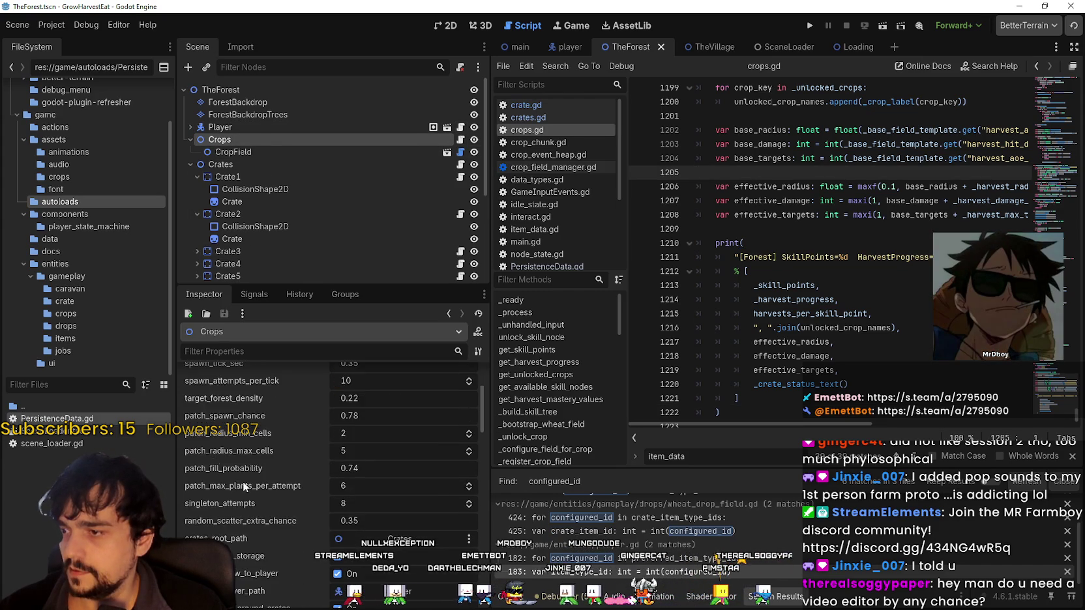
scroll(301, 593, down, 5)
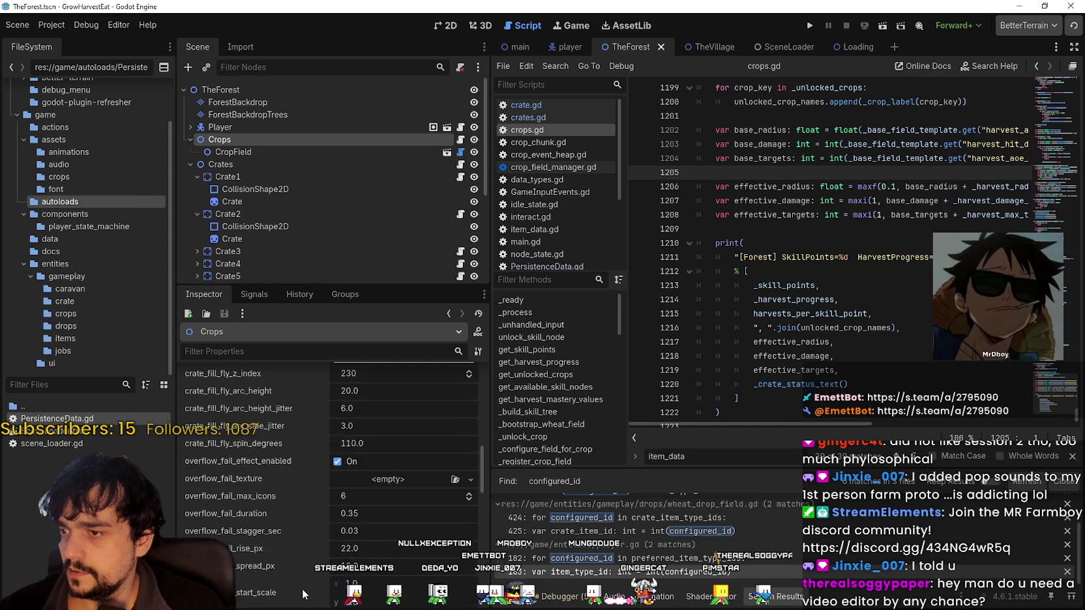
scroll(297, 574, down, 5)
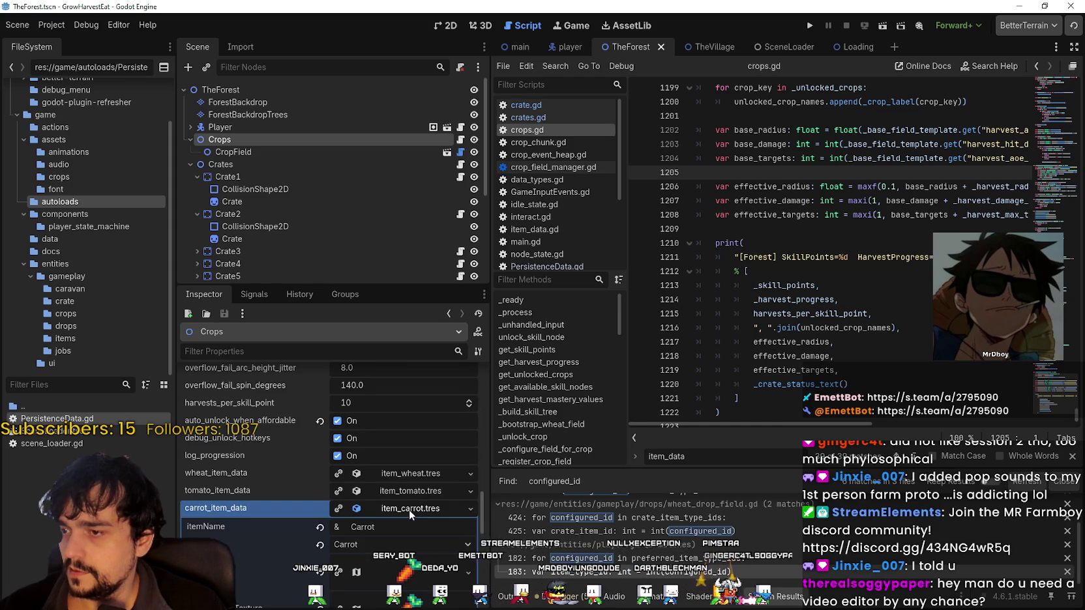
click(252, 150)
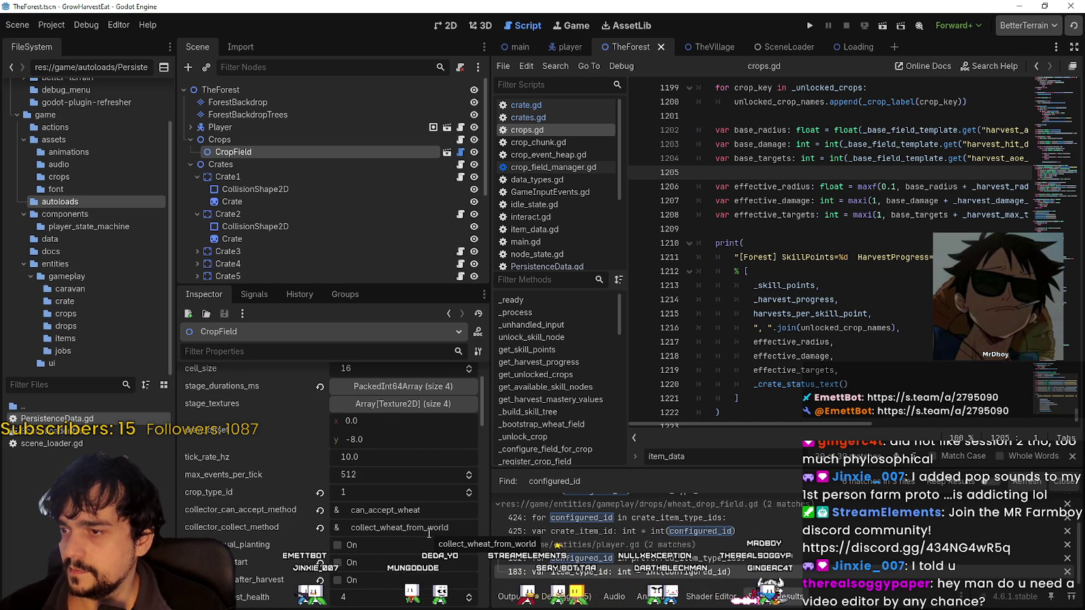
- Review CropField's crop, harvest and debug properties, then show the Crops node's wheat, tomato and carrot item data
scroll(429, 533, down, 1)
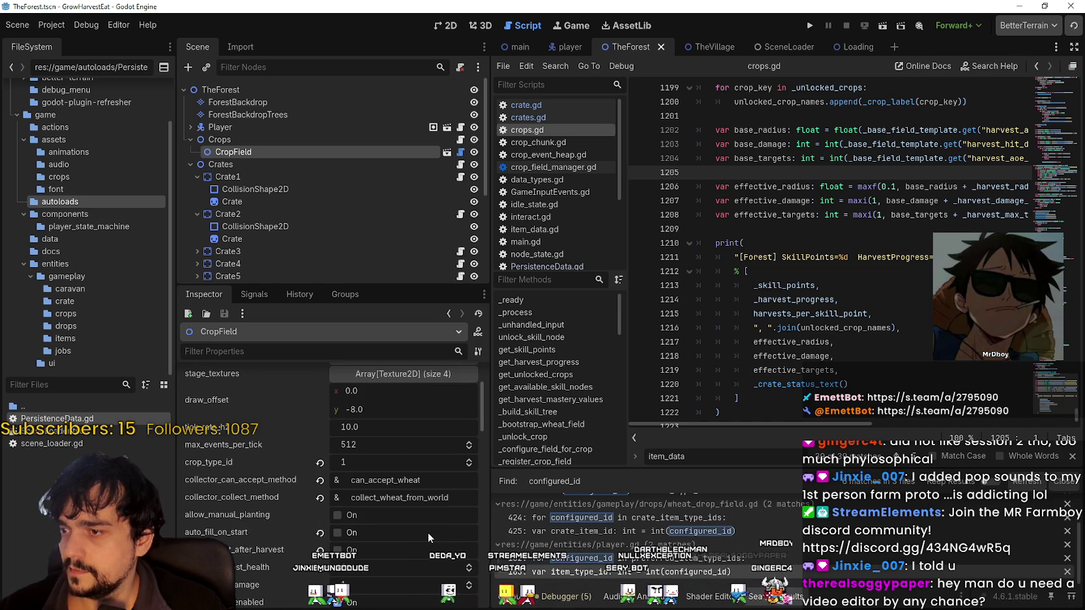
scroll(427, 531, down, 4)
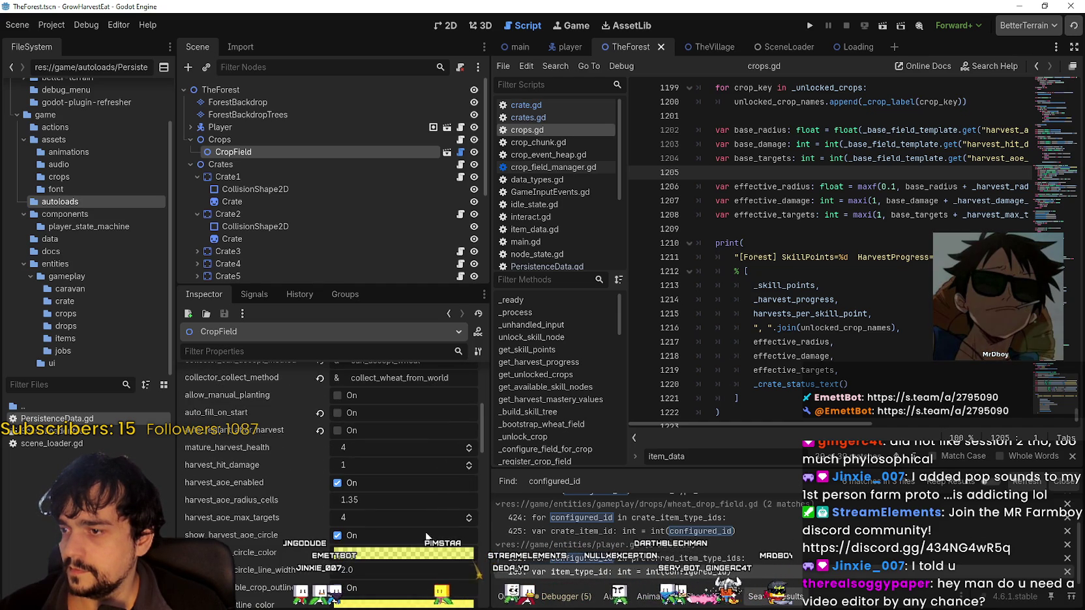
scroll(424, 530, up, 4)
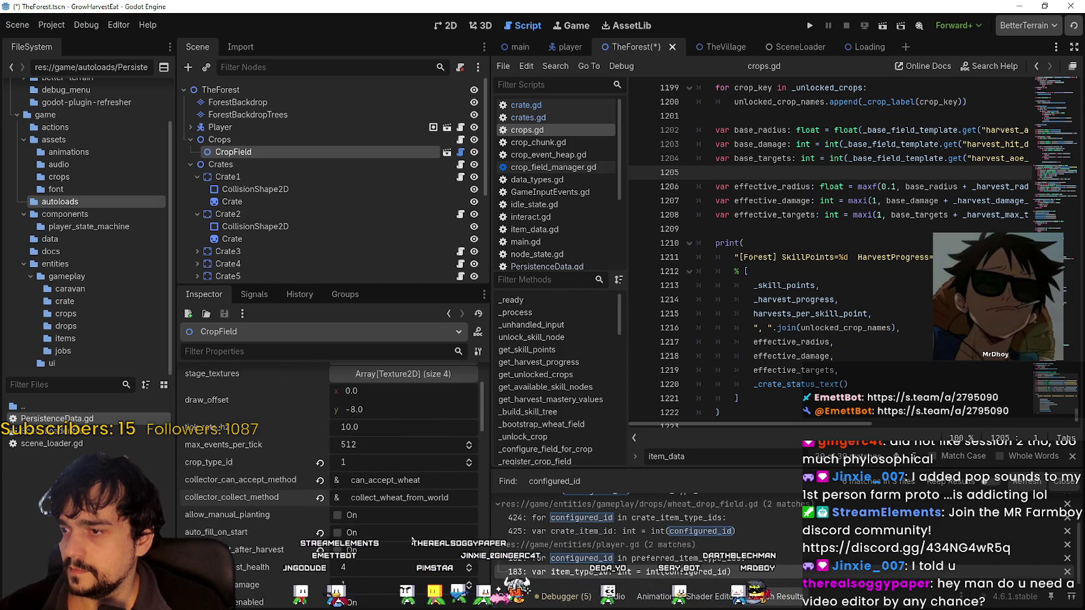
scroll(410, 538, down, 1)
scroll(411, 537, down, 2)
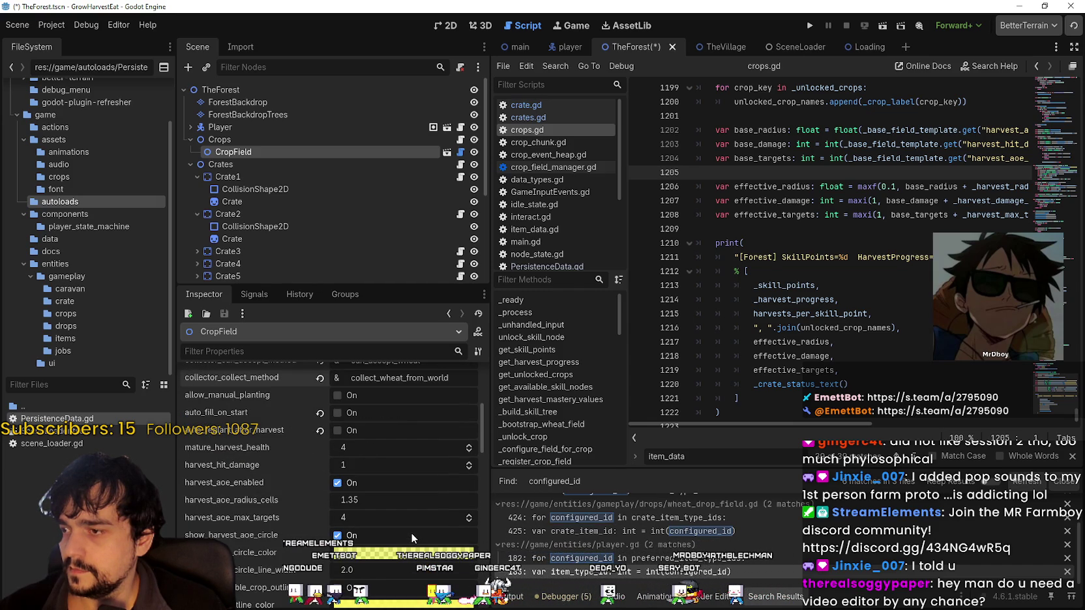
scroll(410, 531, down, 3)
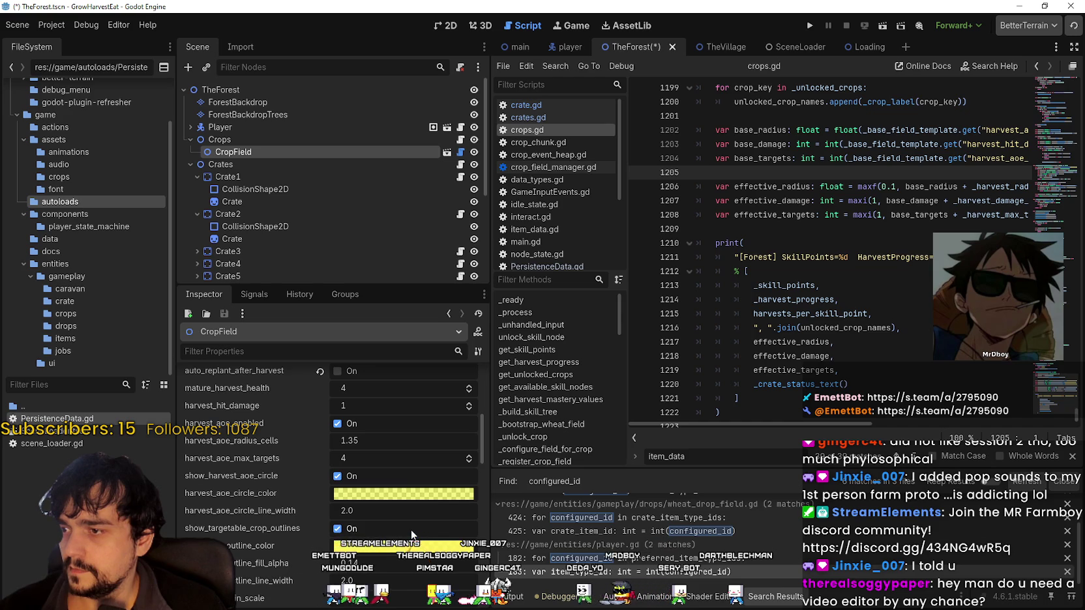
scroll(410, 531, down, 1)
scroll(410, 529, down, 5)
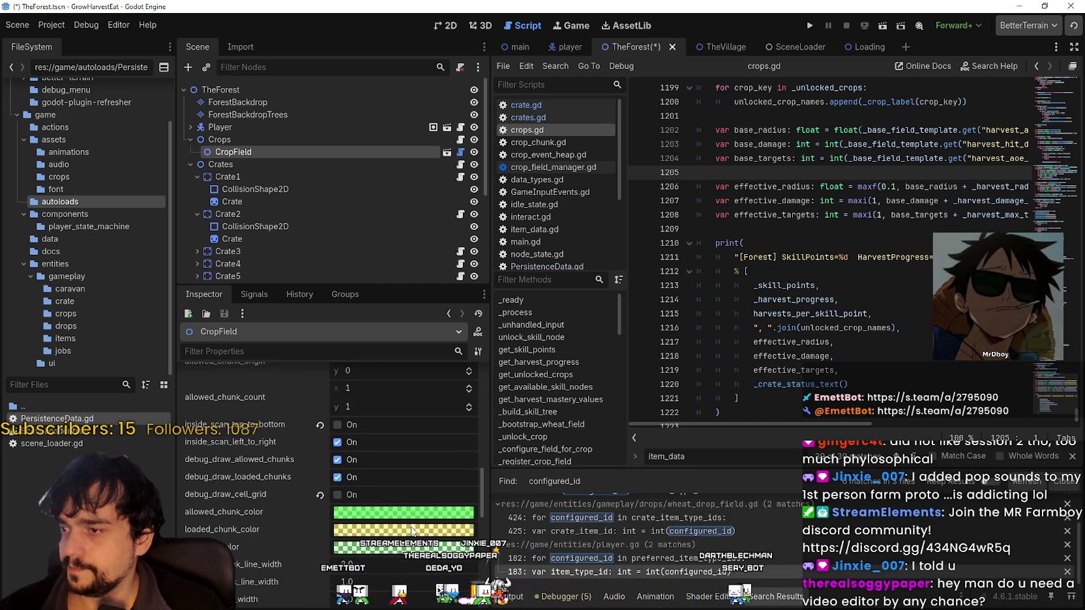
scroll(410, 525, down, 4)
scroll(406, 513, down, 5)
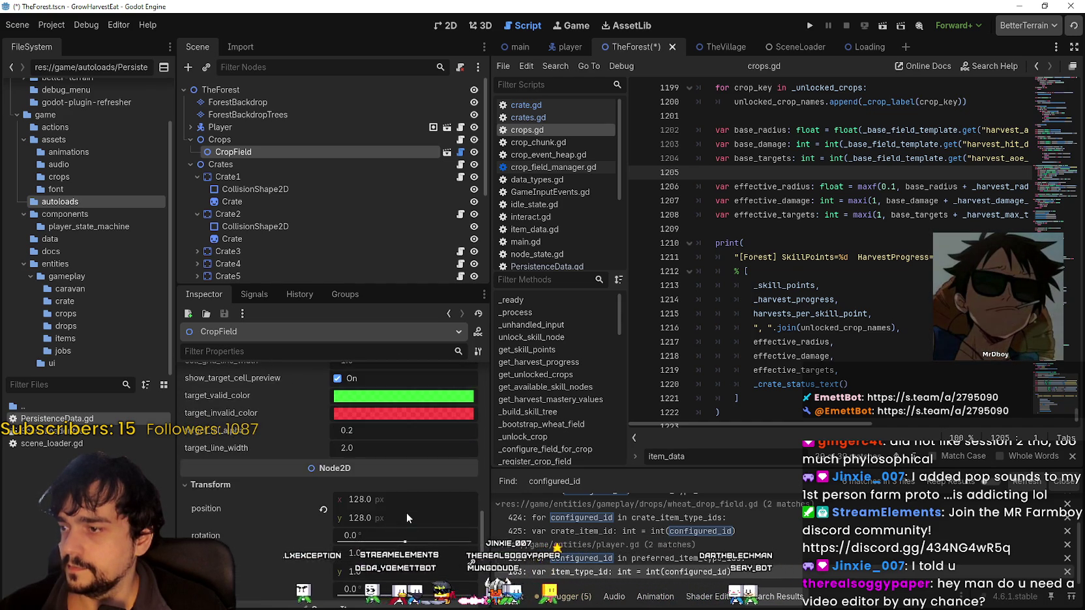
click(301, 138)
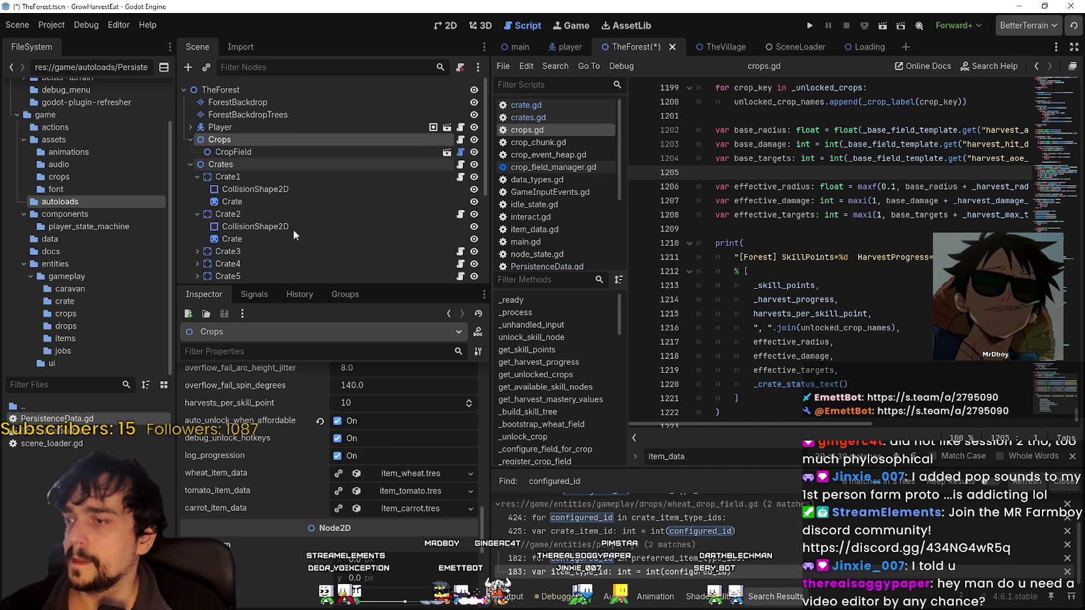
scroll(381, 456, down, 3)
scroll(384, 457, up, 3)
scroll(390, 454, down, 1)
scroll(390, 451, up, 1)
click(839, 224)
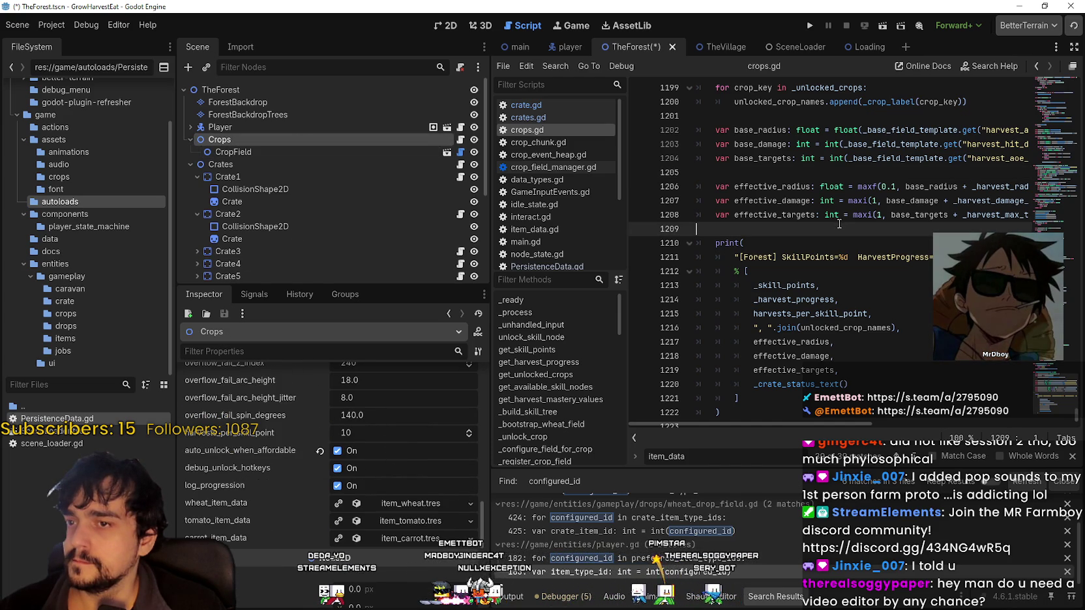
click(847, 116)
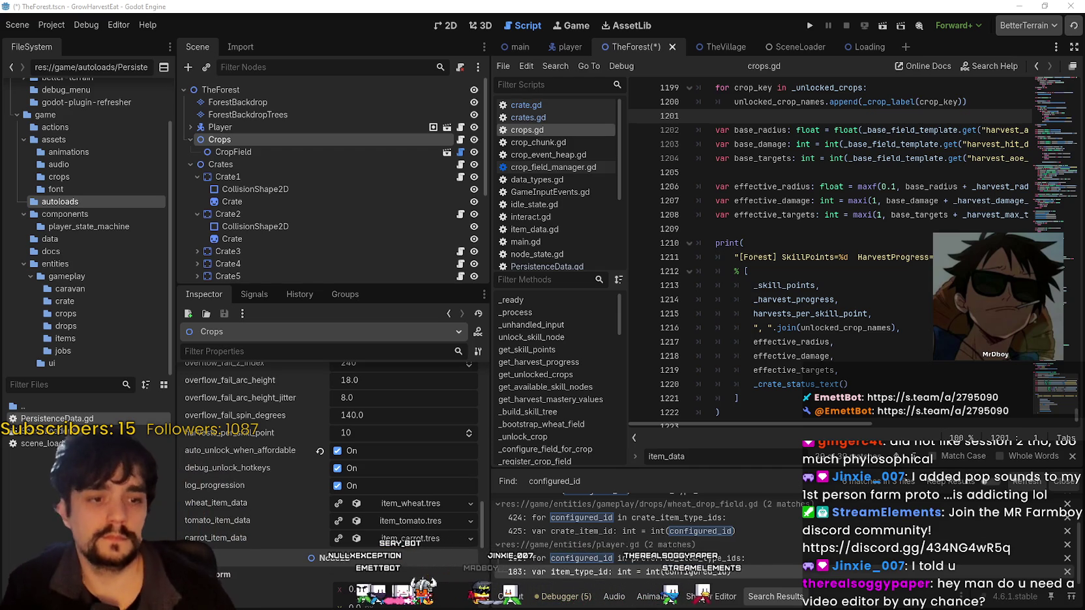
mouse_move(1084, 98)
mouse_down()
mouse_move(791, 104)
mouse_move(485, 55)
mouse_up()
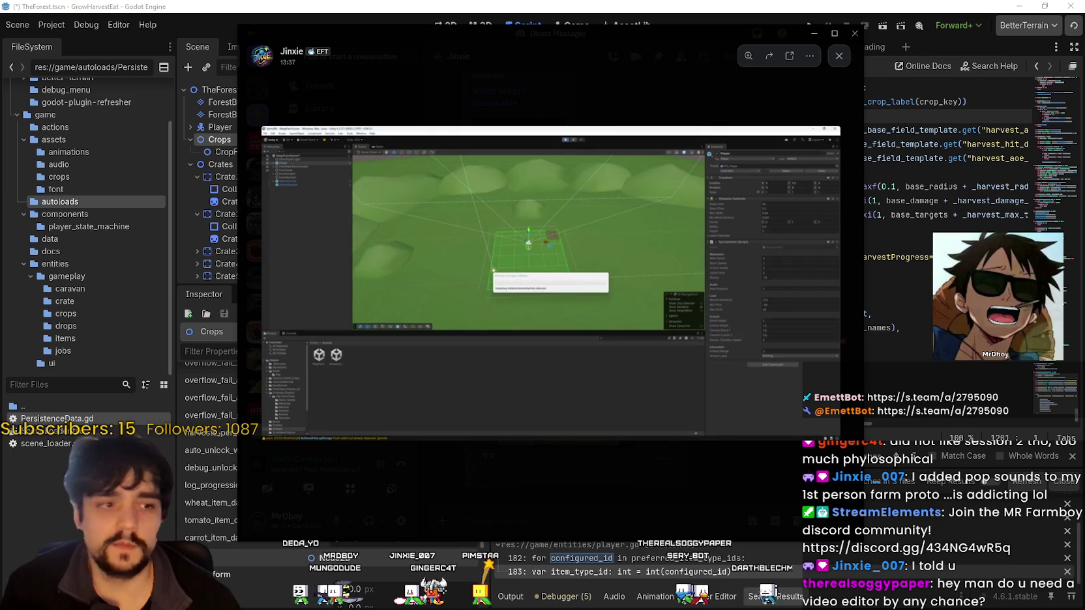
click(421, 26)
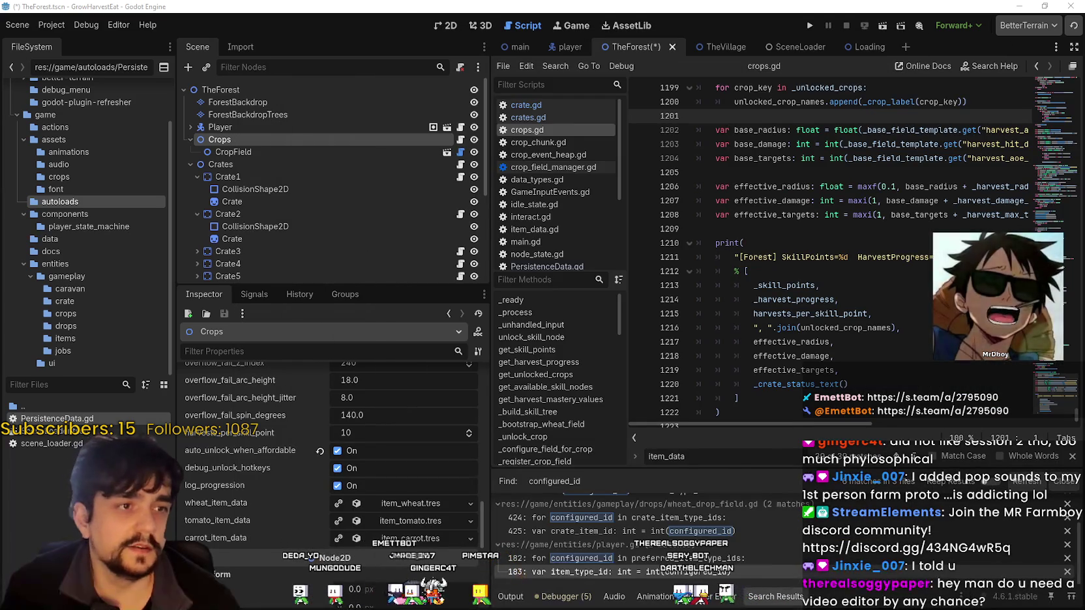
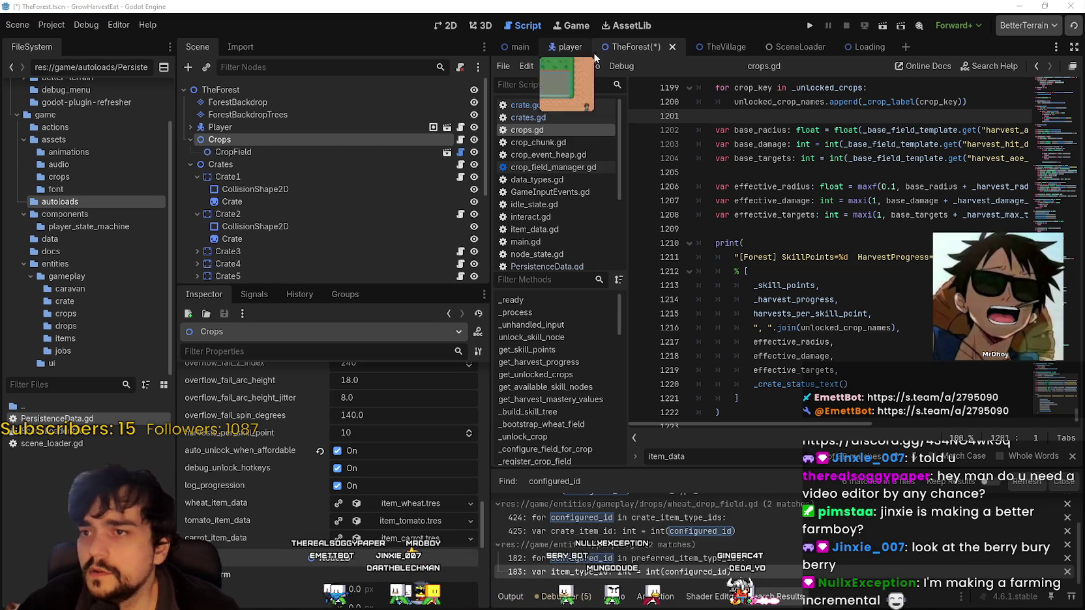
- Set TheForest's TheCaravan persistence_autoload_path to /root/PersistenceData and save the scene
key(ctrl+s)
scroll(325, 195, down, 5)
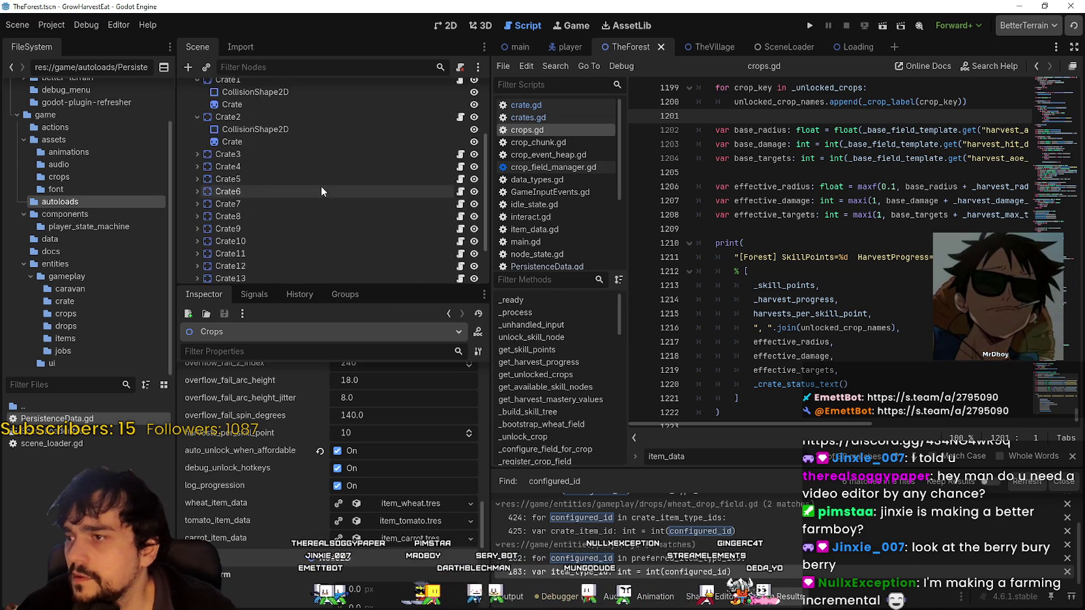
click(307, 258)
scroll(280, 577, up, 5)
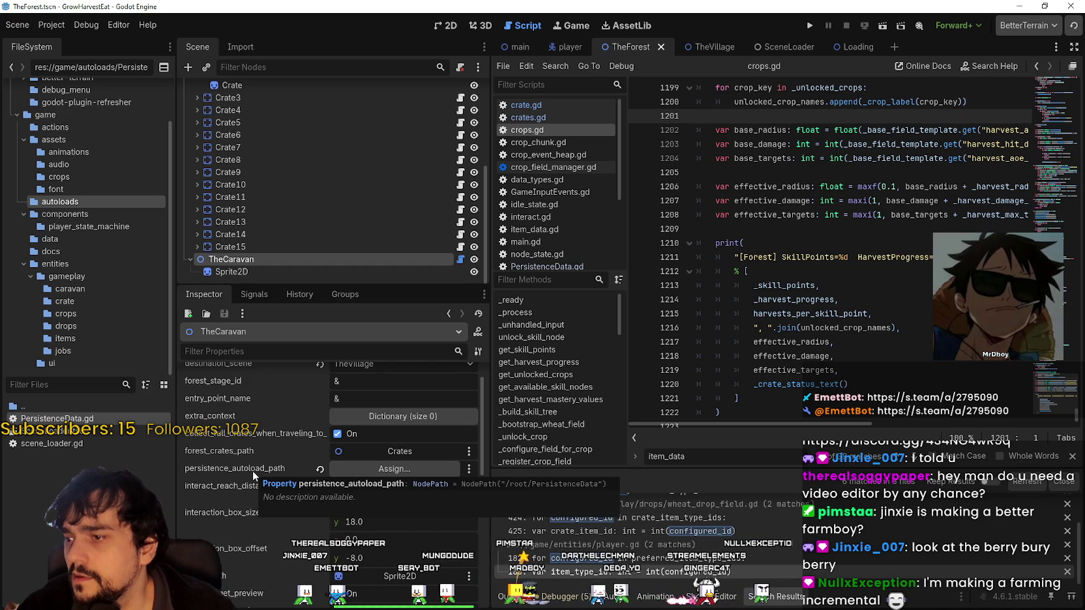
click(384, 464)
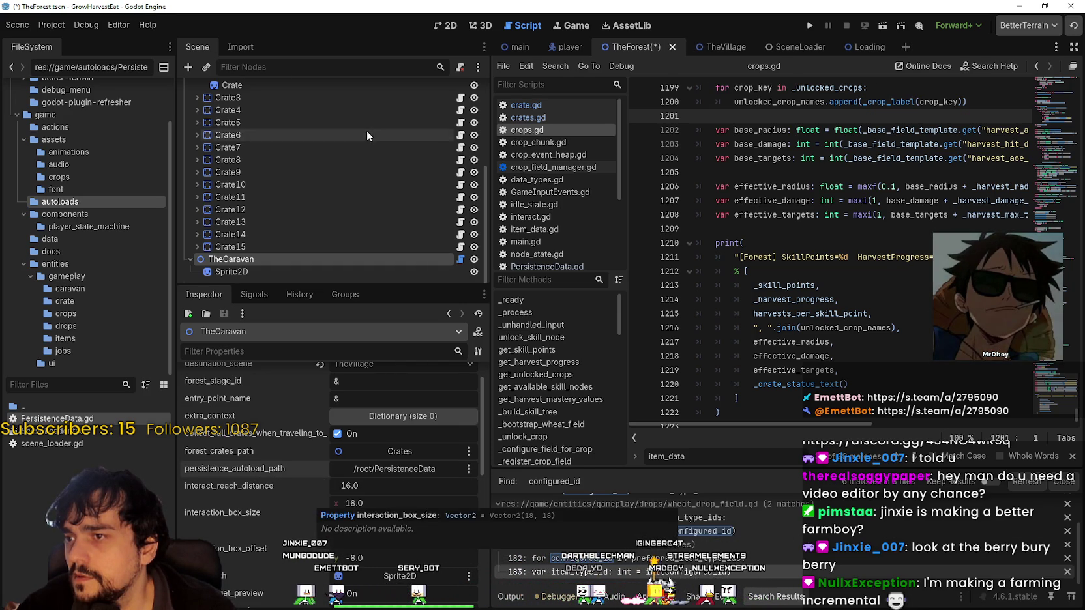
scroll(392, 224, up, 2)
scroll(386, 238, down, 2)
key(ctrl+s)
- Set TheVillage's TheCaravan persistence path to /root/PersistenceData, save, and return to TheForest
click(678, 47)
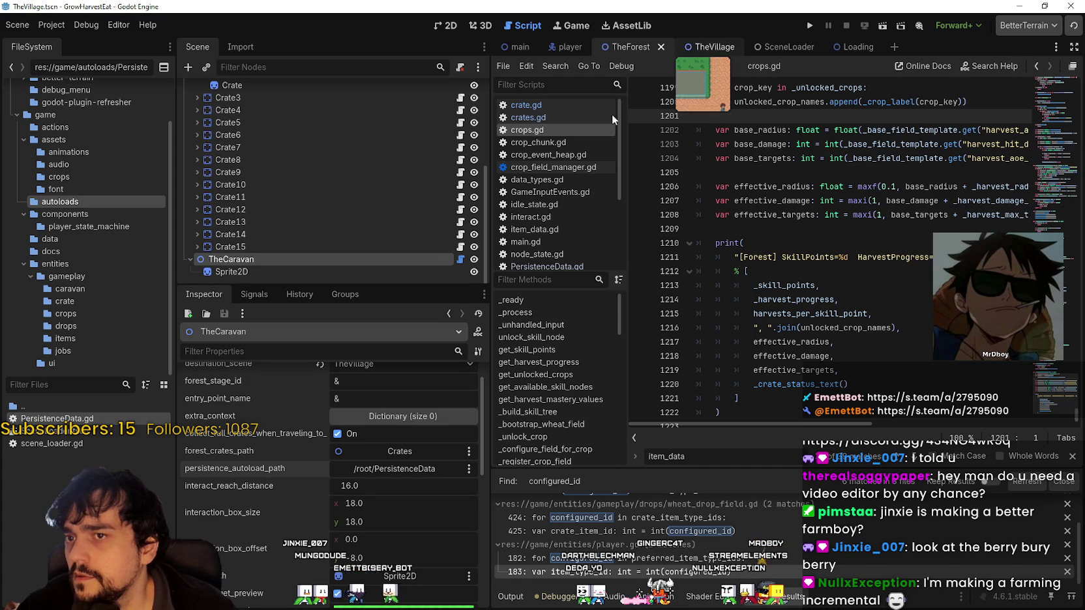
click(263, 152)
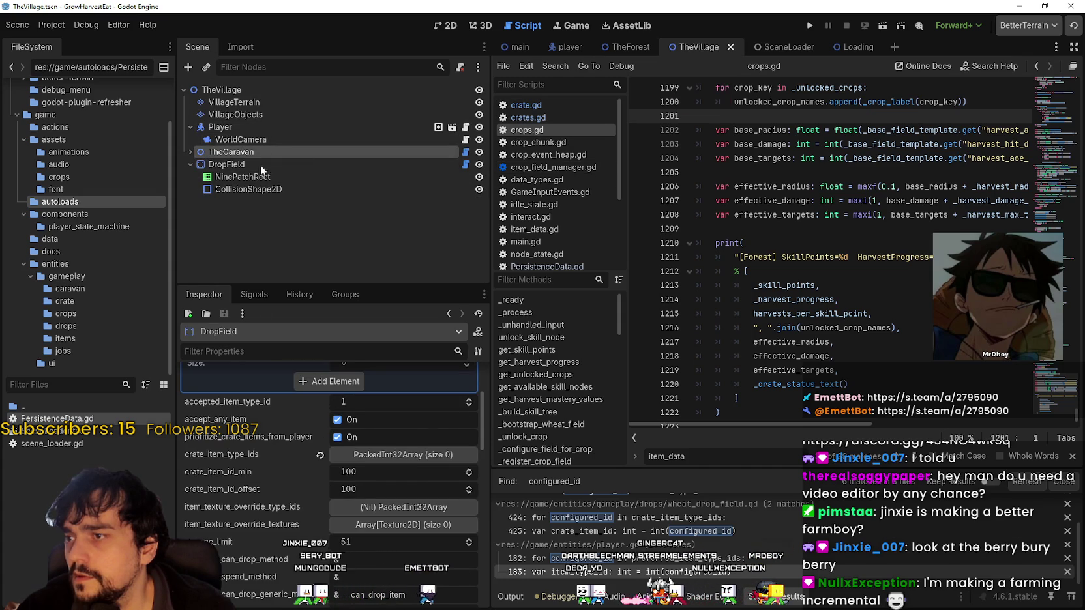
scroll(329, 500, up, 10)
click(320, 500)
key(ctrl+s)
click(627, 47)
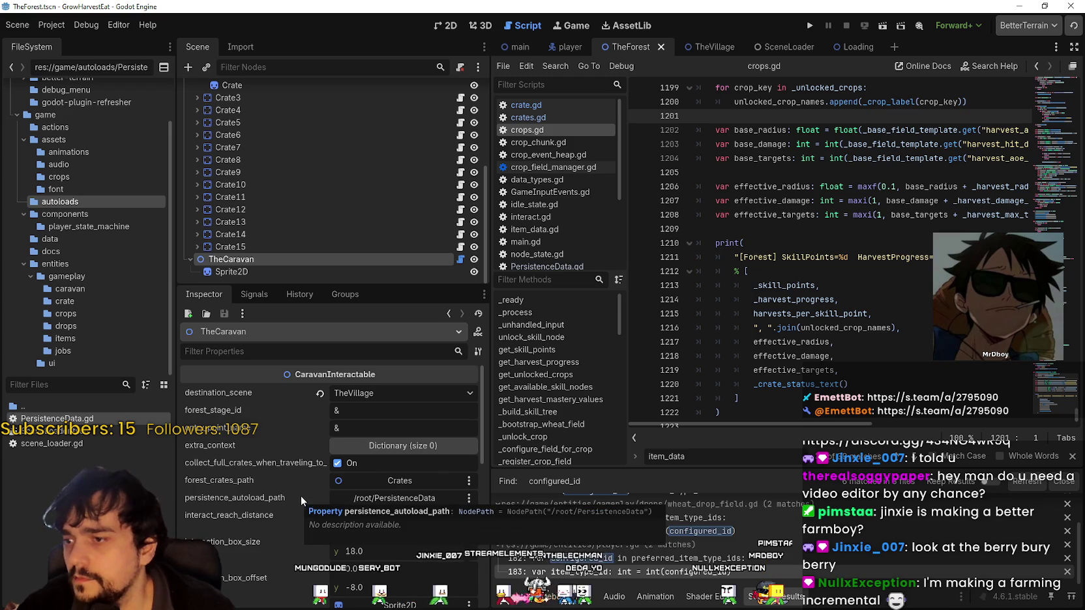
- Review TheCaravan's extra_context and other exported properties, then open the_caravan.gd
click(426, 446)
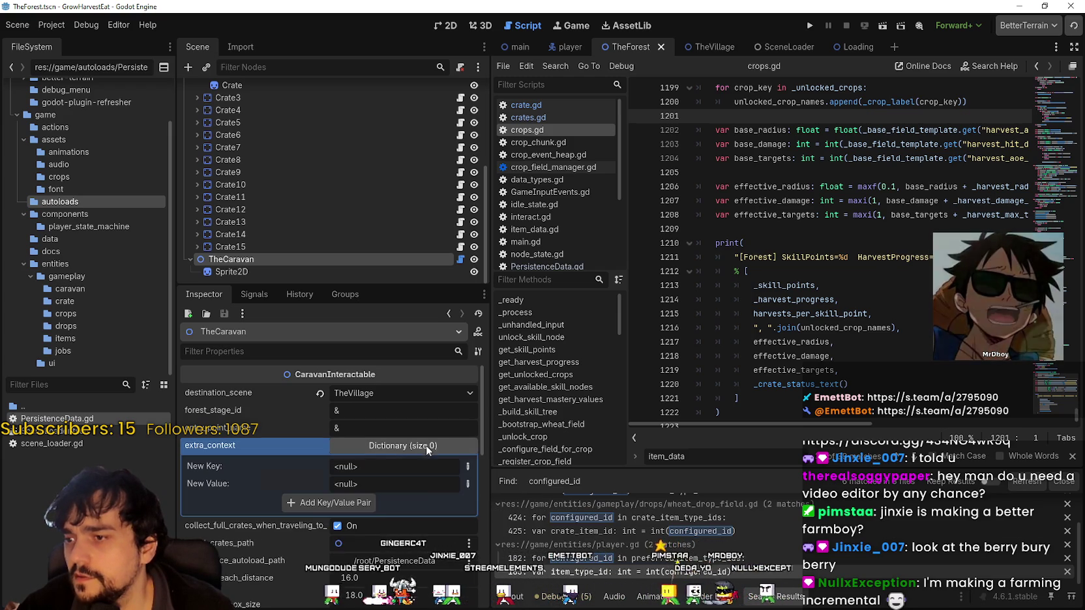
click(363, 443)
scroll(316, 540, down, 2)
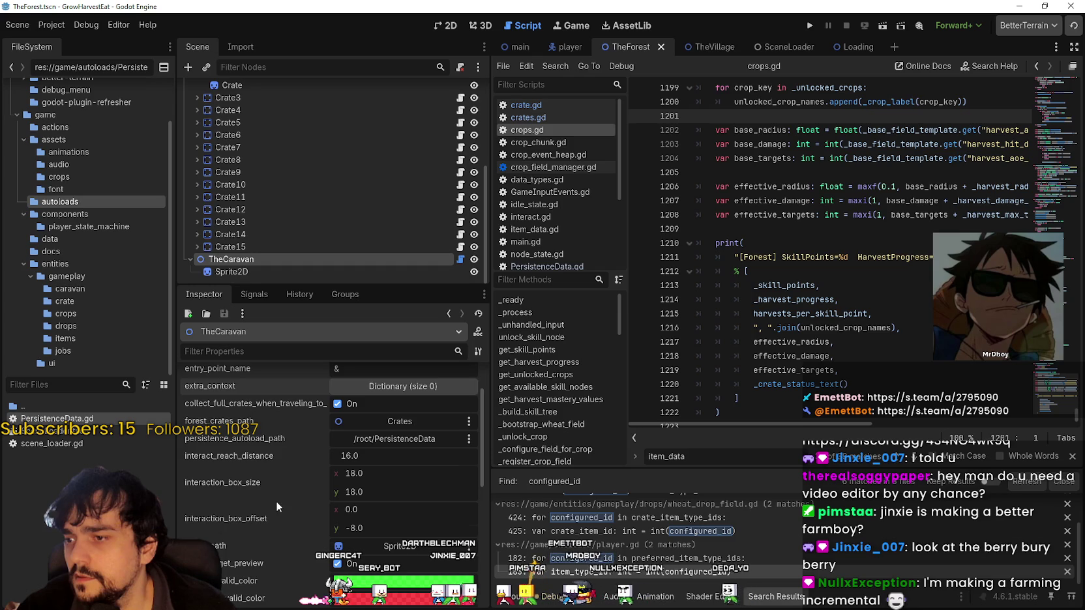
scroll(276, 500, down, 5)
scroll(275, 497, up, 3)
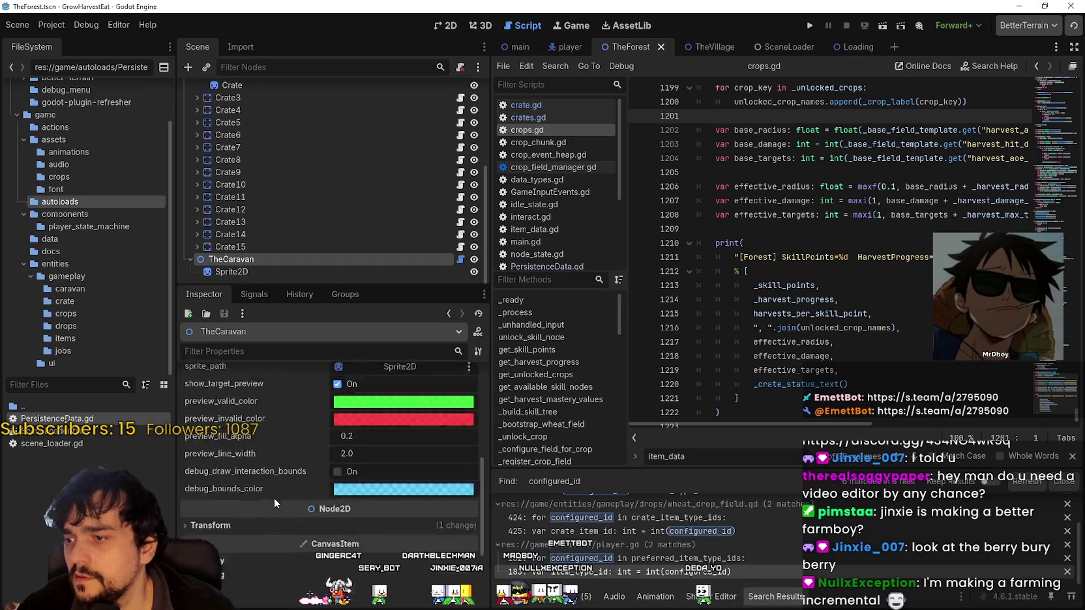
scroll(274, 497, up, 1)
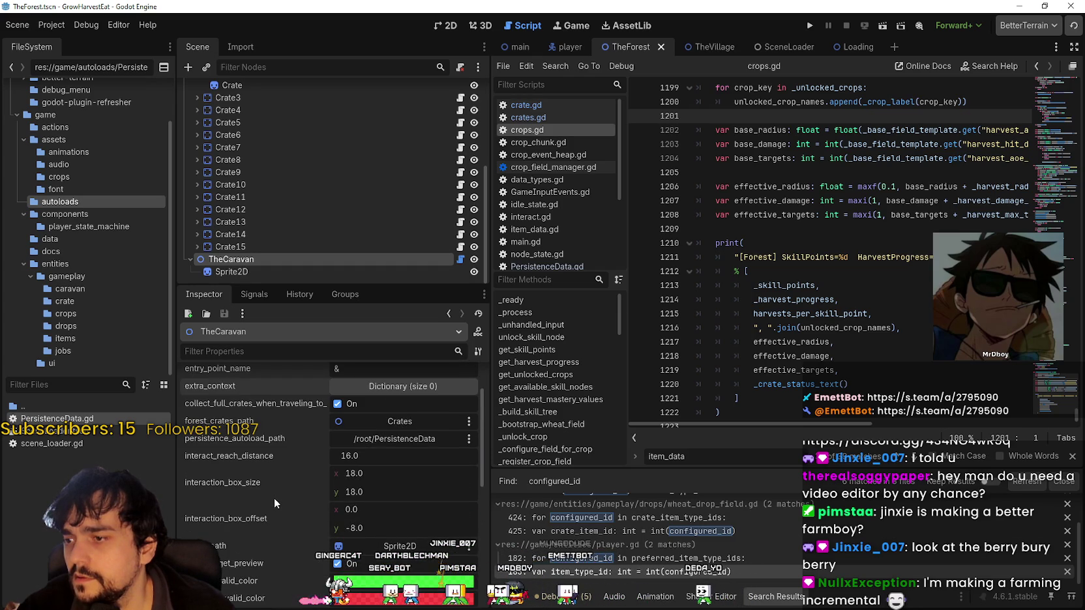
scroll(273, 498, up, 2)
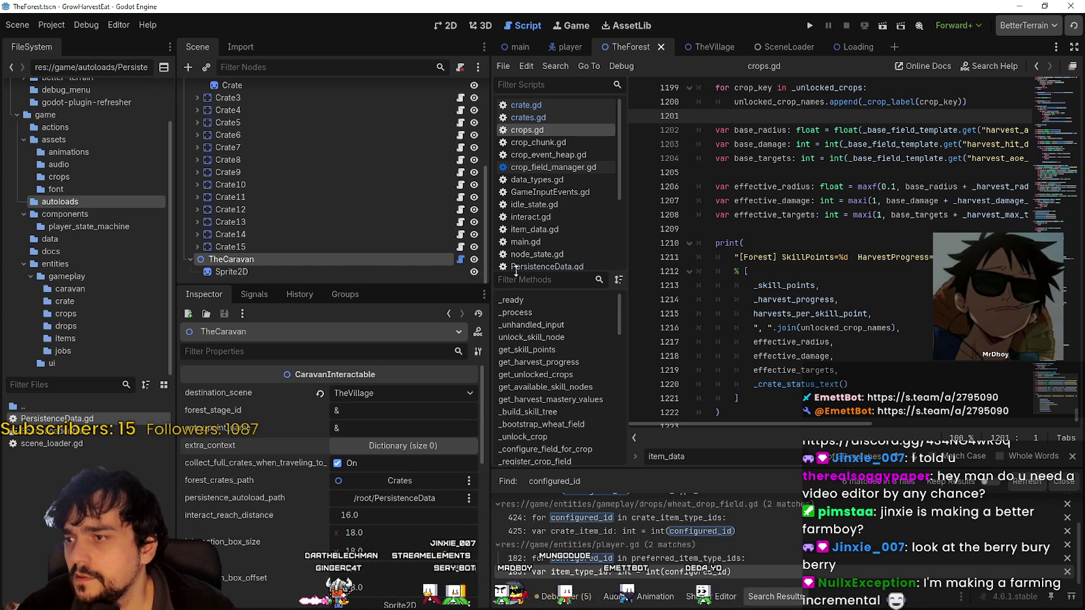
click(460, 259)
scroll(916, 232, up, 20)
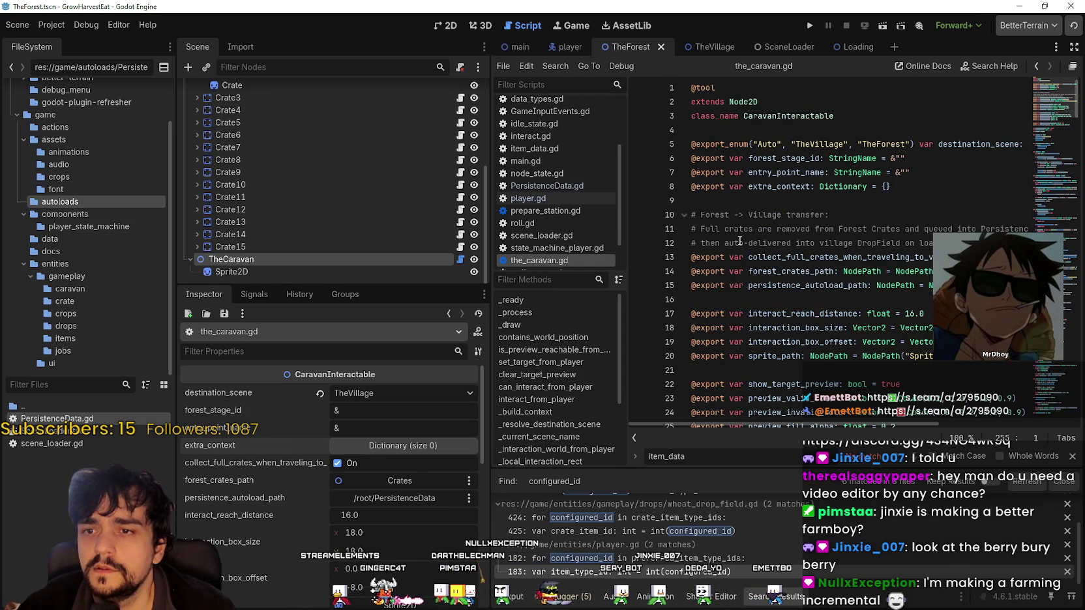
- Locate and select the collect_full_crates_when_traveling_to_village export name on line 13
click(753, 236)
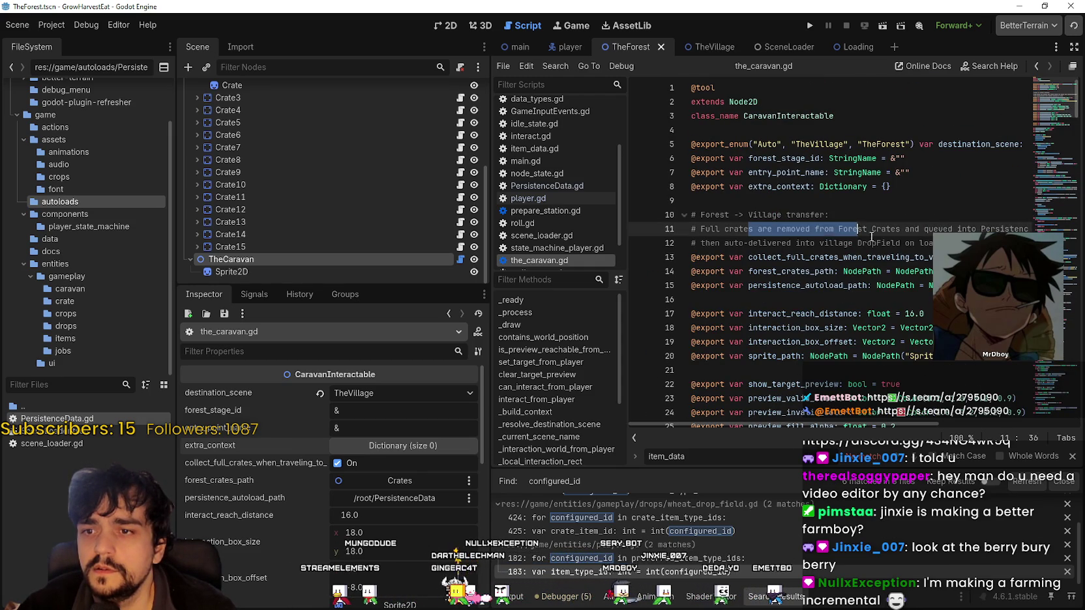
click(878, 262)
double_click(795, 256)
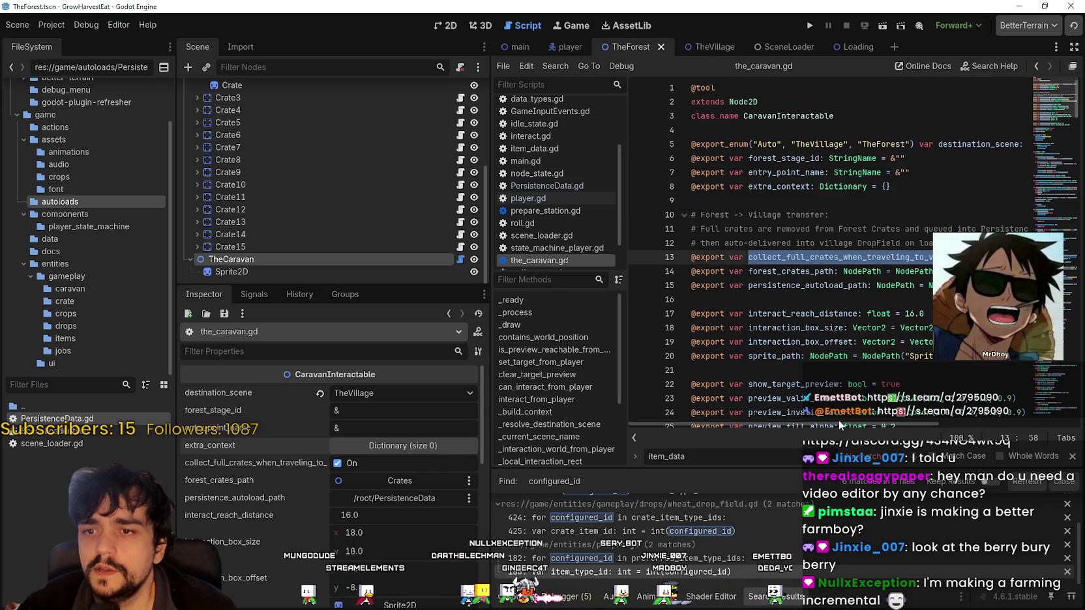
scroll(918, 420, right, 2)
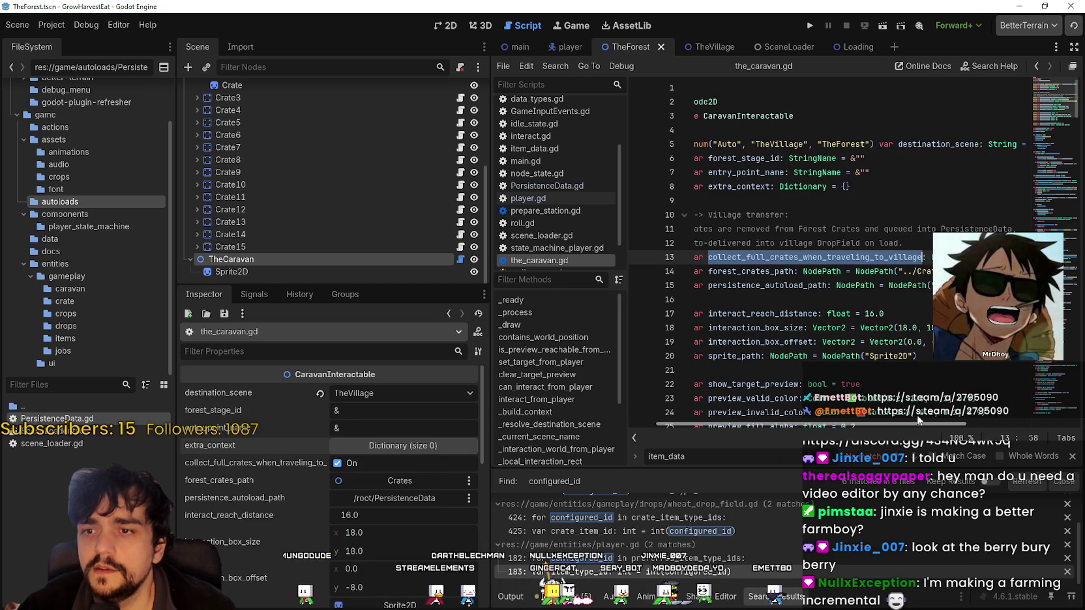
scroll(913, 417, right, 2)
drag(957, 416, 883, 420)
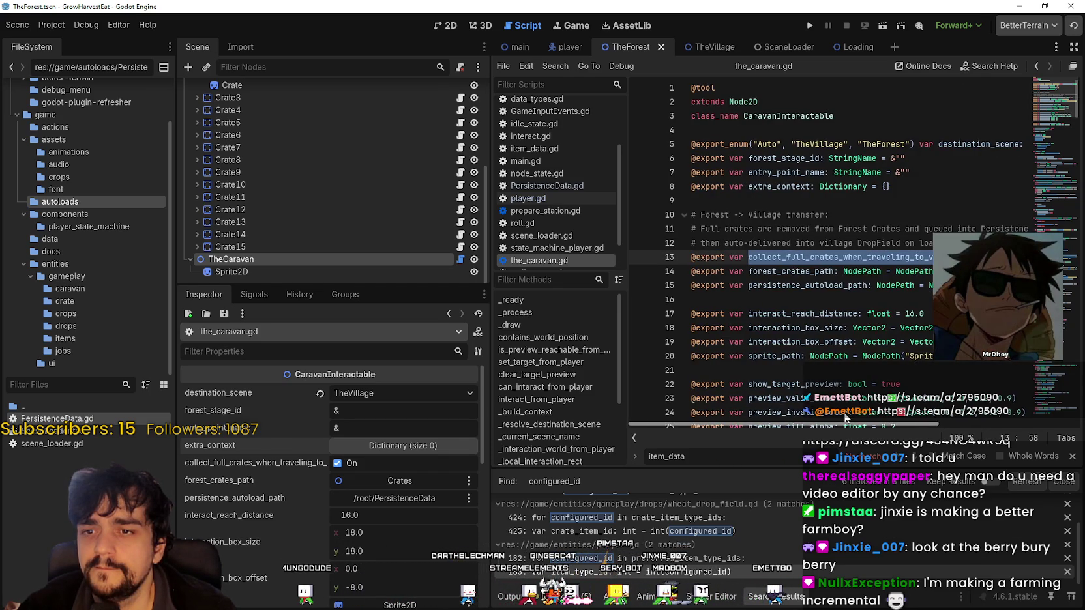
scroll(826, 385, down, 2)
click(768, 283)
scroll(792, 338, up, 1)
scroll(789, 337, down, 6)
scroll(788, 335, up, 6)
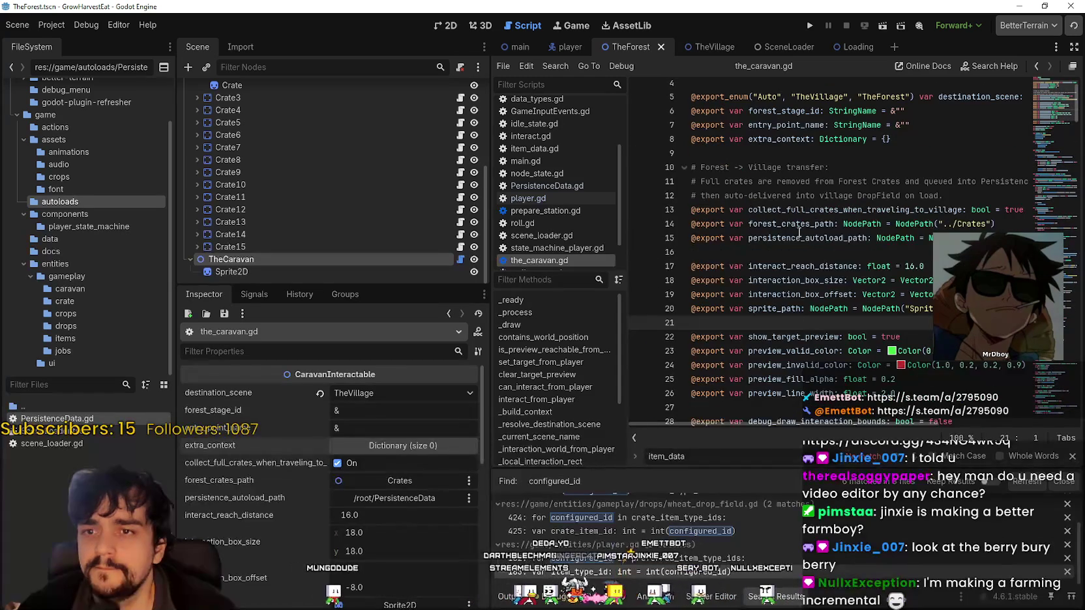
- Search for collect_full_crates_when_traveling_to_village to reach its travel check at line 106
double_click(786, 210)
key(ctrl+f)
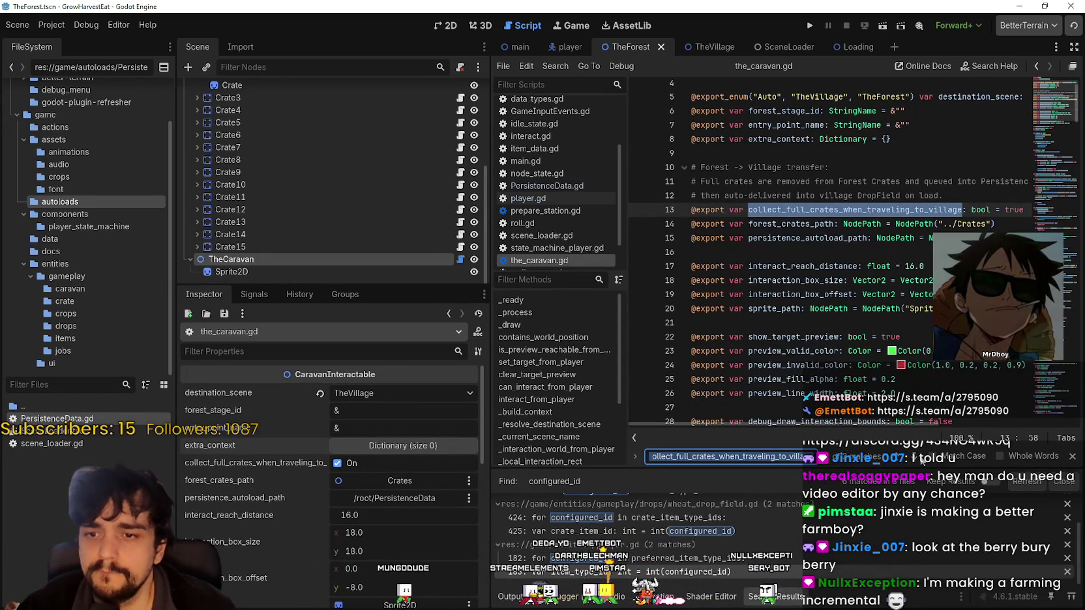
key(Return)
mouse_move(787, 425)
mouse_down()
mouse_move(716, 424)
mouse_move(786, 425)
mouse_move(762, 417)
mouse_up()
double_click(785, 342)
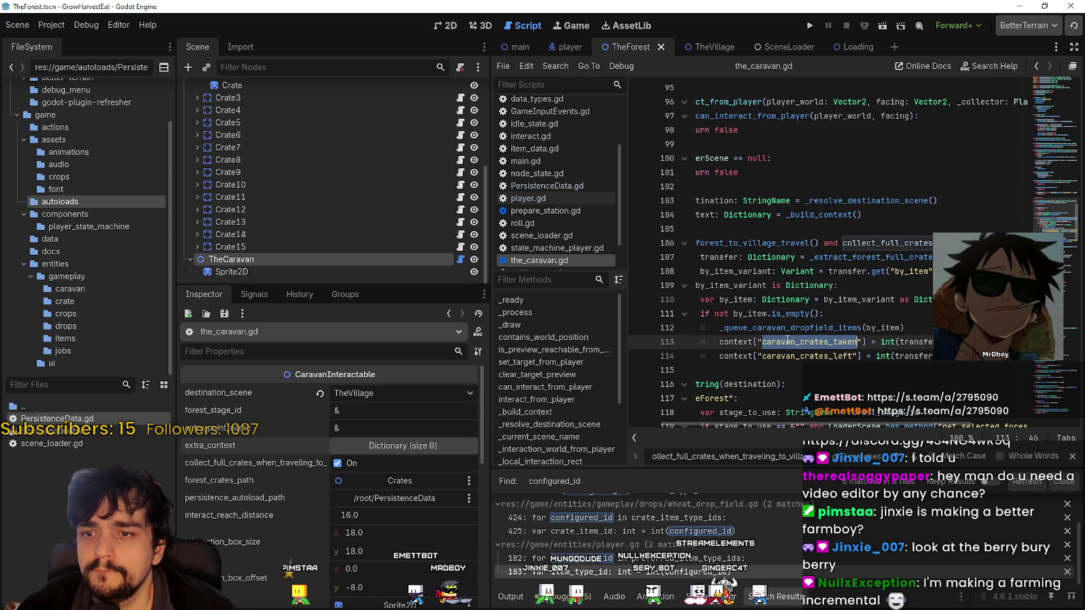
- Use Lookup Symbol on the _build_context call at line 104 to read its definition at line 143
double_click(734, 341)
scroll(758, 280, up, 2)
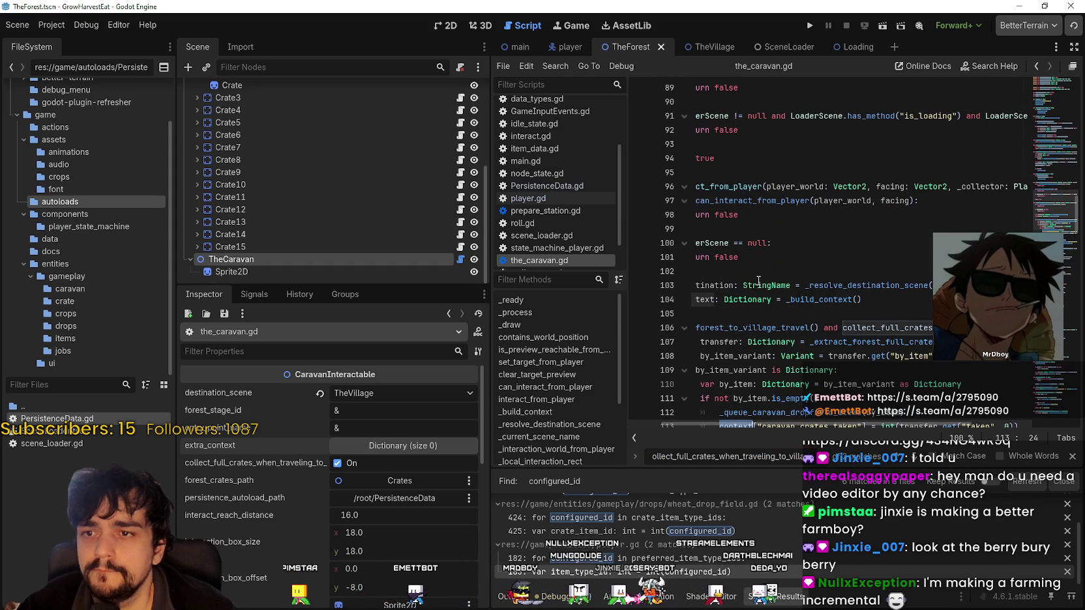
click(893, 294)
right_click(824, 300)
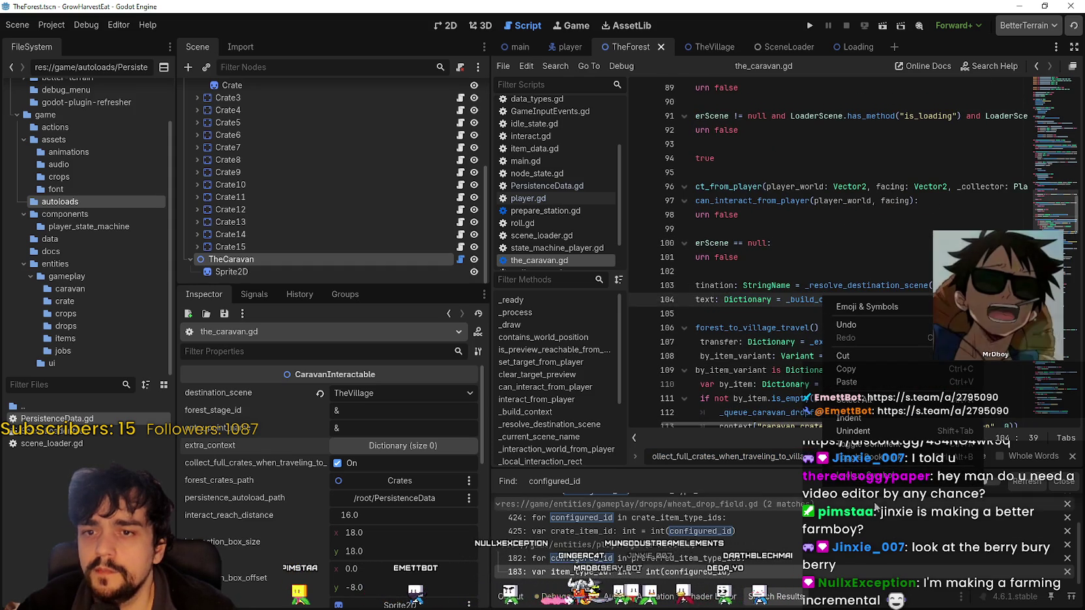
click(881, 479)
scroll(840, 264, down, 1)
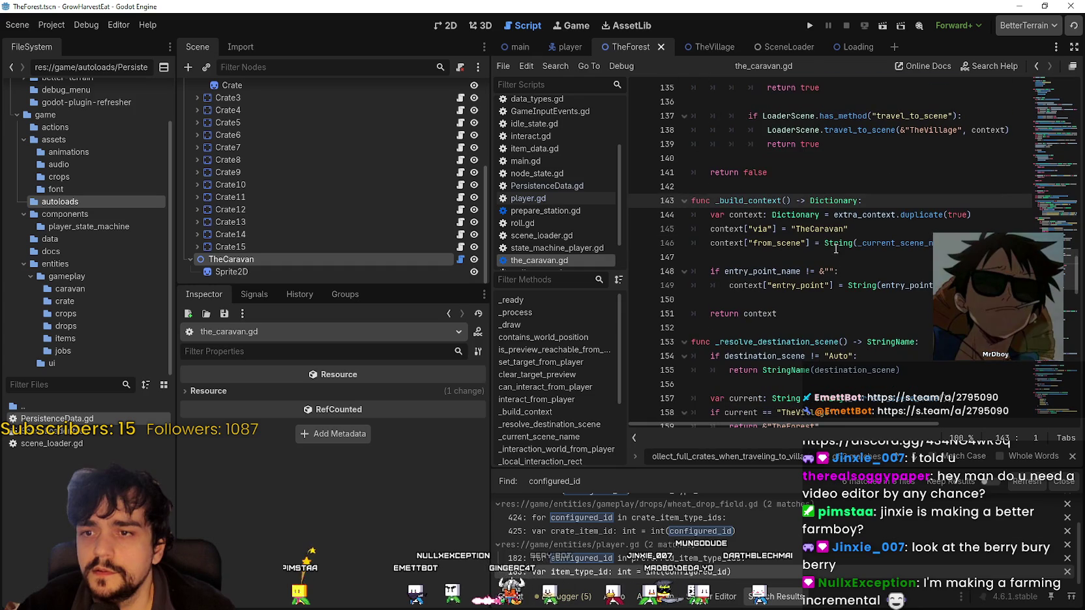
click(849, 245)
scroll(883, 350, down, 1)
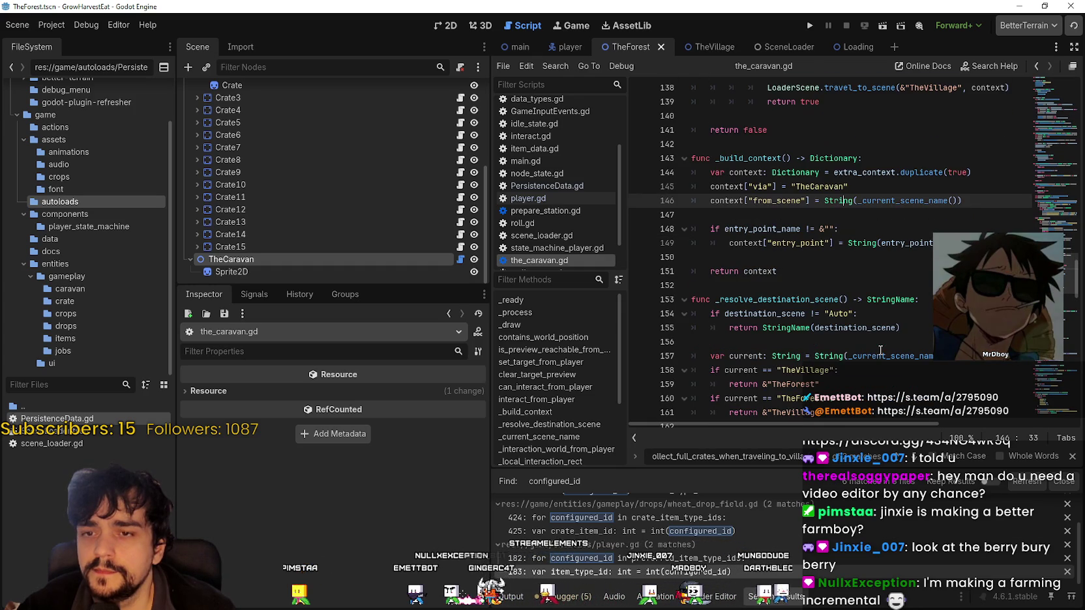
scroll(819, 316, down, 2)
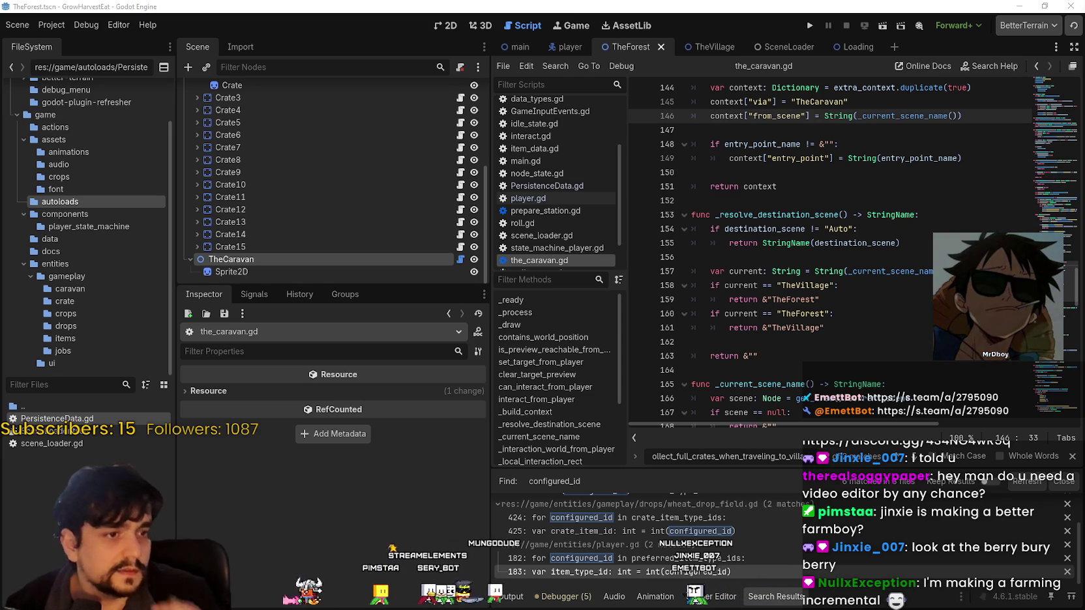
scroll(272, 202, up, 2)
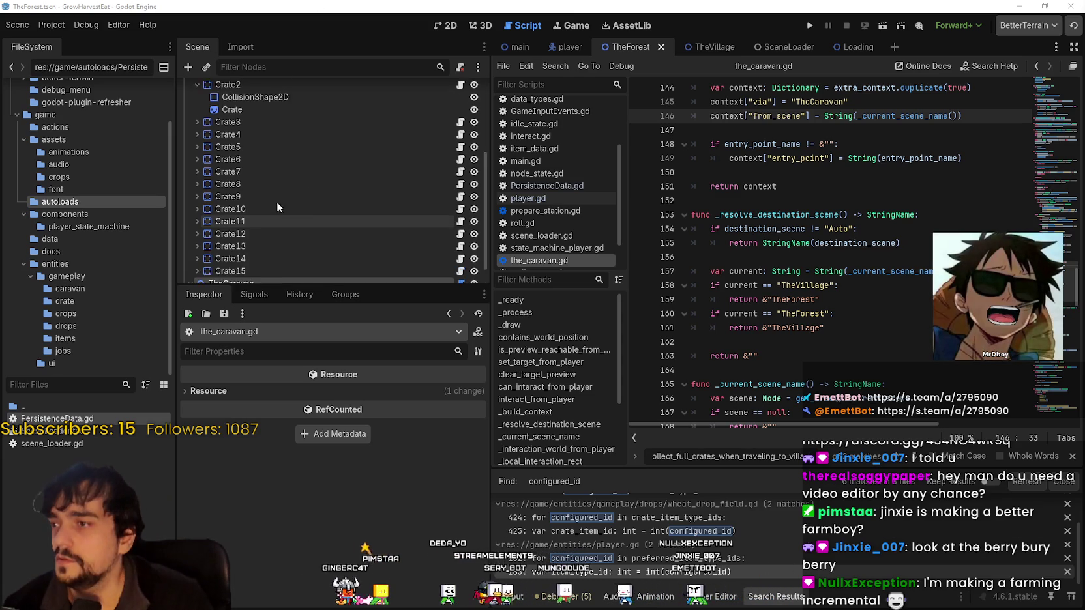
scroll(282, 167, up, 5)
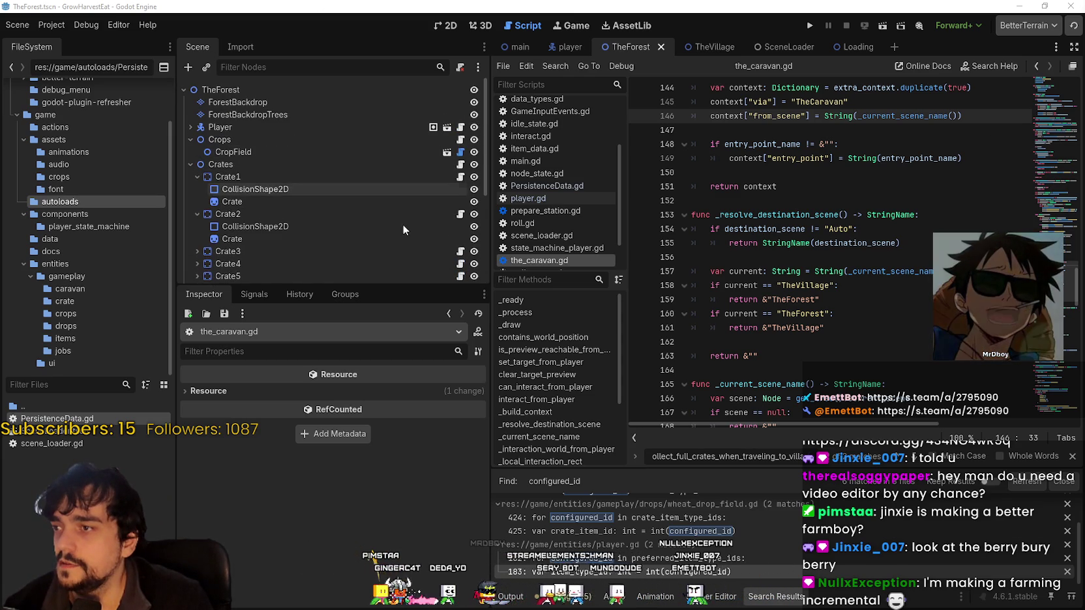
click(417, 173)
click(437, 159)
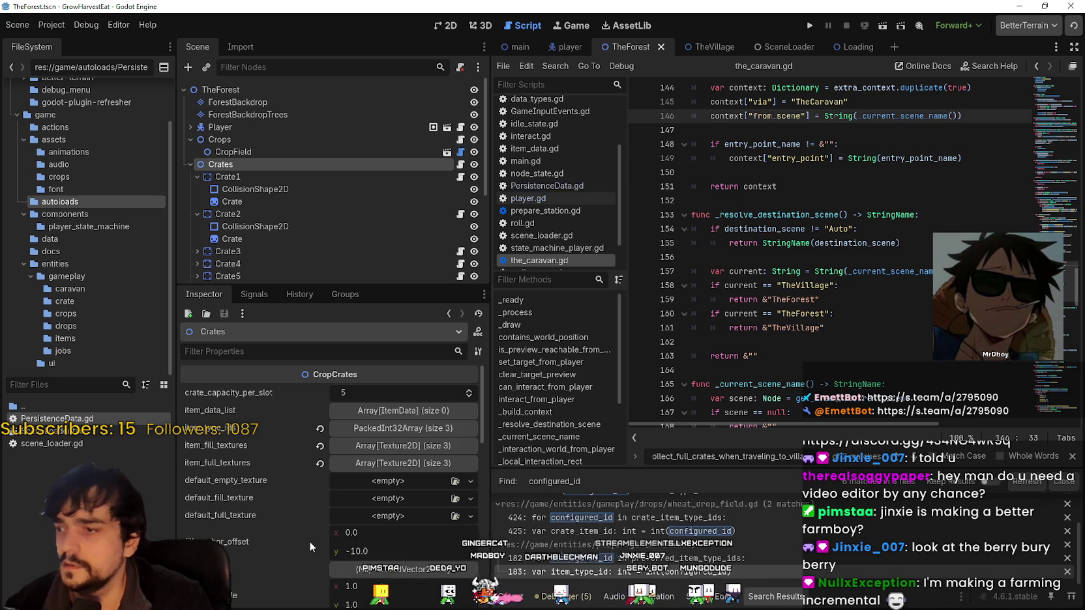
scroll(297, 524, down, 1)
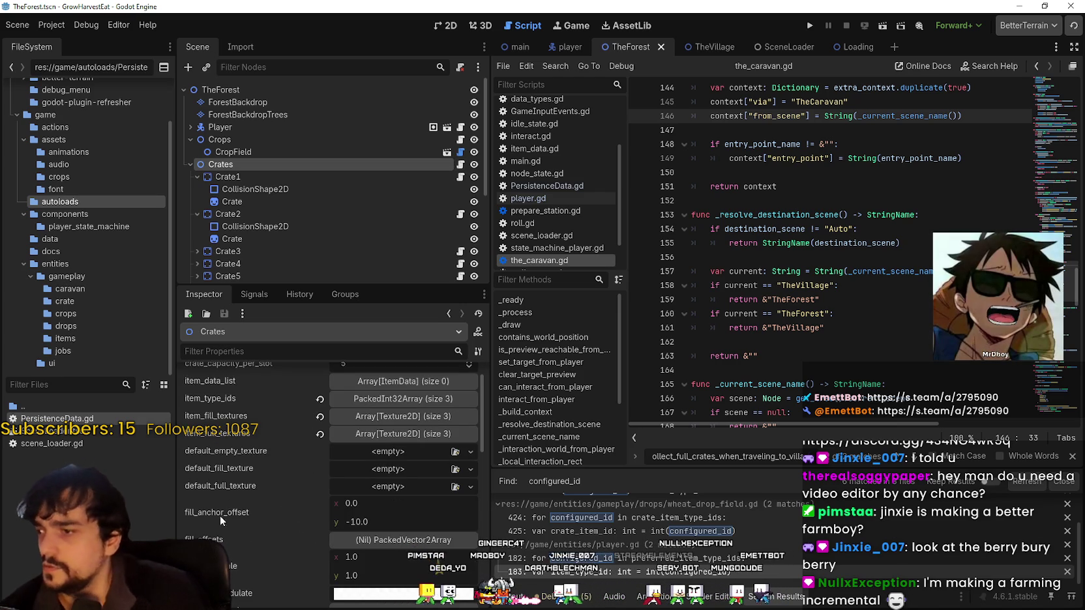
click(395, 399)
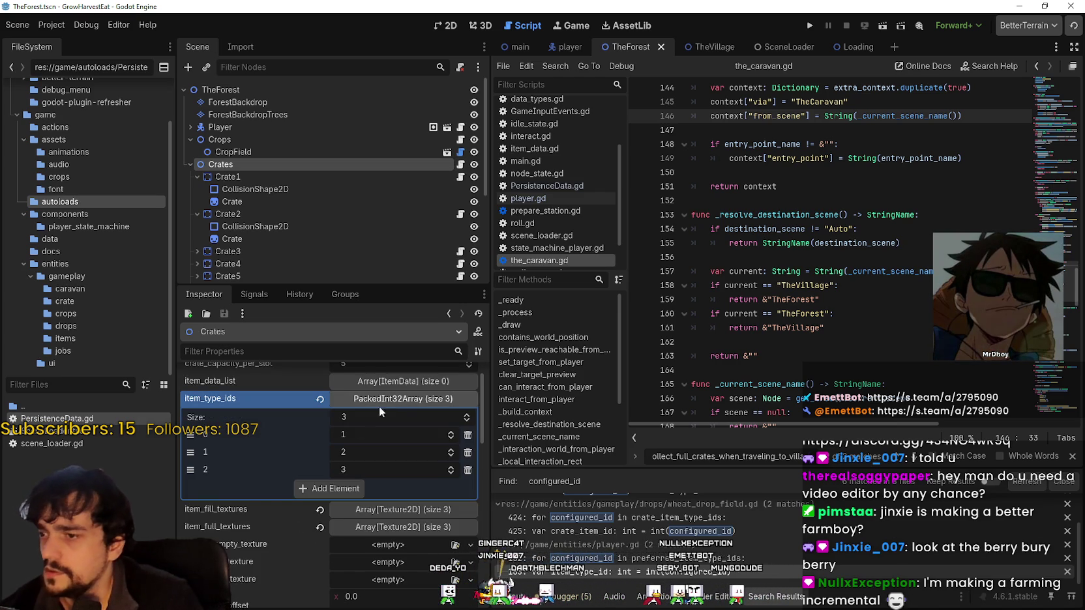
click(401, 399)
click(403, 416)
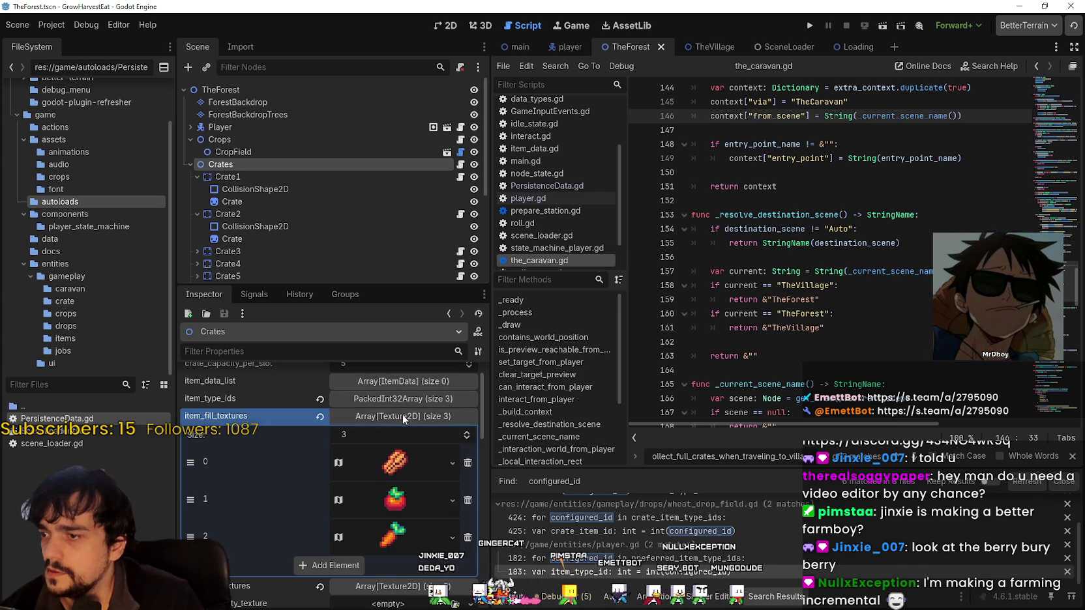
click(403, 417)
click(393, 434)
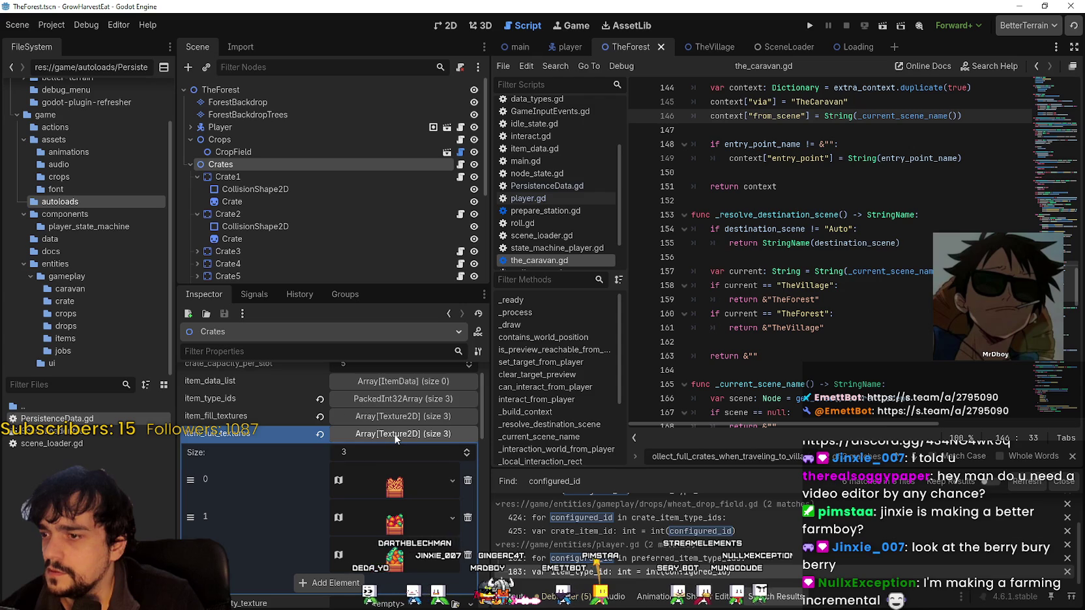
click(396, 434)
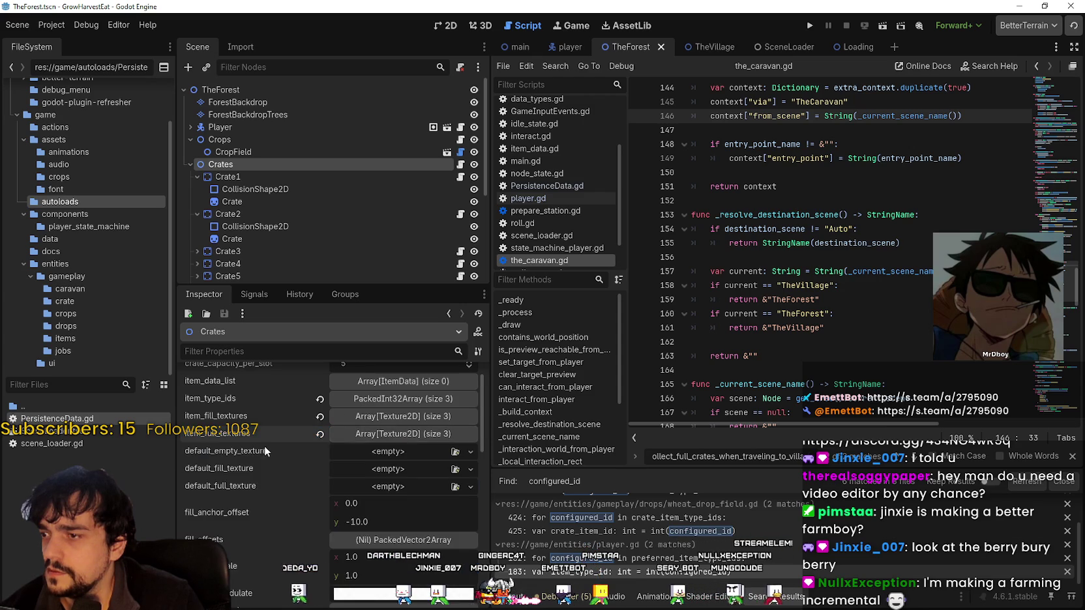
scroll(268, 449, up, 1)
click(391, 463)
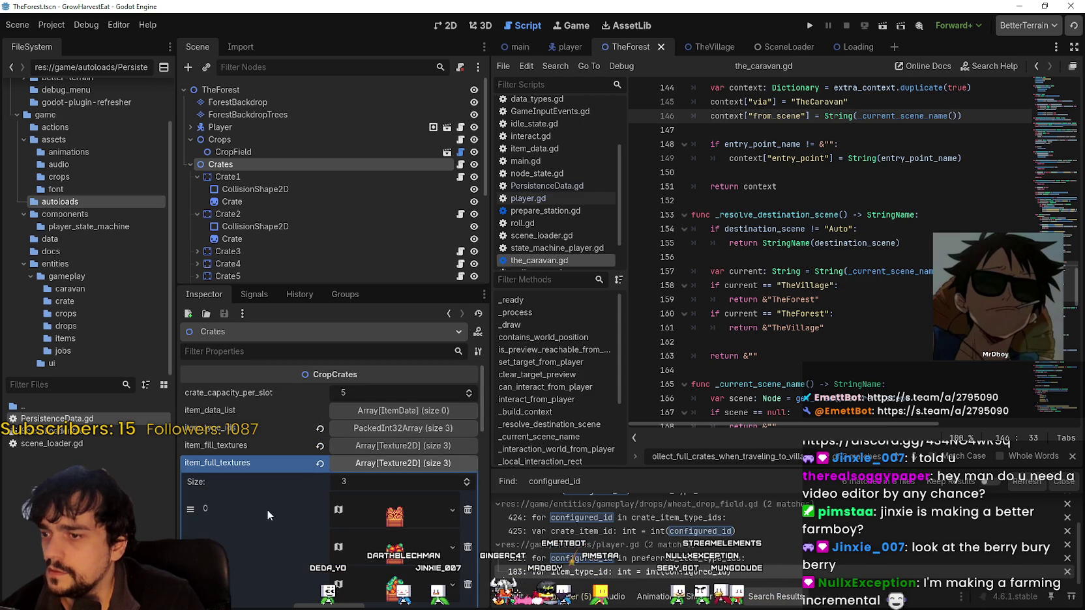
scroll(303, 556, down, 1)
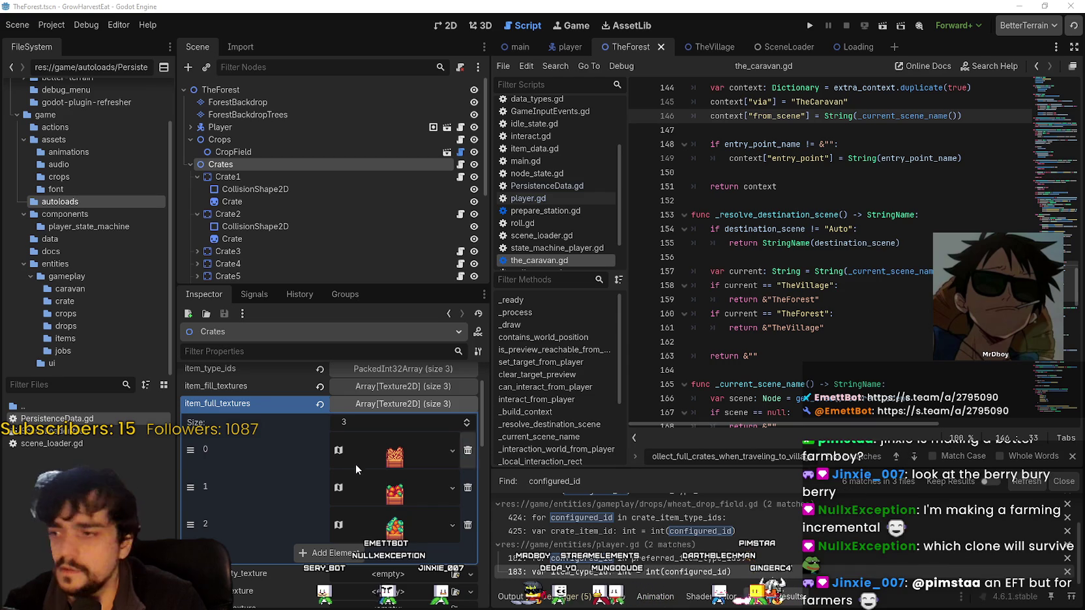
scroll(399, 461, up, 2)
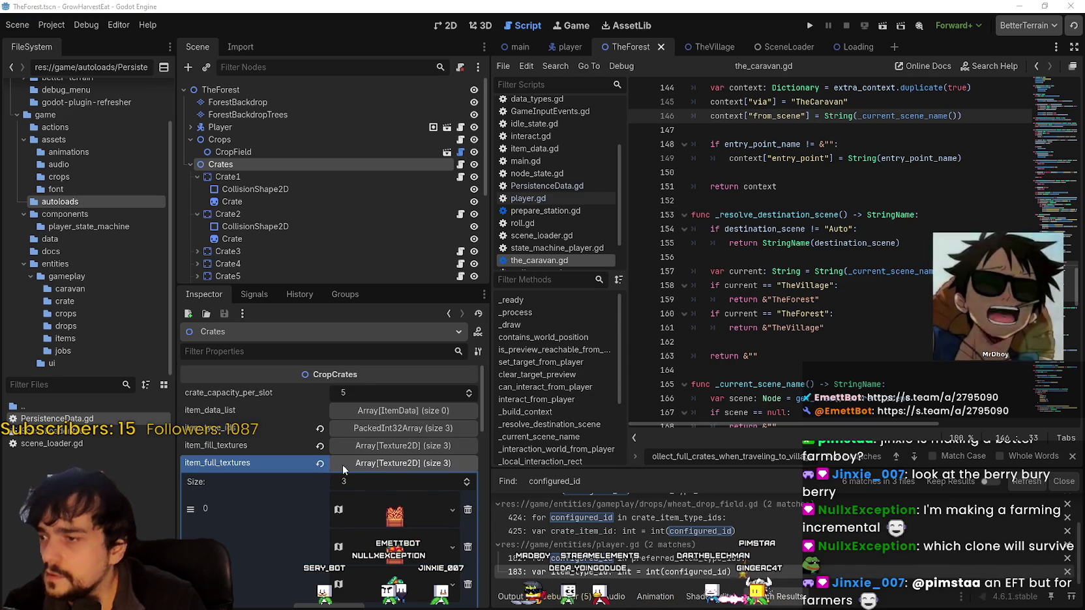
click(399, 461)
scroll(248, 510, down, 5)
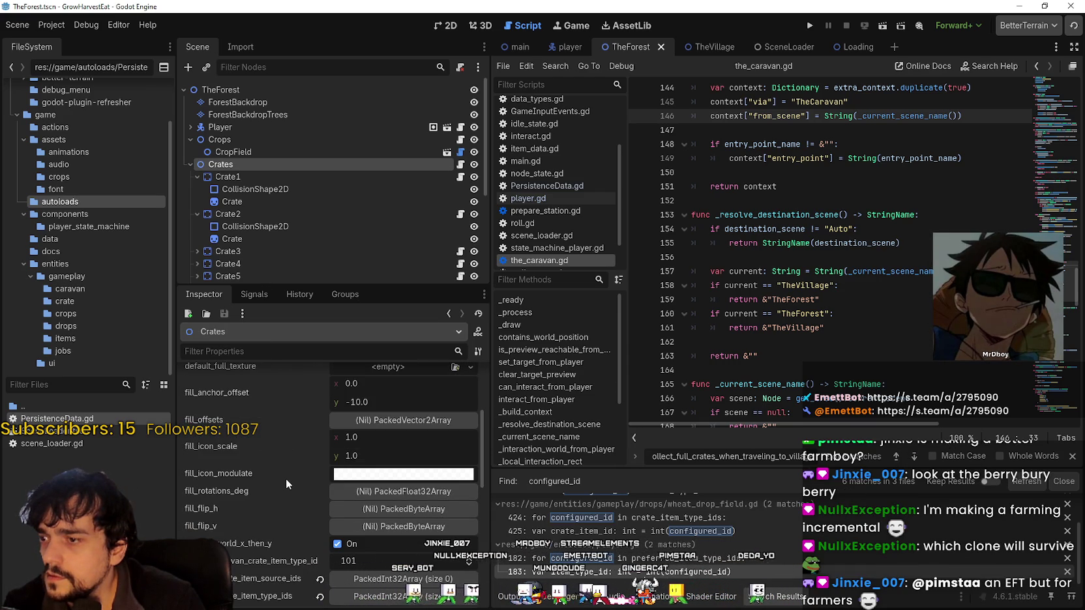
mouse_move(285, 481)
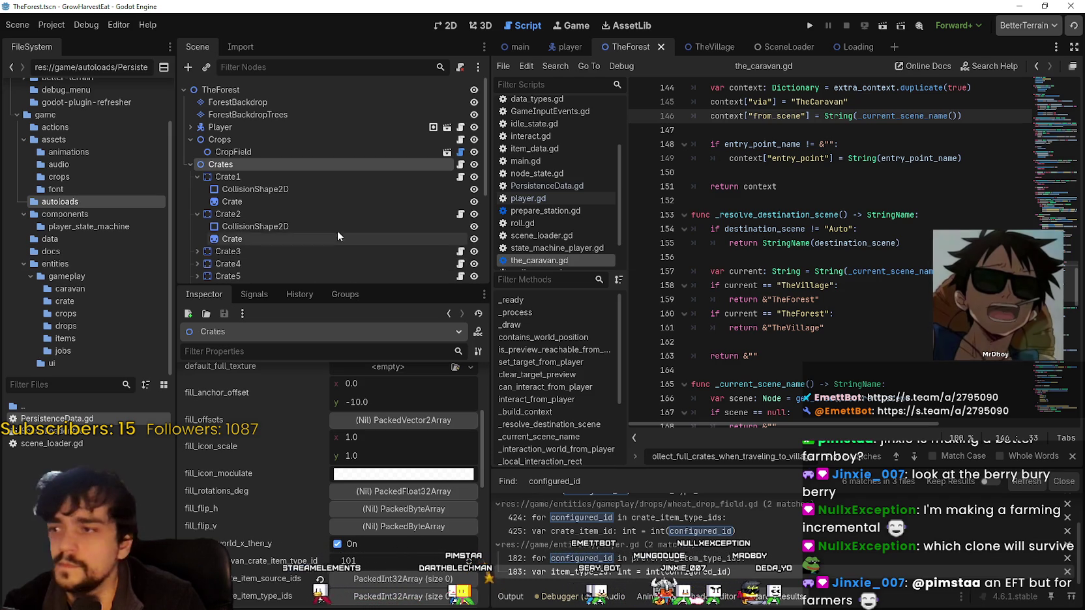
scroll(278, 535, down, 3)
- Revert Crates' caravan_crate_item_source_ids and caravan_crate_item_type_ids to their defaults
scroll(278, 535, down, 1)
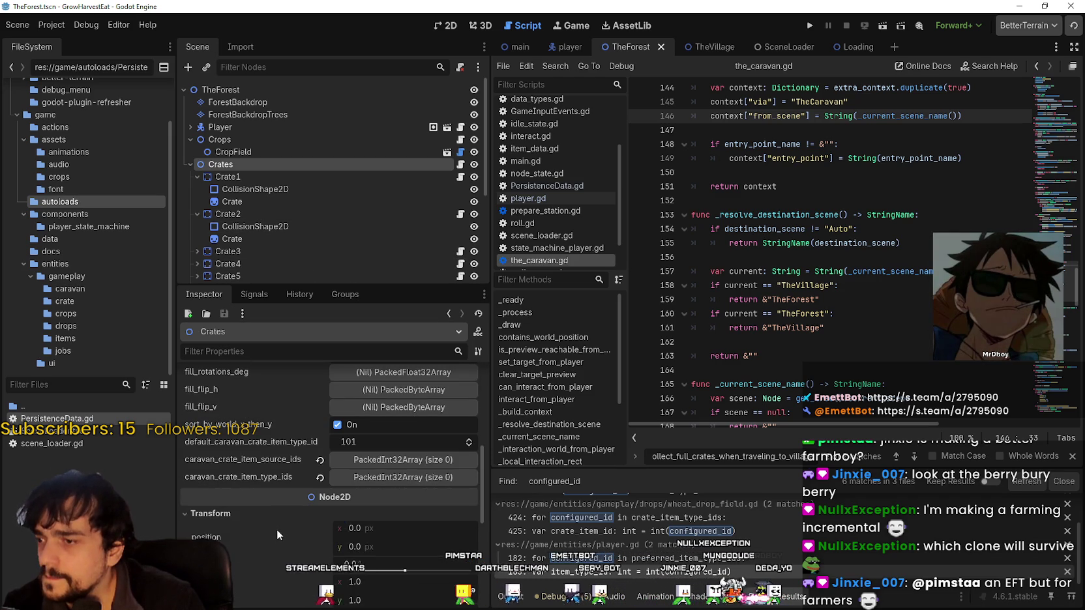
click(371, 460)
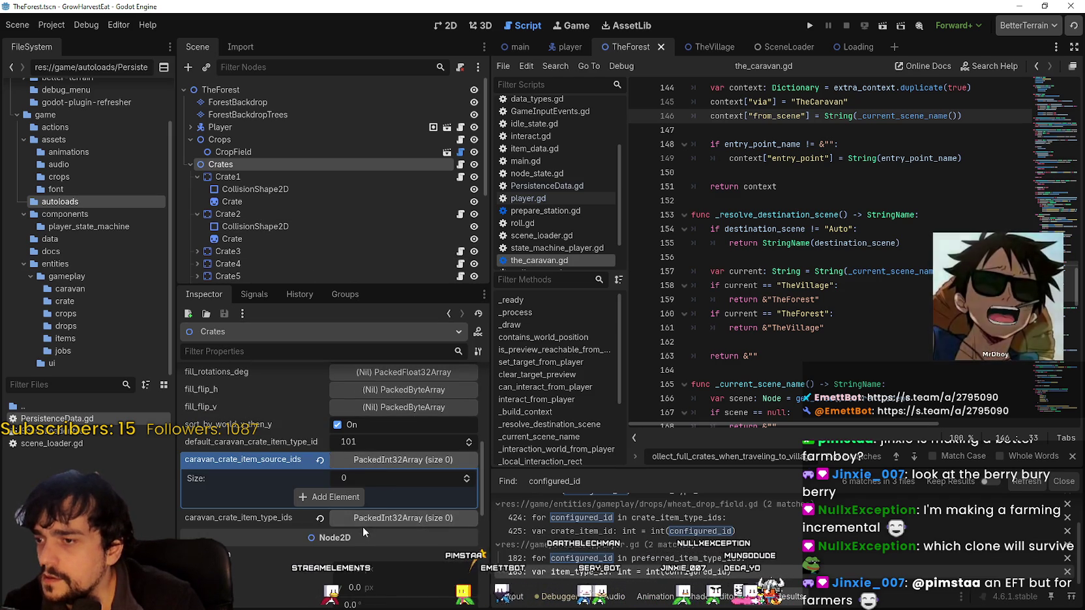
click(364, 522)
scroll(279, 437, down, 1)
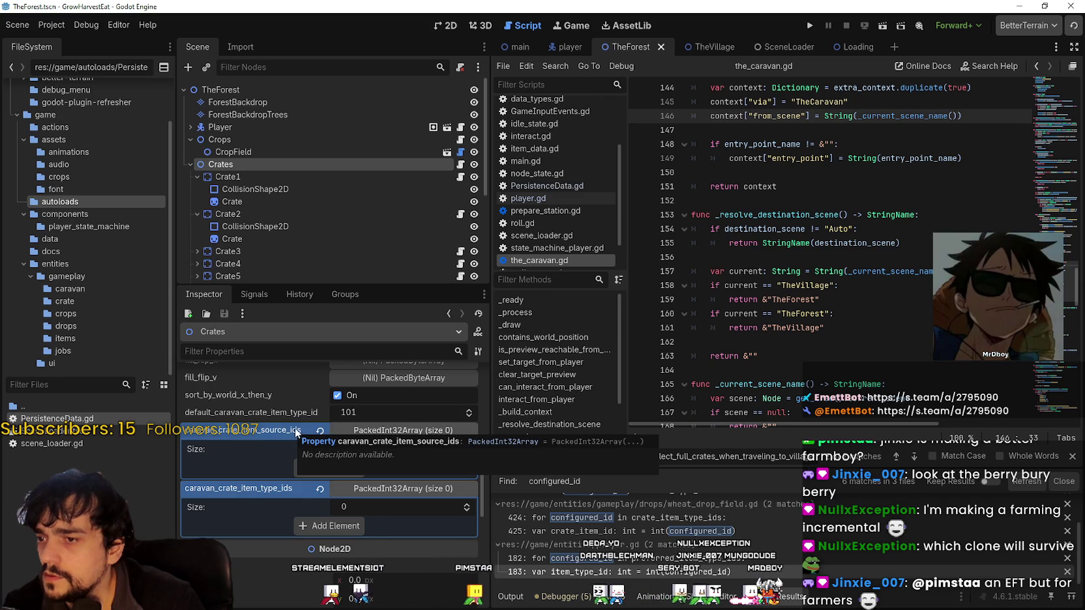
click(319, 430)
click(320, 448)
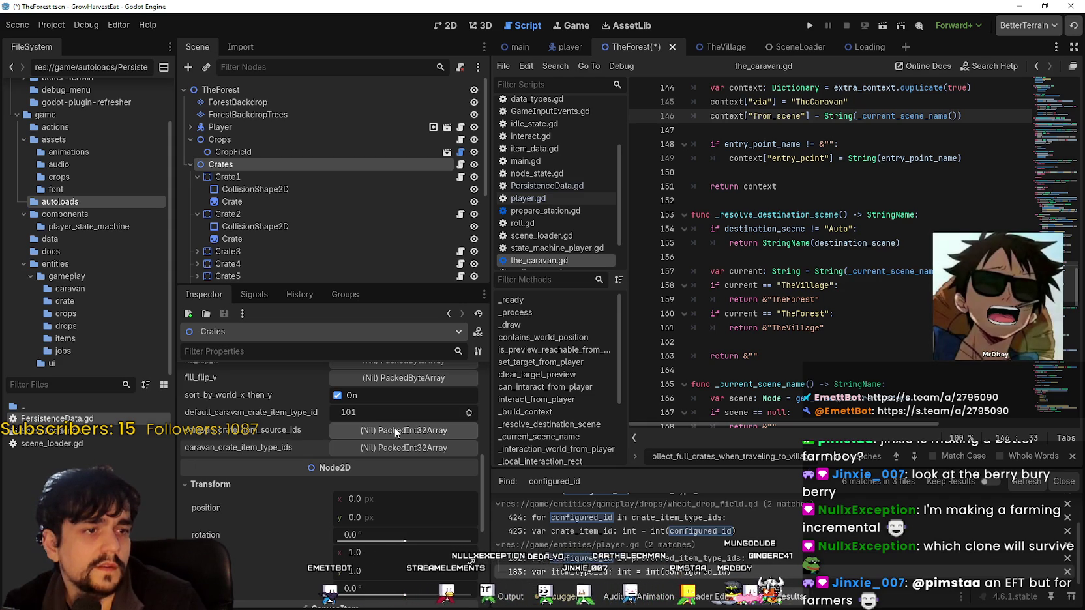
- Create both caravan crate arrays with three elements each
click(400, 432)
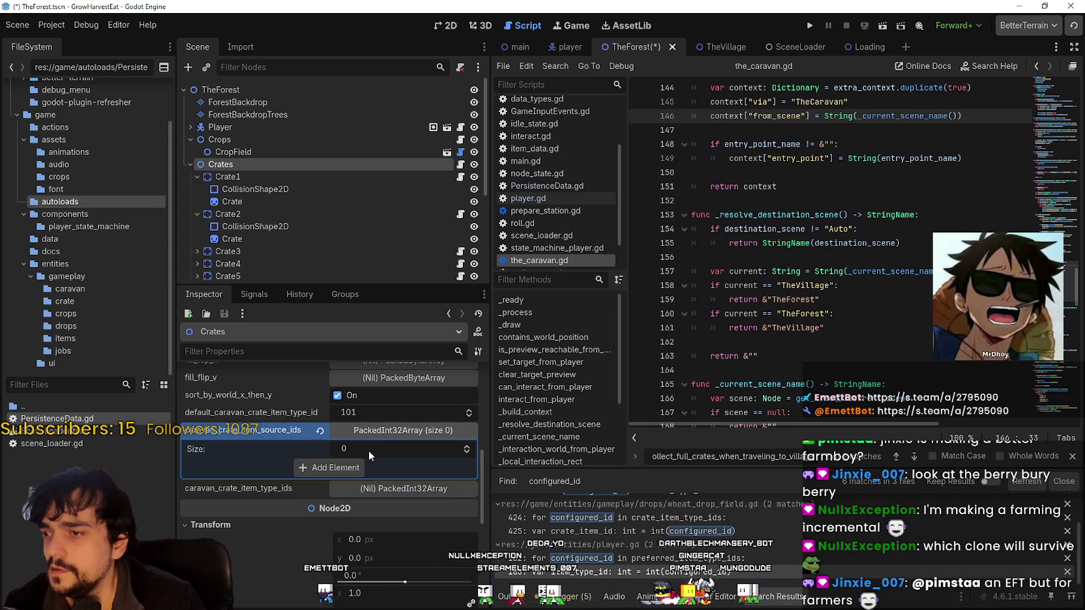
click(388, 496)
click(328, 526)
click(322, 468)
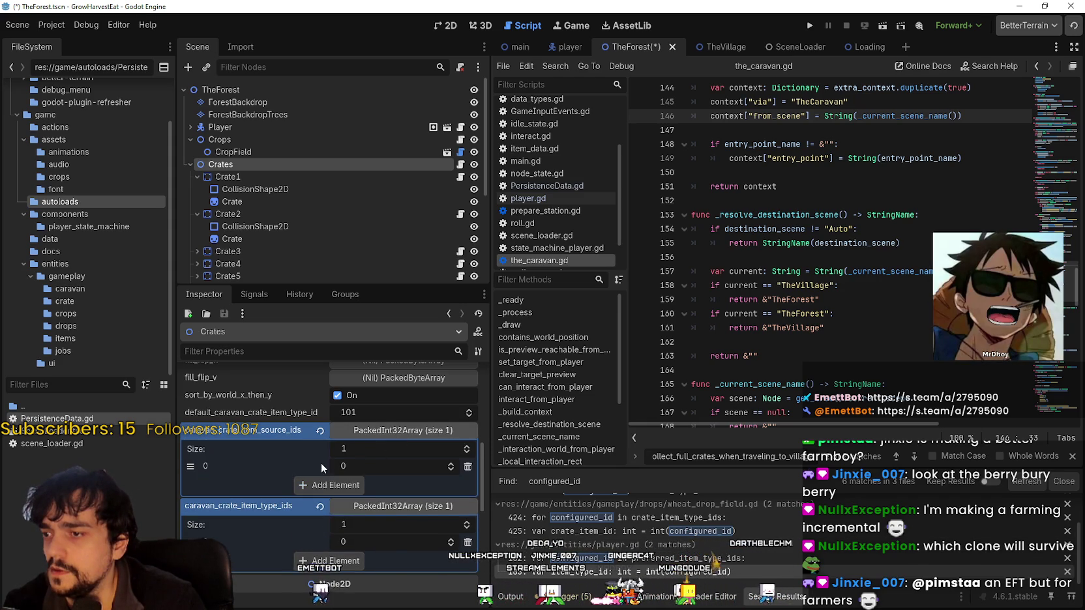
click(320, 490)
click(320, 491)
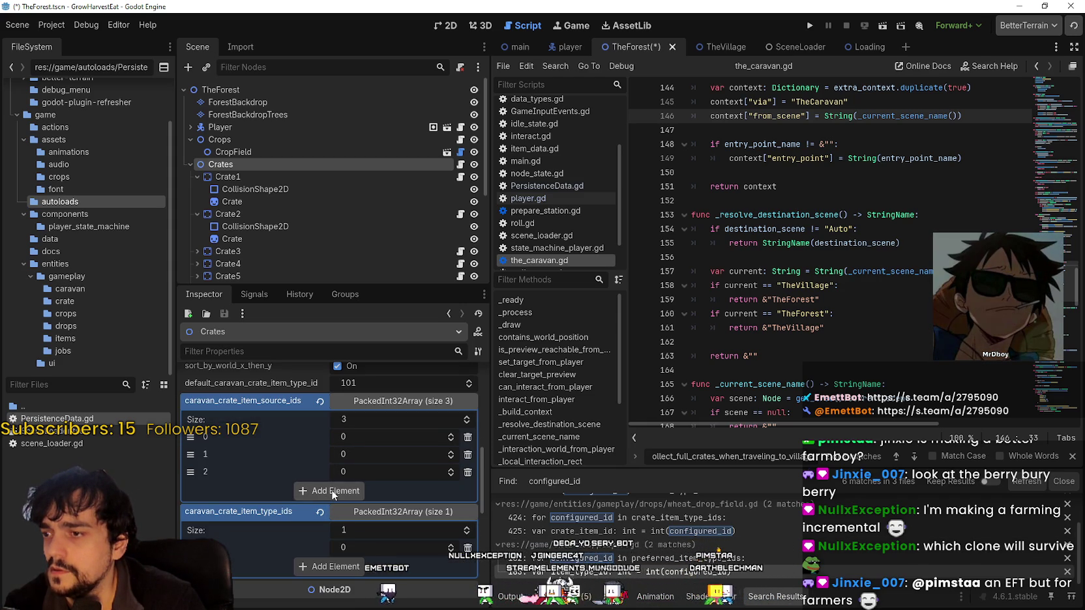
click(344, 566)
click(336, 490)
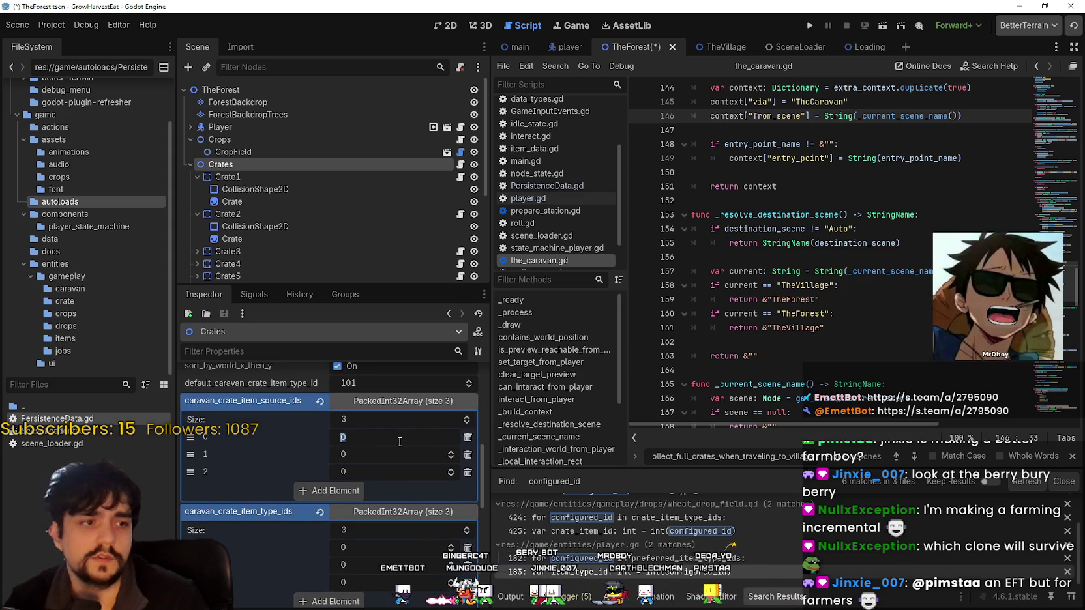
- Enter source ids 1, 2, 3 and type ids 101, 102, 103, save, and run the project
click(401, 441)
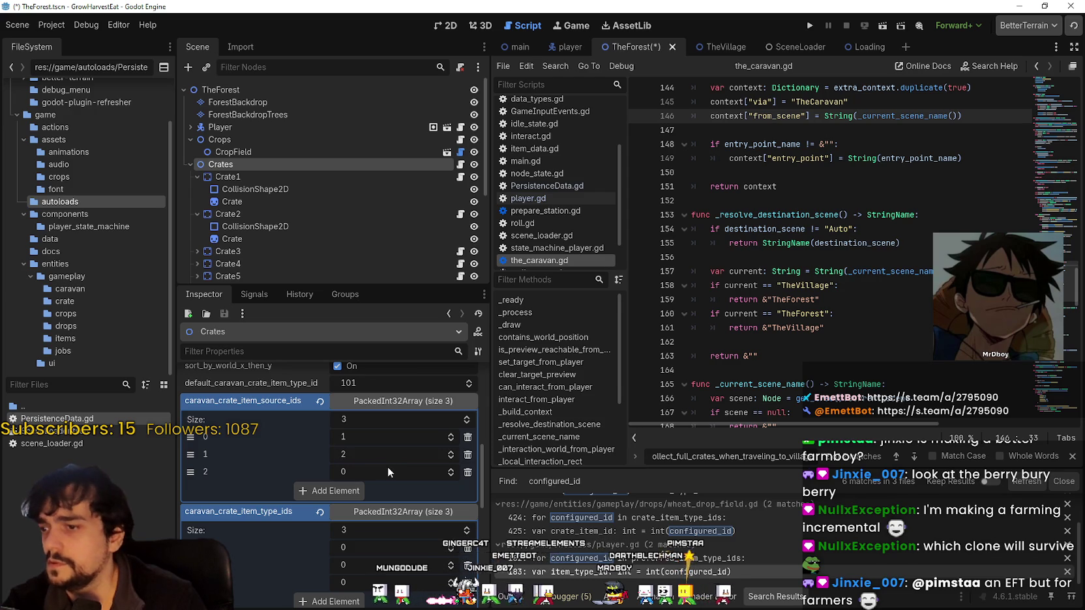
scroll(395, 495, down, 2)
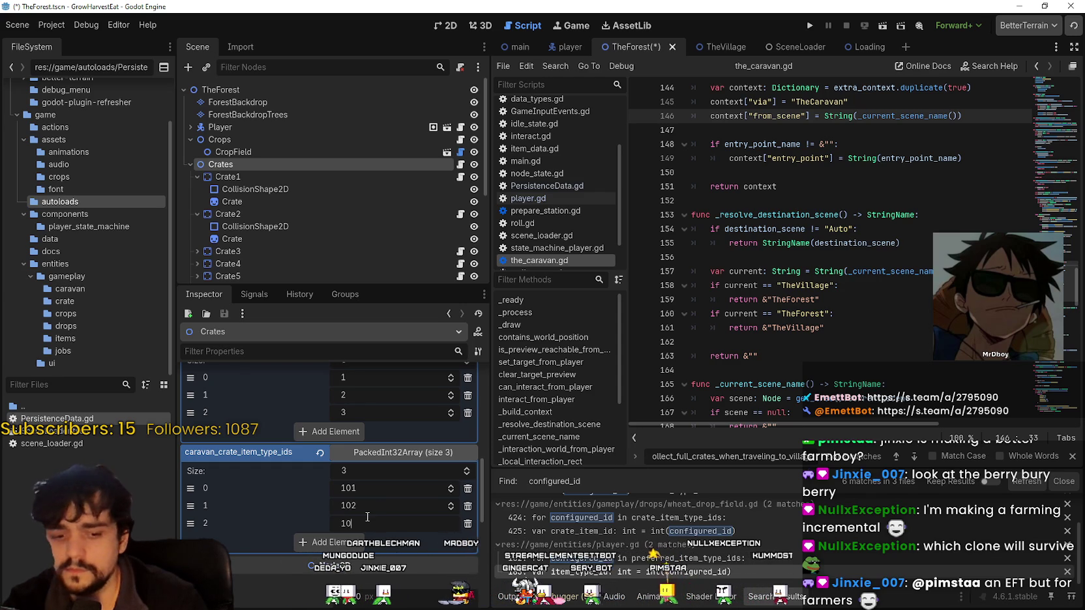
key(ctrl+s)
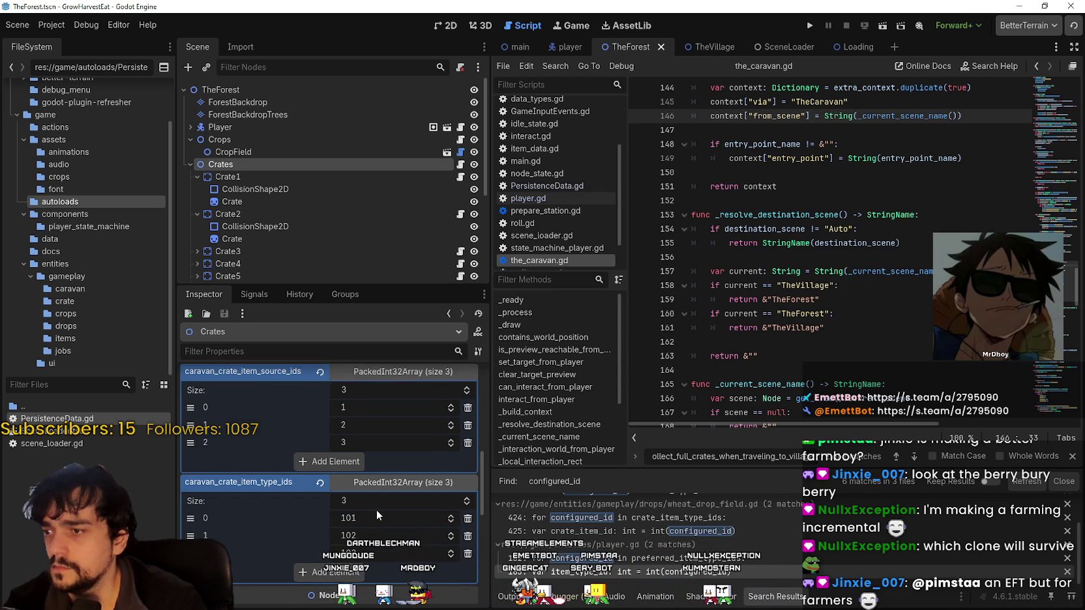
scroll(391, 456, up, 5)
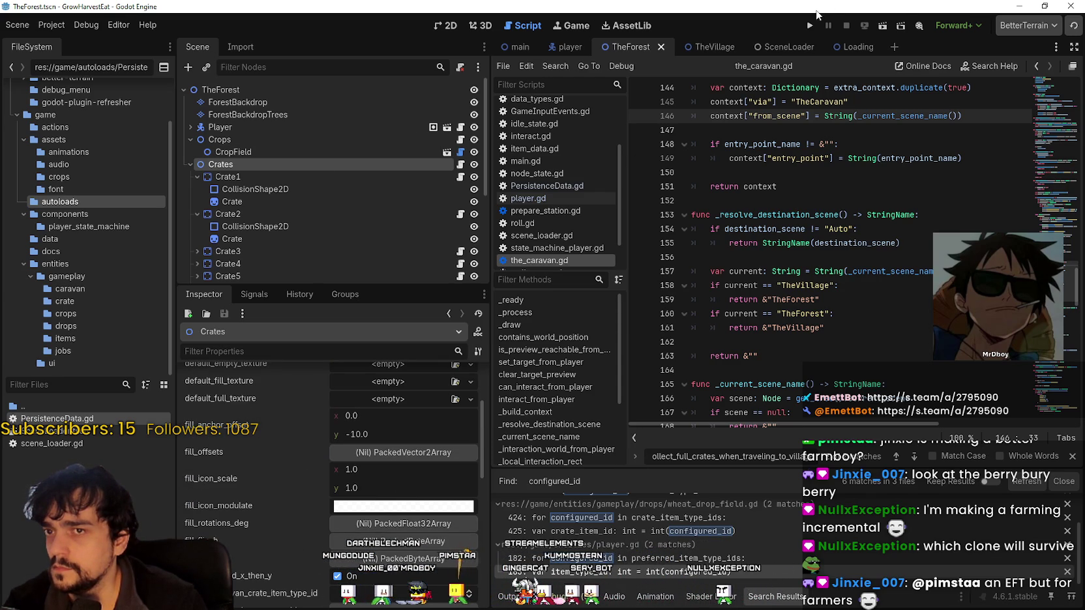
click(812, 25)
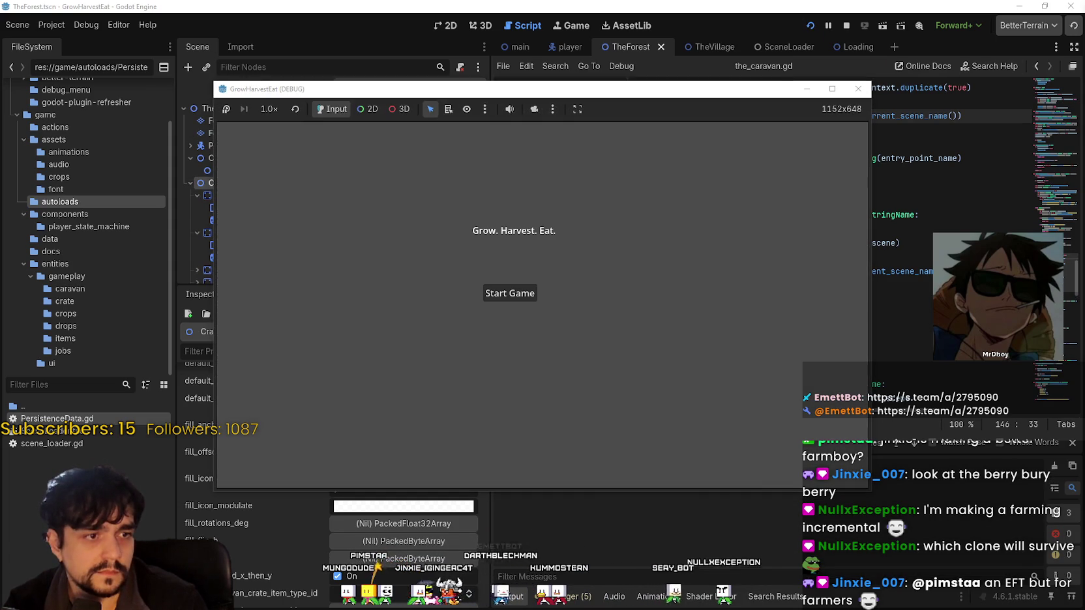
- Start the game fullscreen and run it at 4.0x speed after briefly trying 8.0x
click(515, 292)
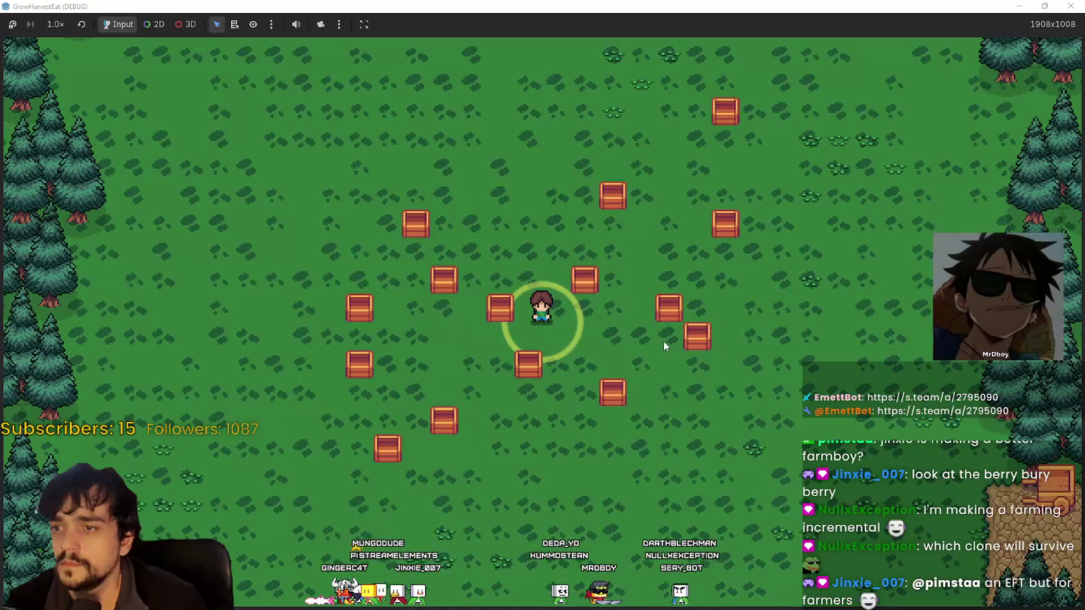
key(w)
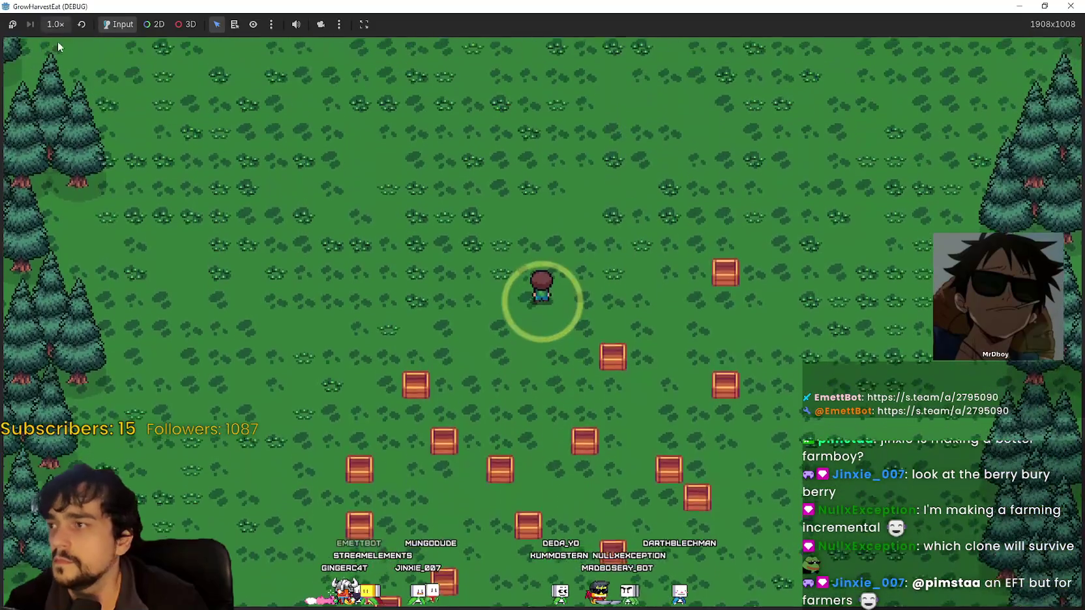
click(55, 24)
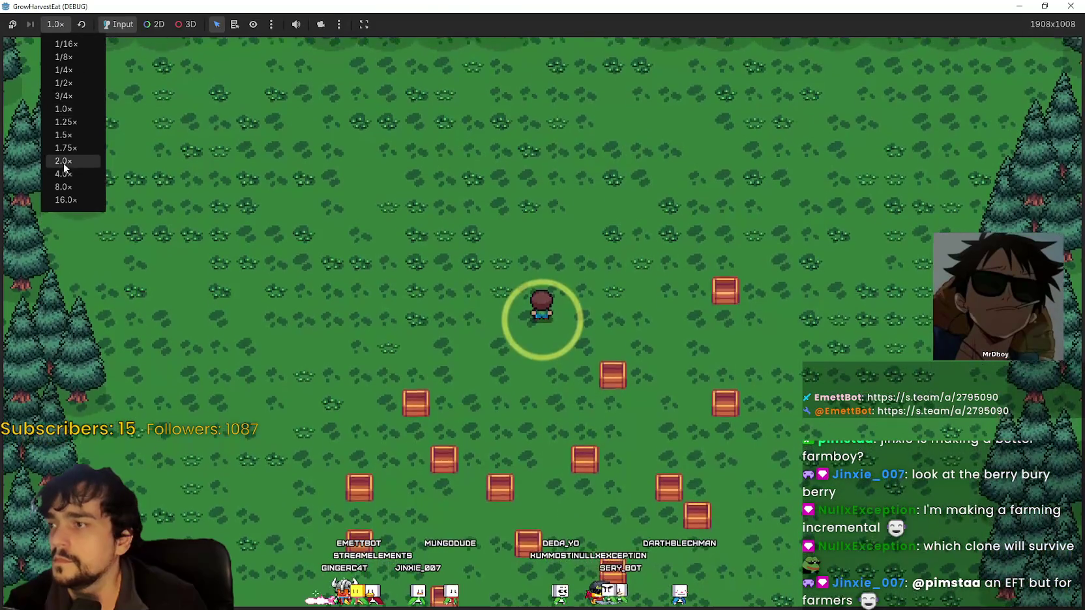
click(68, 185)
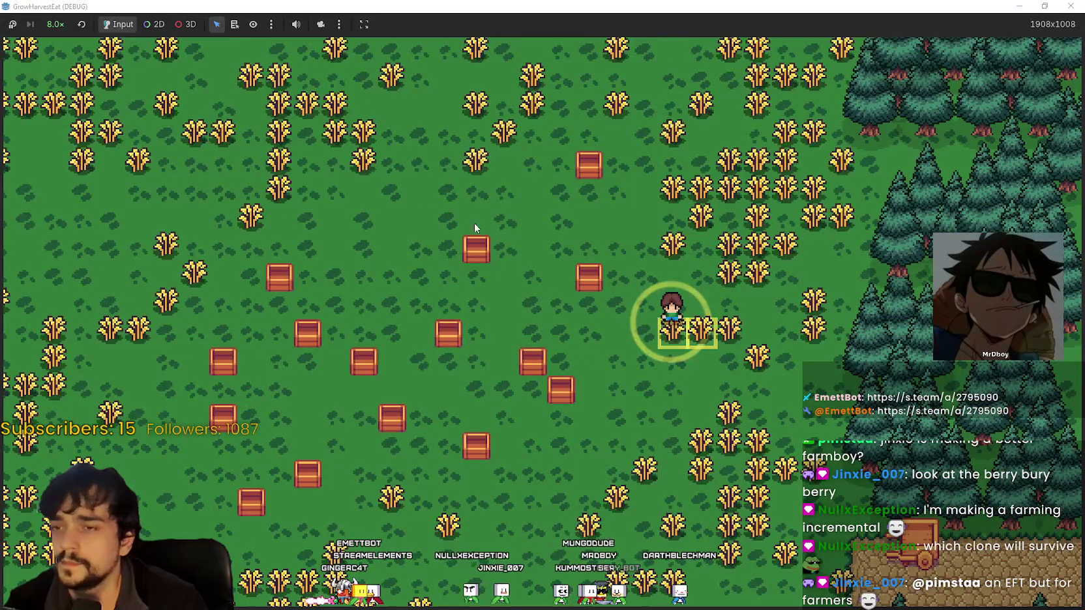
click(56, 25)
click(64, 175)
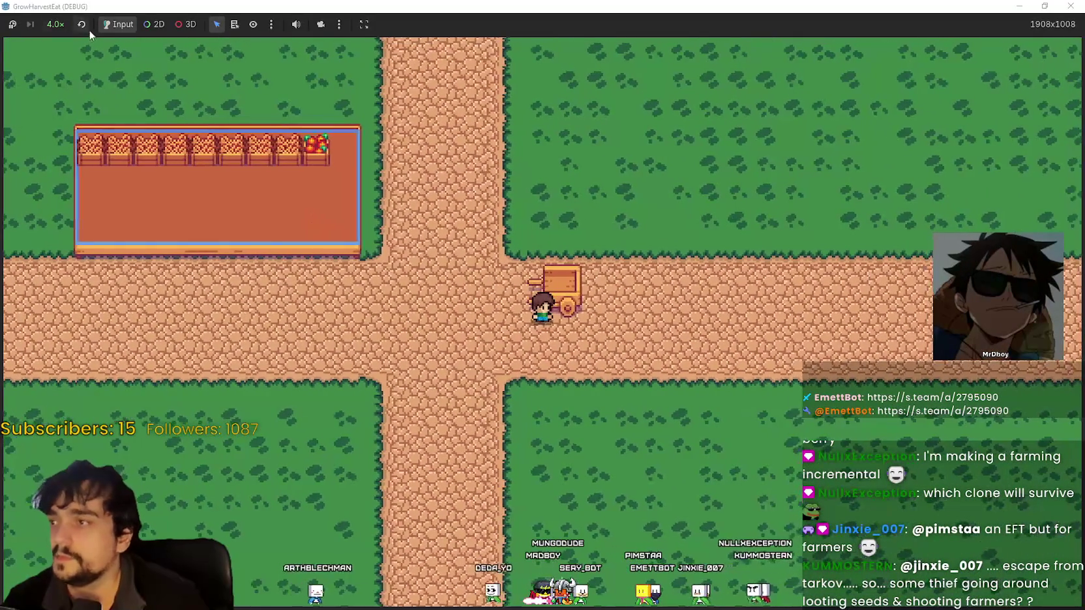
- Drop the game speed to 2.0x and zoom the camera as the player heads to the forest
click(55, 24)
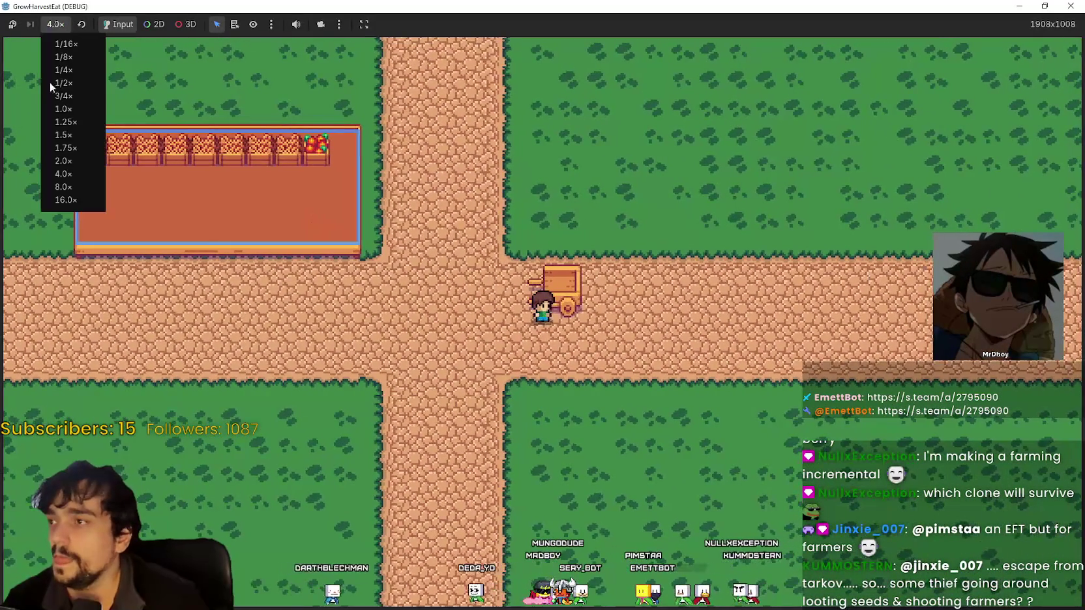
click(64, 162)
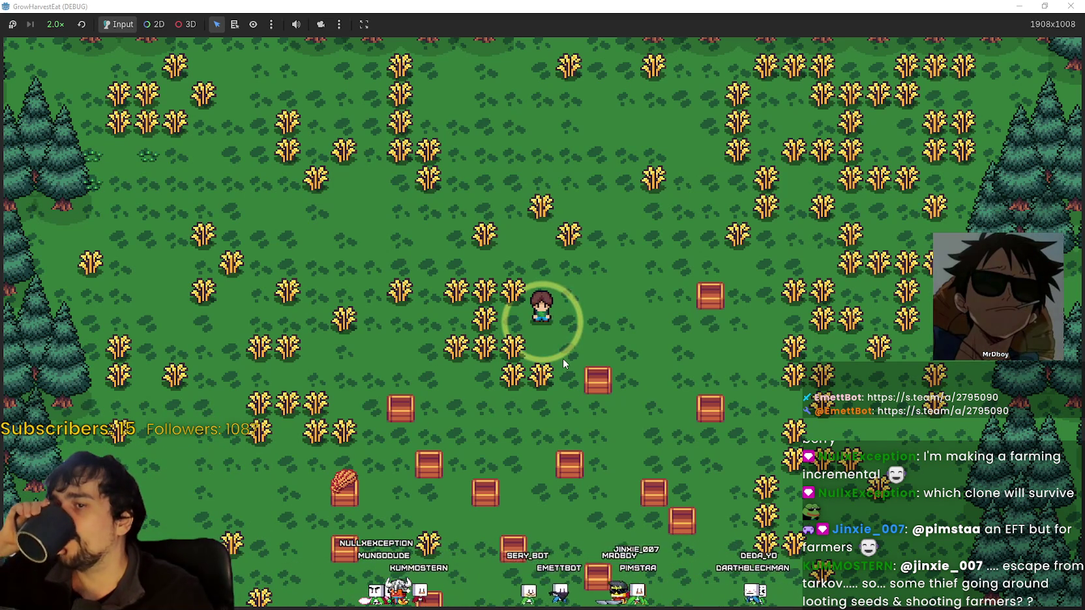
scroll(563, 366, down, 3)
scroll(563, 359, up, 5)
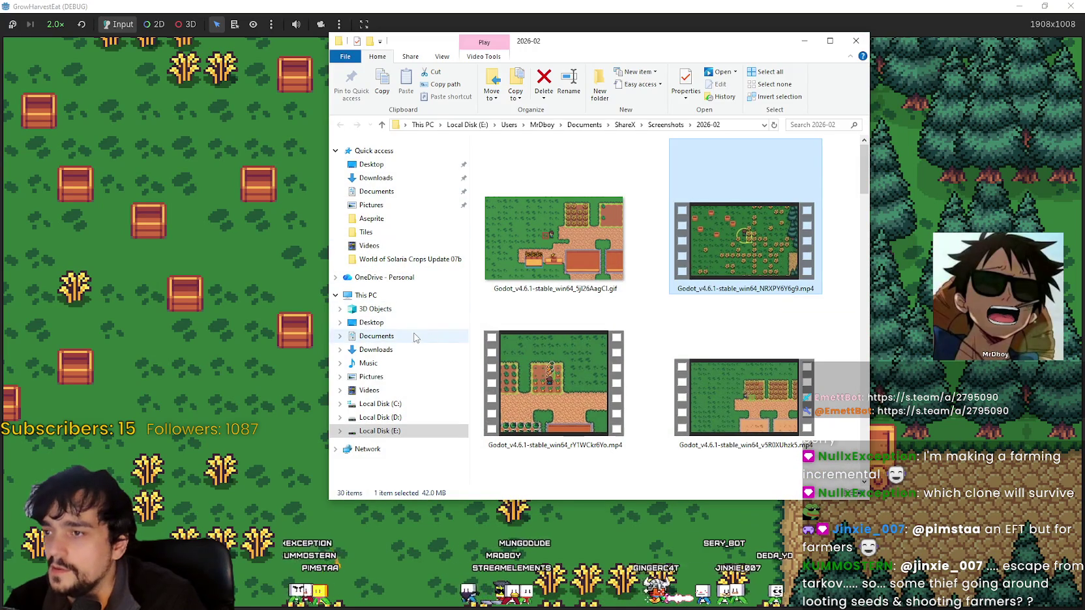
- Open Downloads and switch its listing to Details view
click(409, 350)
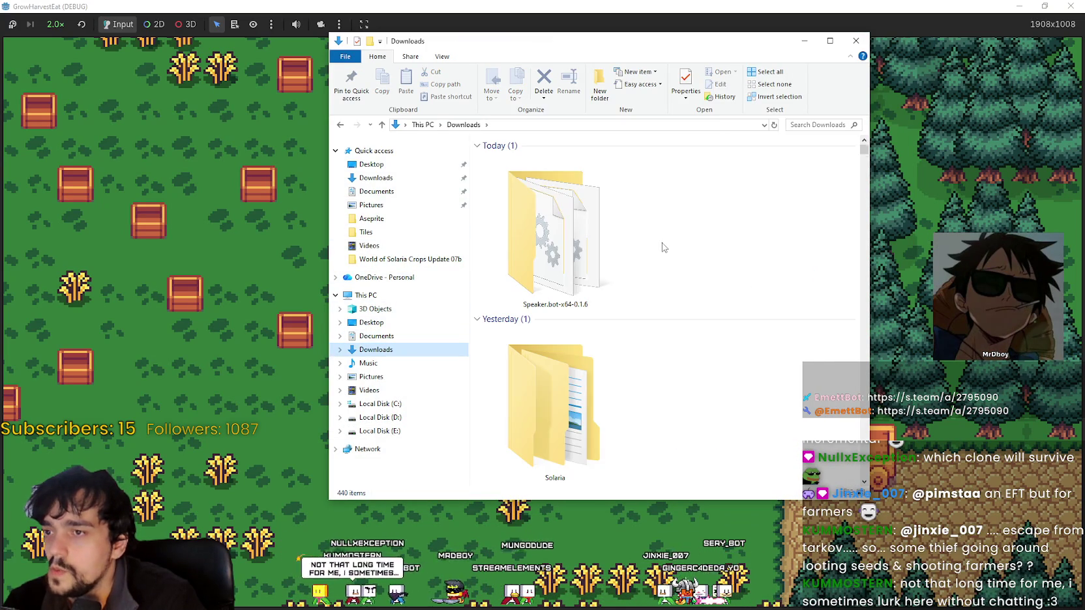
click(692, 319)
right_click(694, 319)
right_click(671, 262)
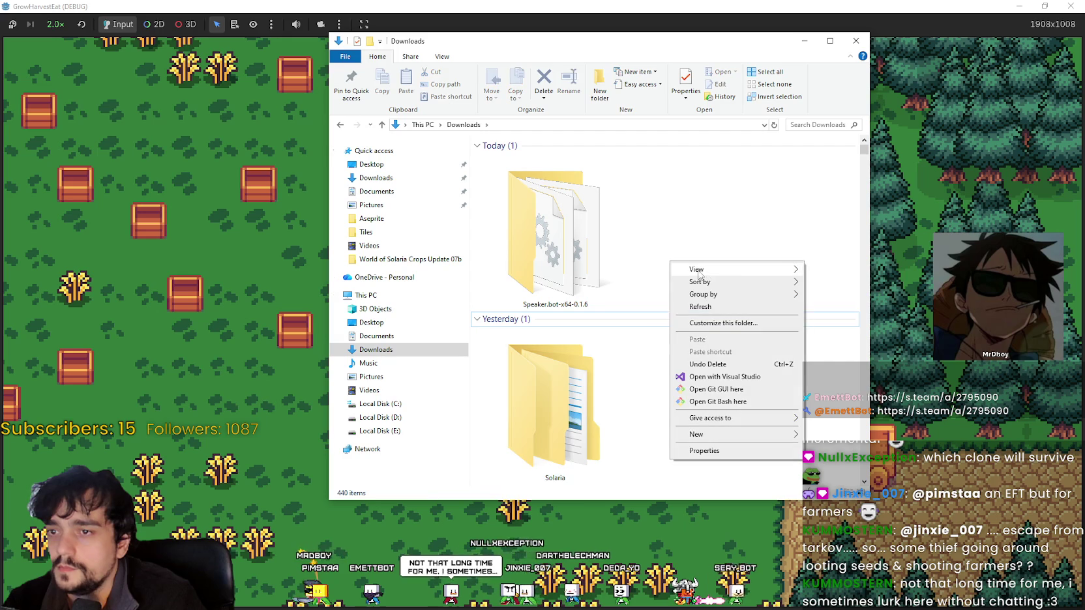
mouse_move(691, 269)
click(828, 332)
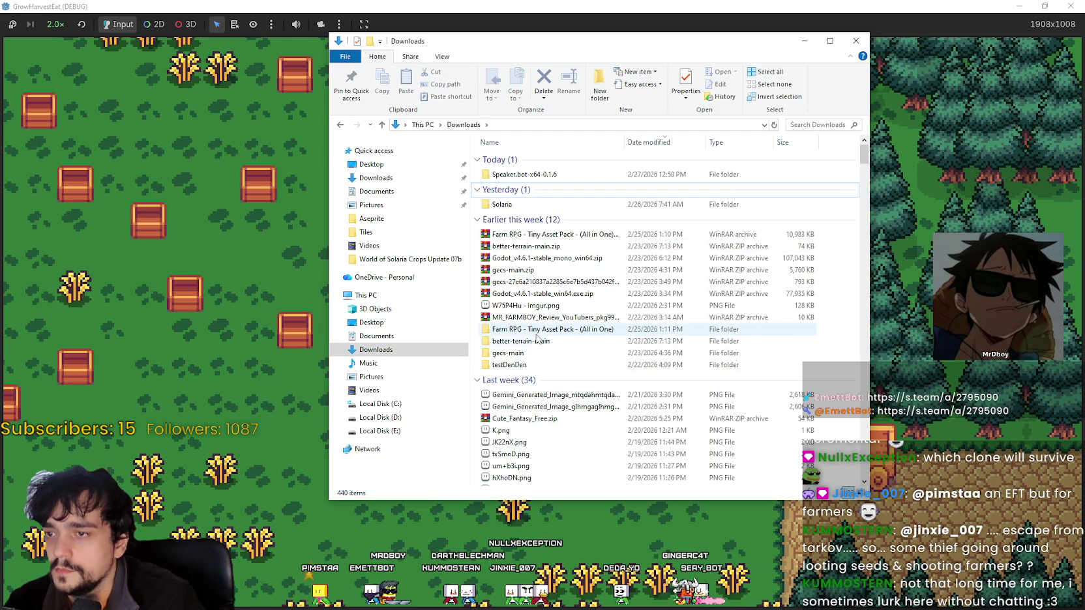
- Open Cute Fantasy > Cute_Fantasy (3) > Cute_Fantasy
scroll(548, 365, down, 7)
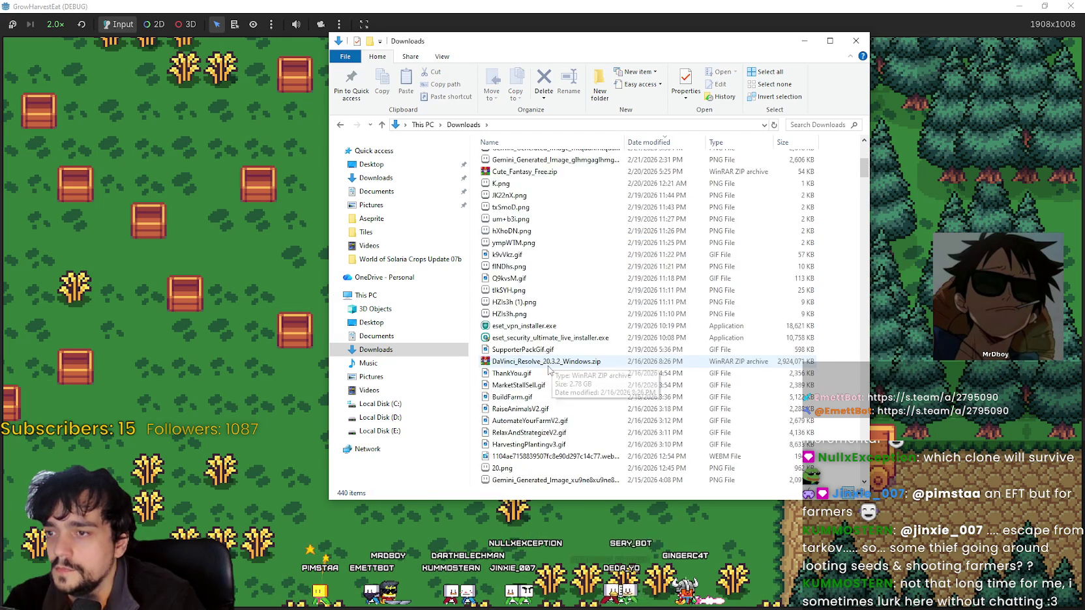
scroll(549, 370, down, 7)
click(524, 280)
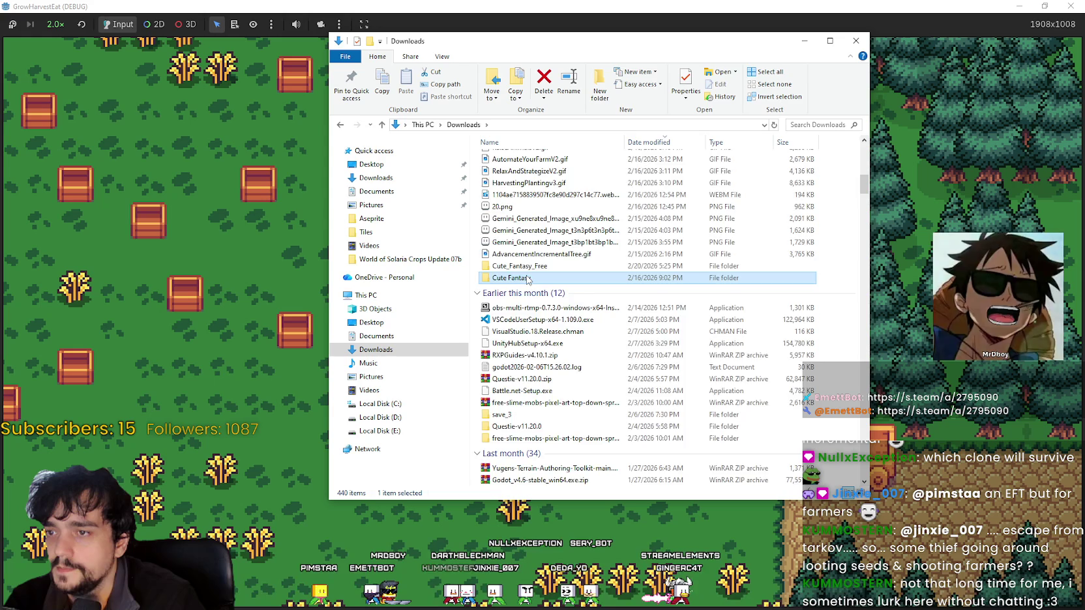
double_click(528, 279)
double_click(524, 169)
double_click(524, 165)
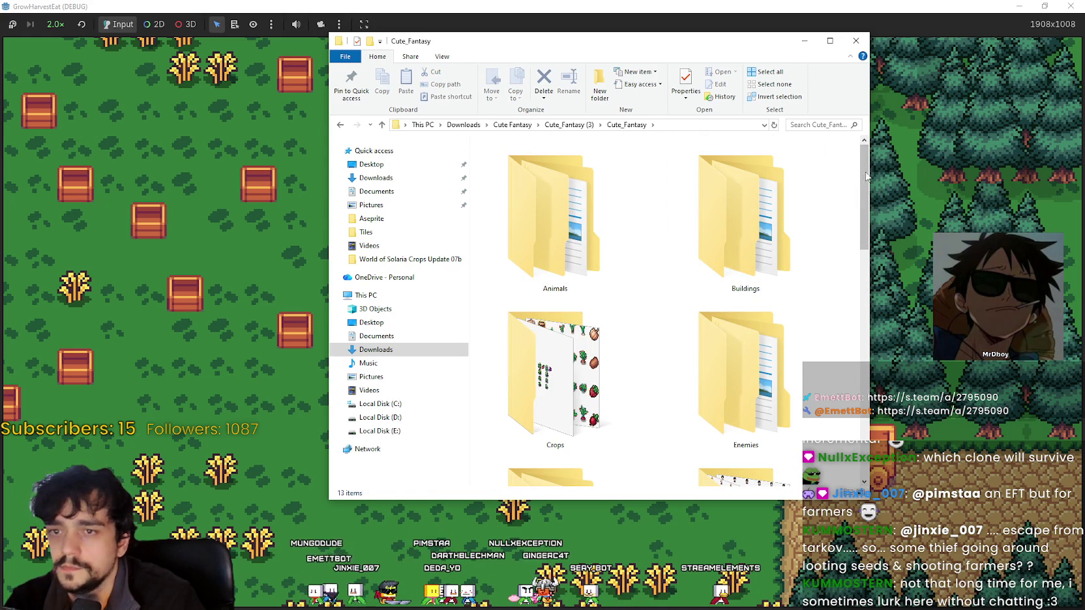
- Navigate into Player > Tools > Iron
scroll(862, 183, down, 2)
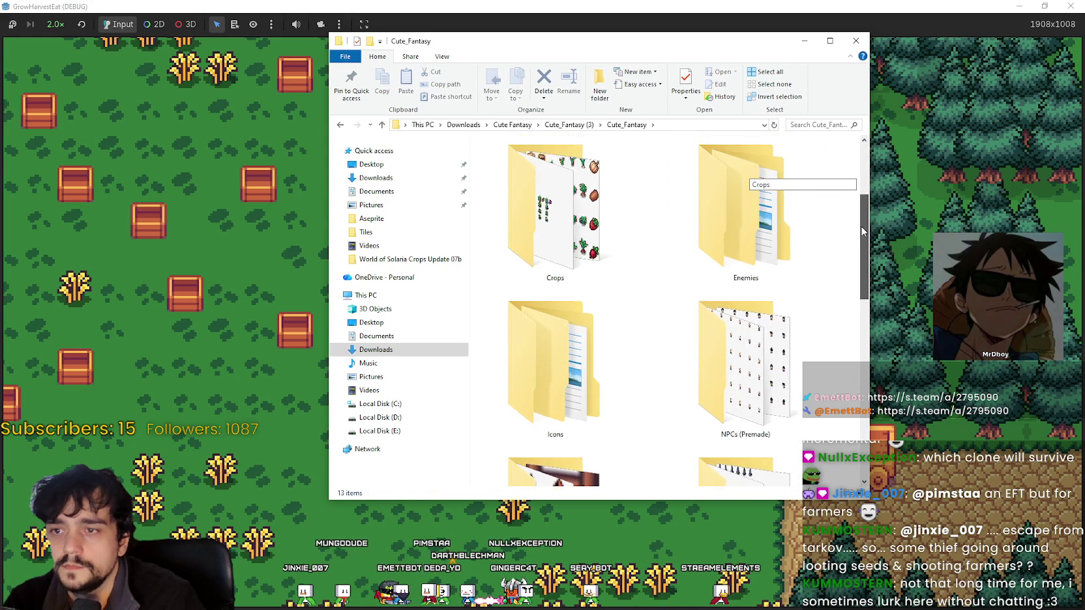
scroll(861, 182, up, 1)
scroll(569, 285, down, 1)
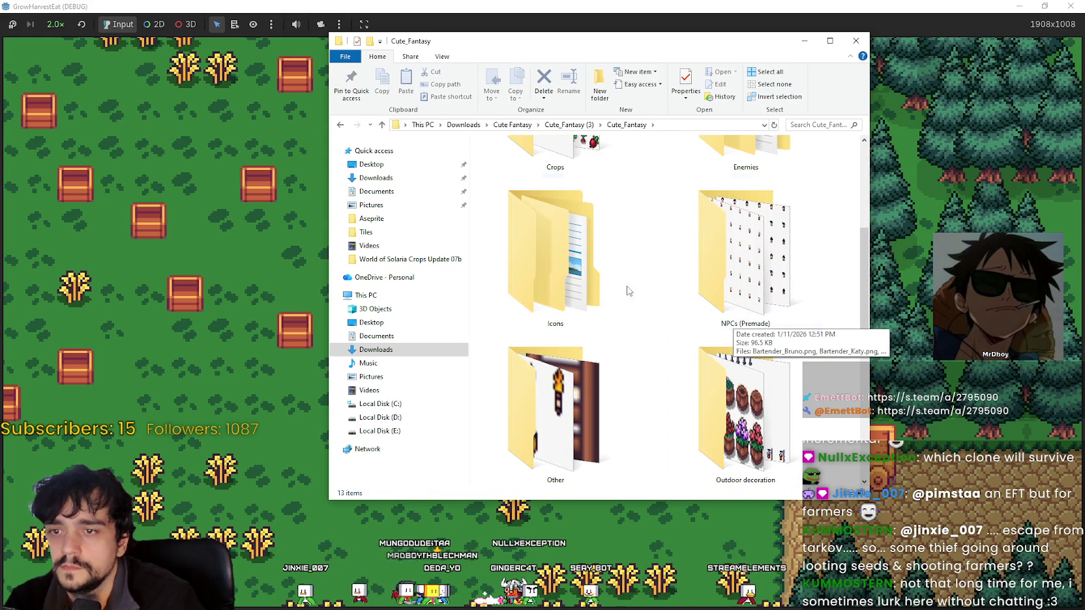
scroll(725, 280, up, 1)
scroll(725, 280, down, 1)
scroll(611, 385, down, 1)
scroll(606, 339, up, 1)
scroll(606, 339, down, 1)
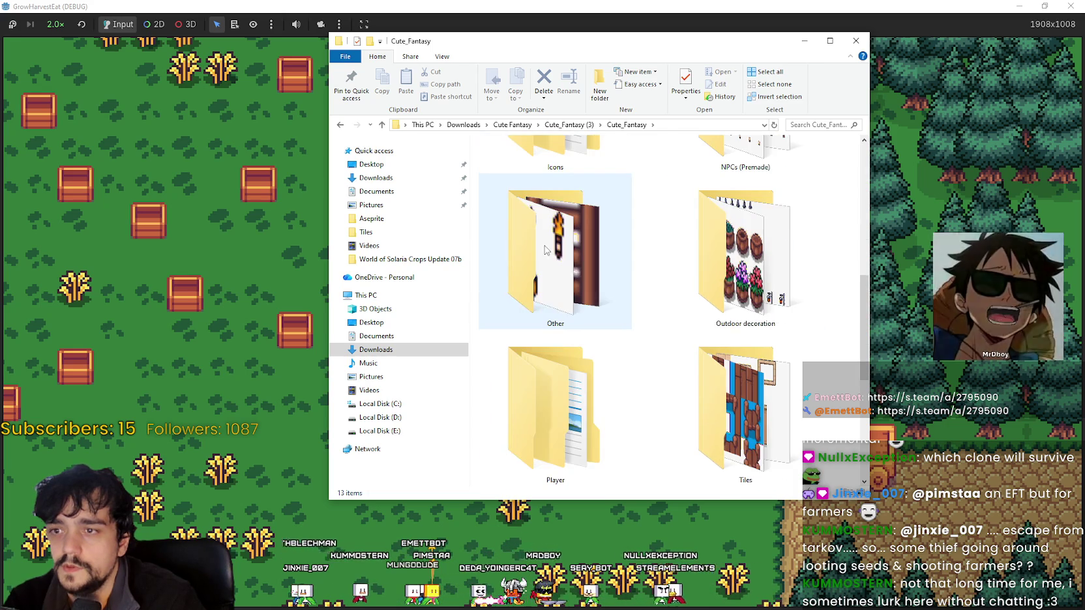
scroll(717, 352, down, 1)
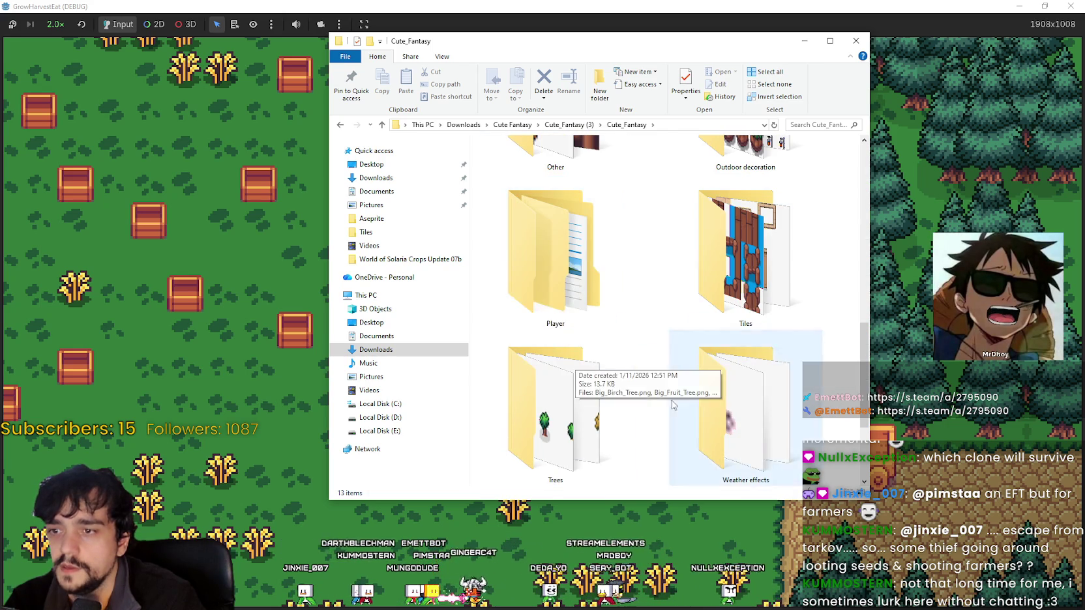
double_click(564, 264)
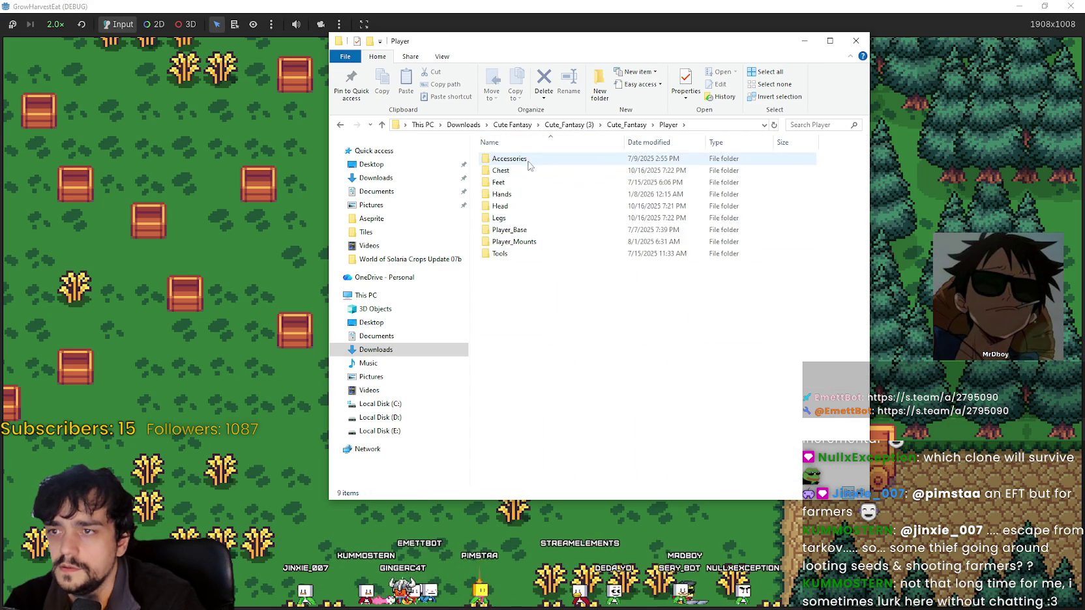
double_click(519, 254)
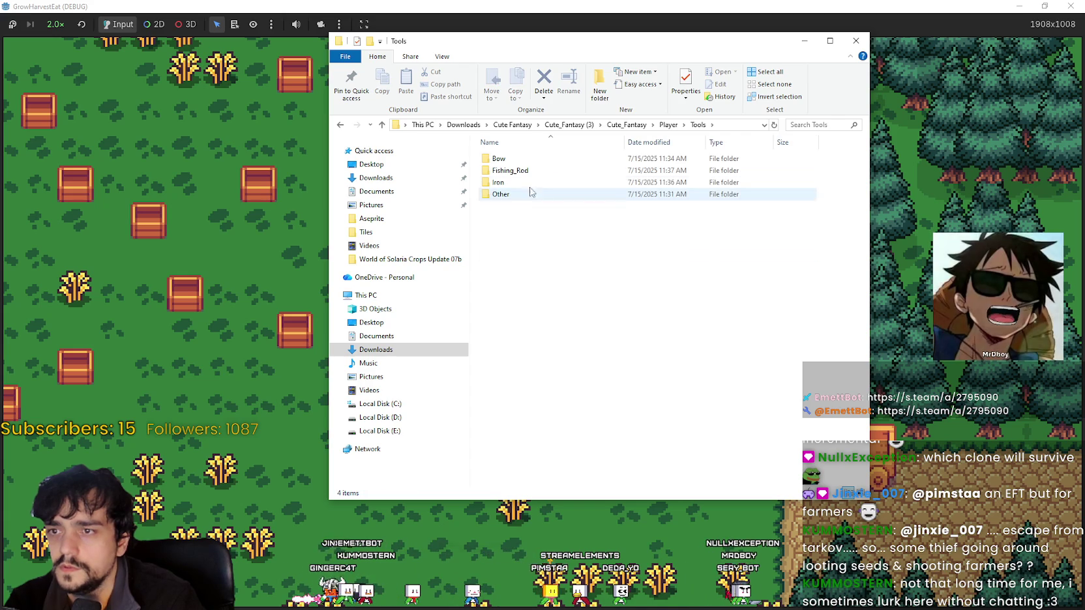
double_click(515, 182)
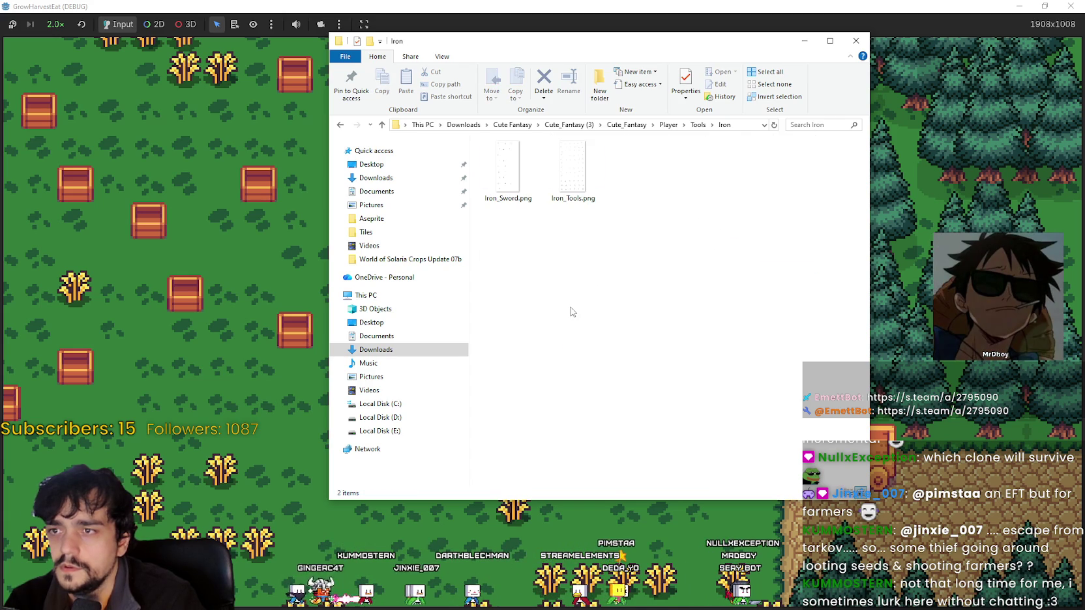
- Show the Iron folder as extra large icons and open Iron_Tools.png in Aseprite
right_click(571, 307)
mouse_move(655, 319)
click(721, 319)
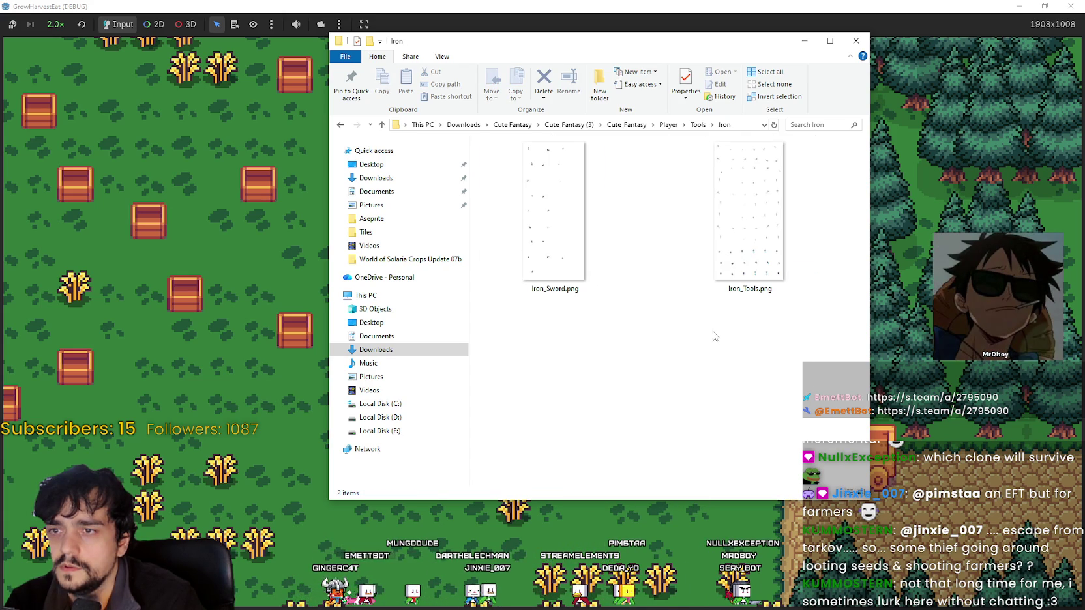
click(751, 253)
scroll(598, 302, up, 4)
scroll(598, 302, down, 2)
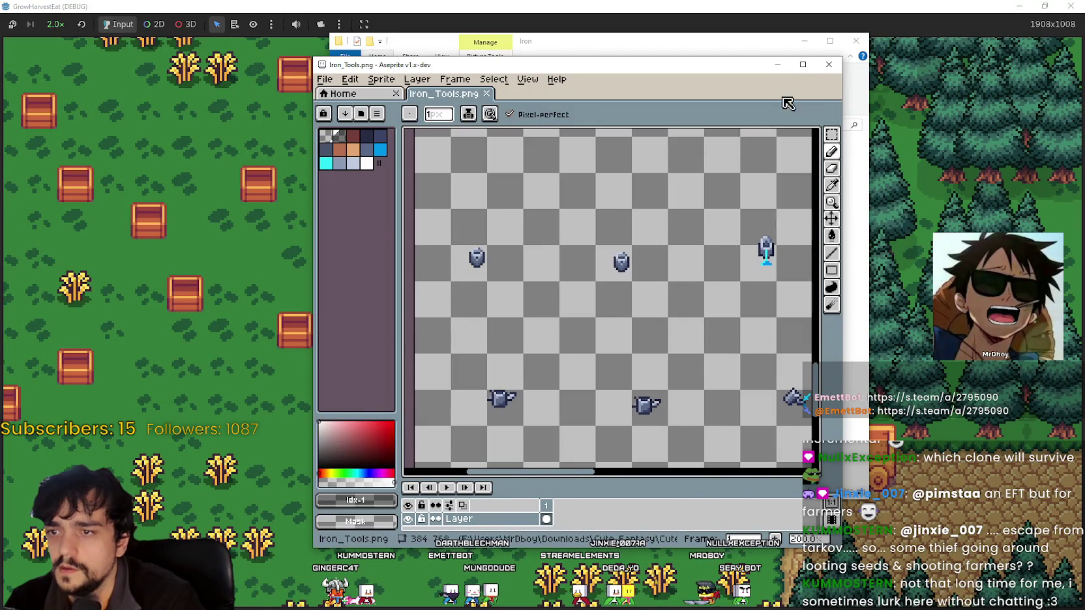
- Maximize Aseprite, pan over the Iron_Tools swing frames, then switch back to the Iron folder
key(super+Up)
key(Return)
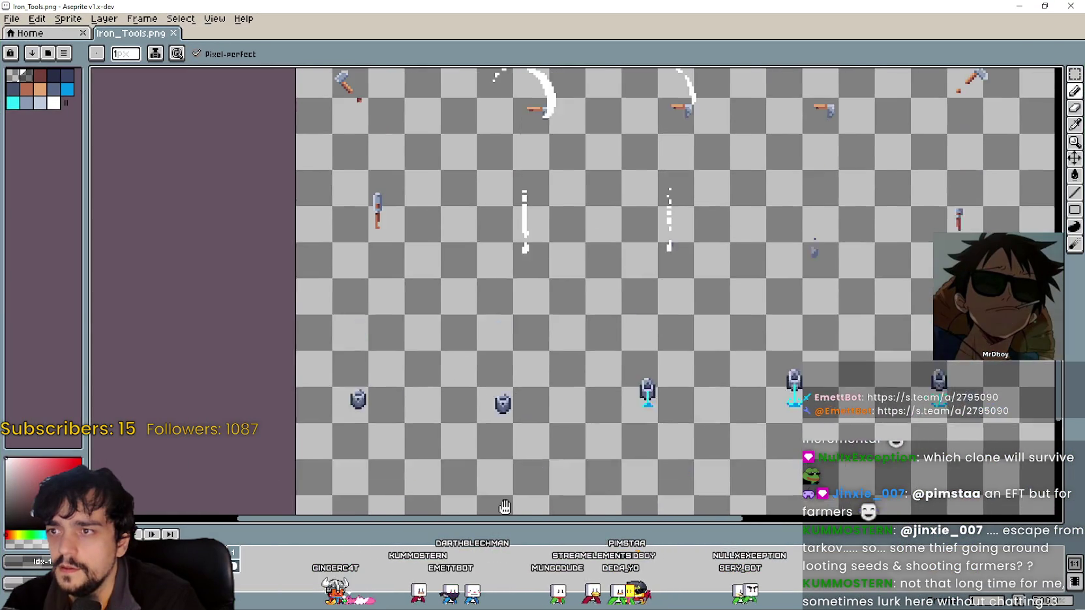
mouse_move(483, 419)
mouse_down()
mouse_move(473, 255)
mouse_move(472, 384)
mouse_move(472, 273)
mouse_up()
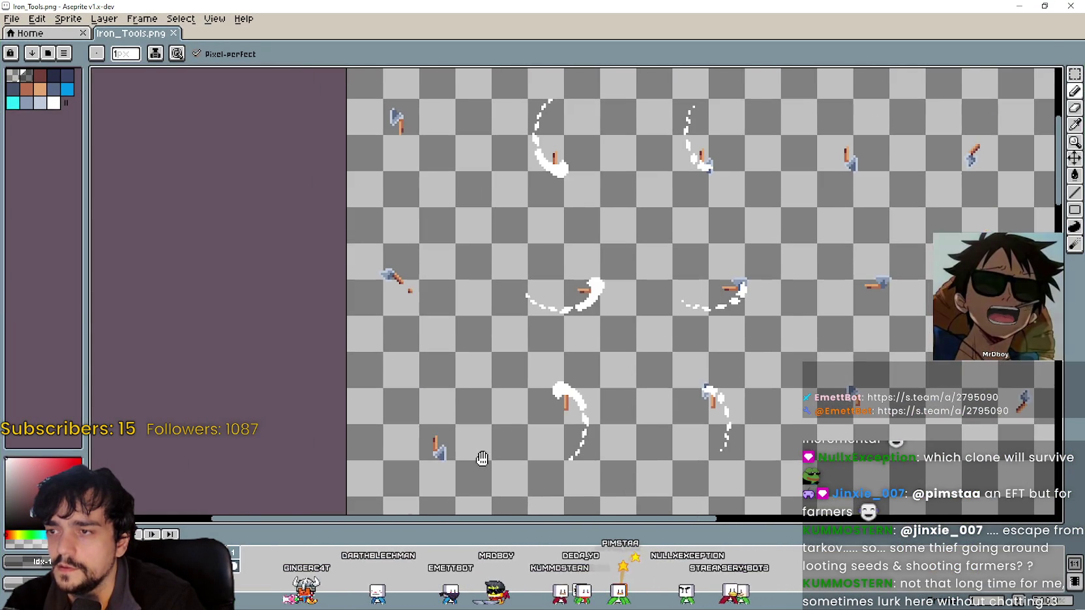
mouse_move(508, 71)
mouse_down()
mouse_move(556, 330)
mouse_move(438, 104)
mouse_up()
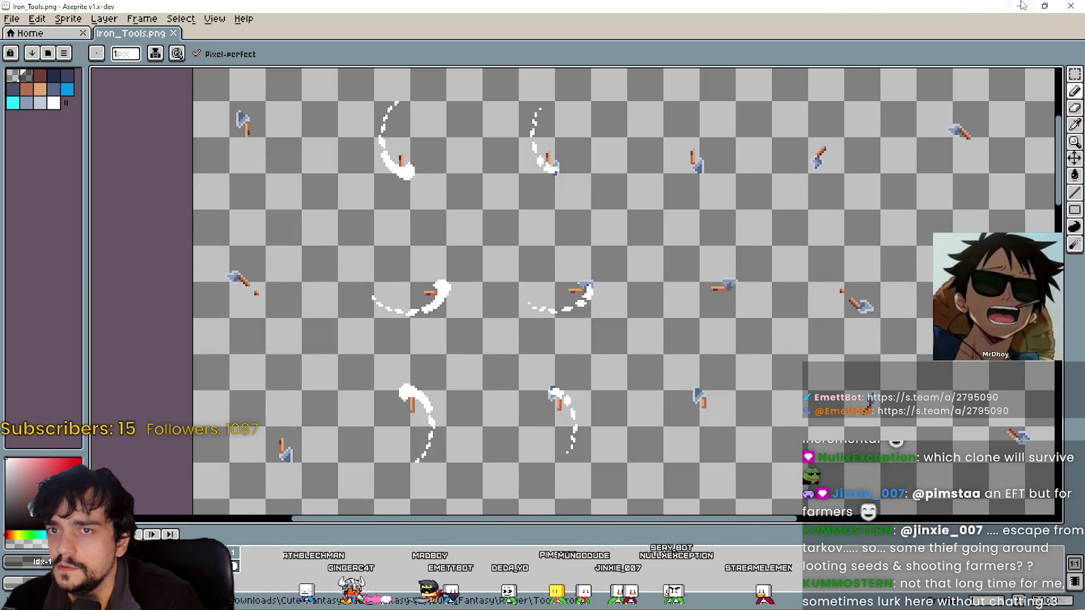
key(alt+Tab)
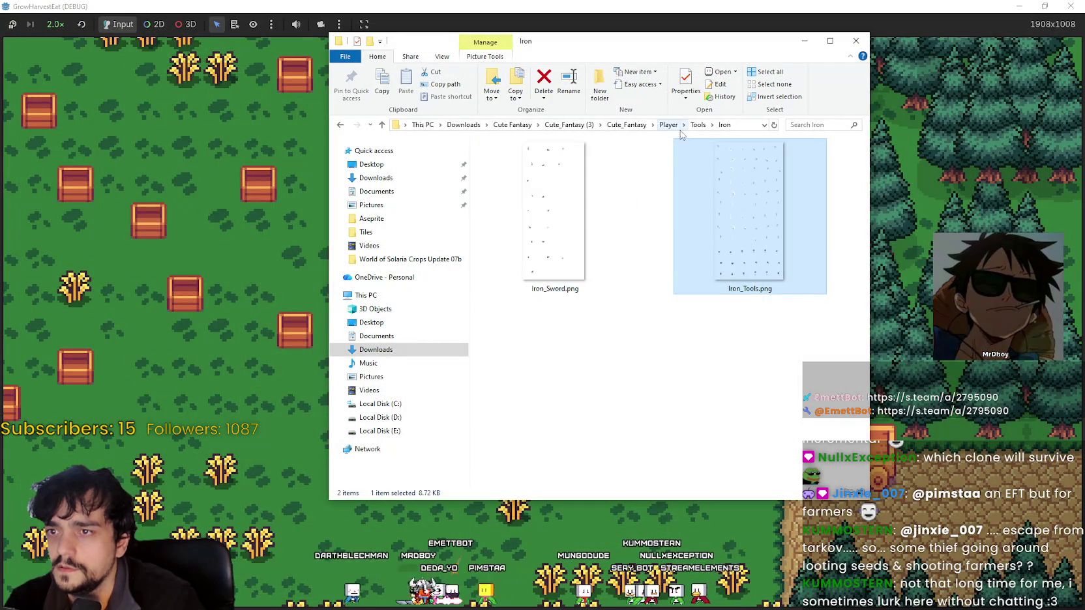
- Go up from Iron through Tools, Other and Player to the Cute_Fantasy folder
click(697, 125)
double_click(526, 193)
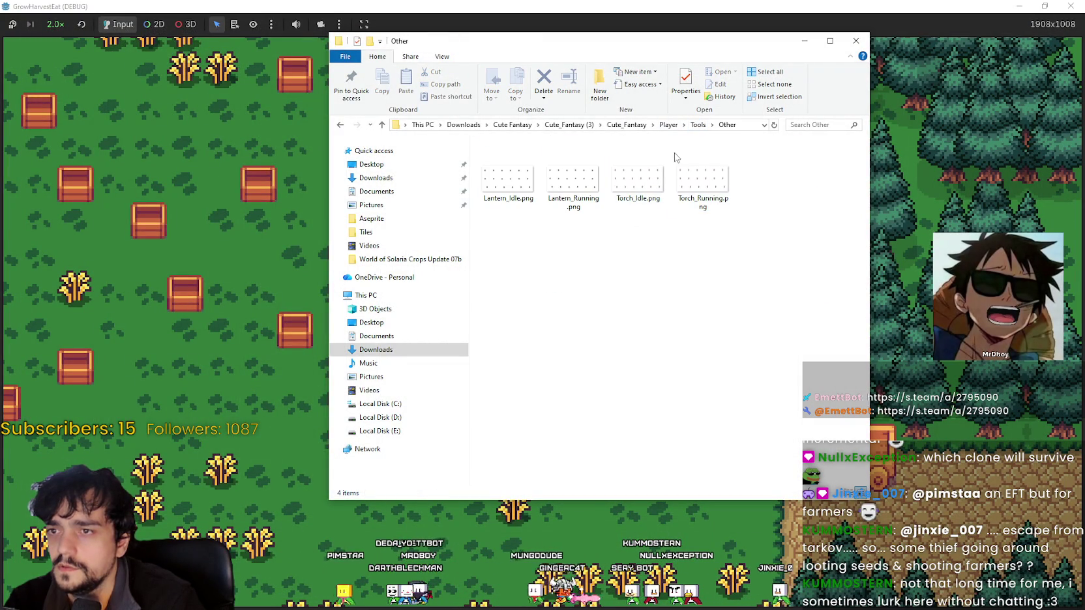
click(698, 124)
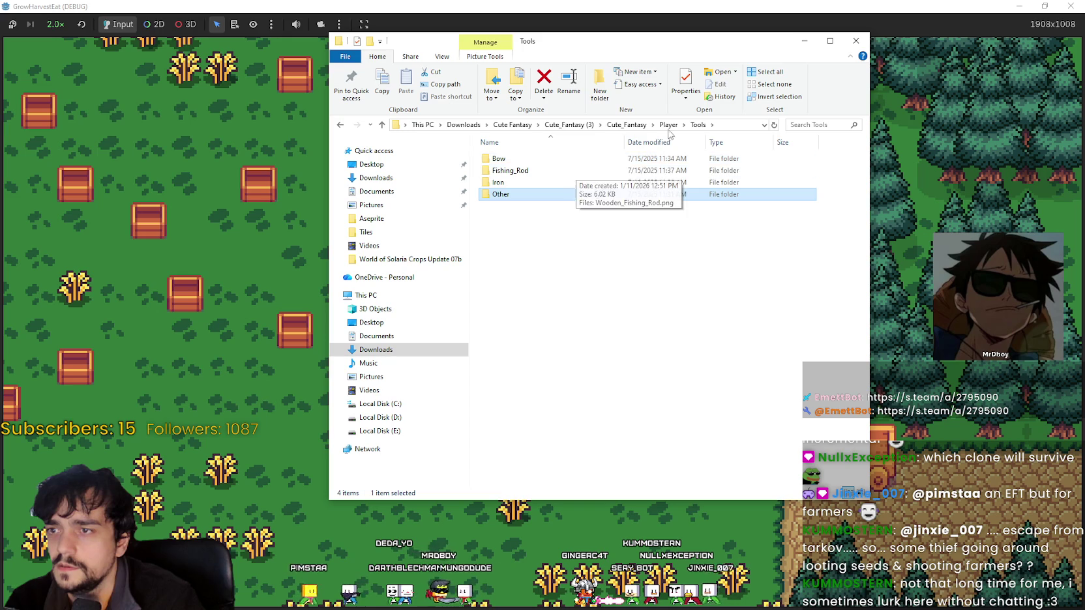
click(668, 126)
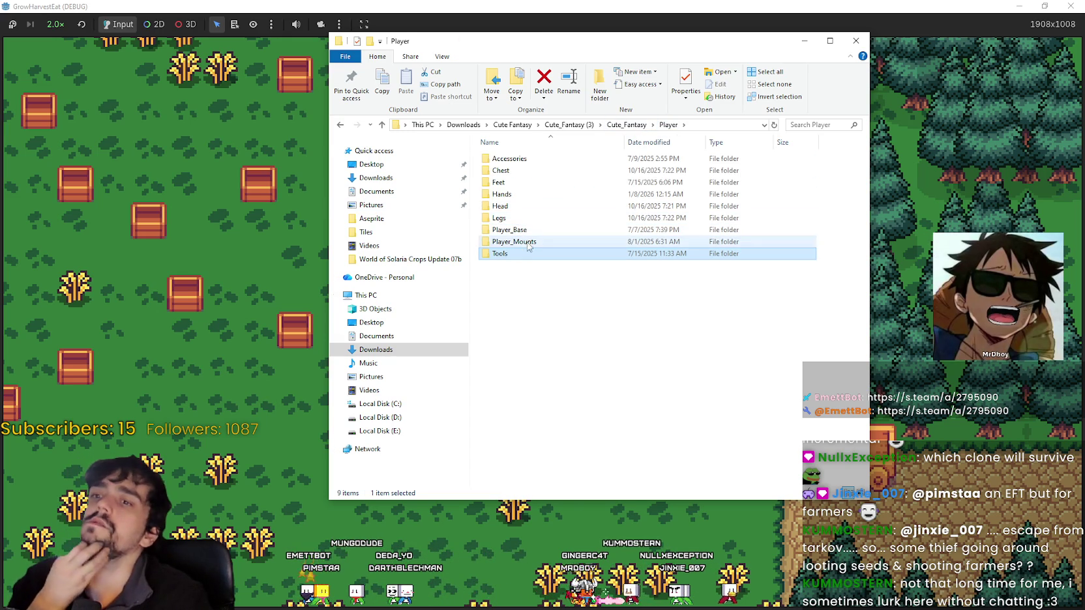
click(612, 126)
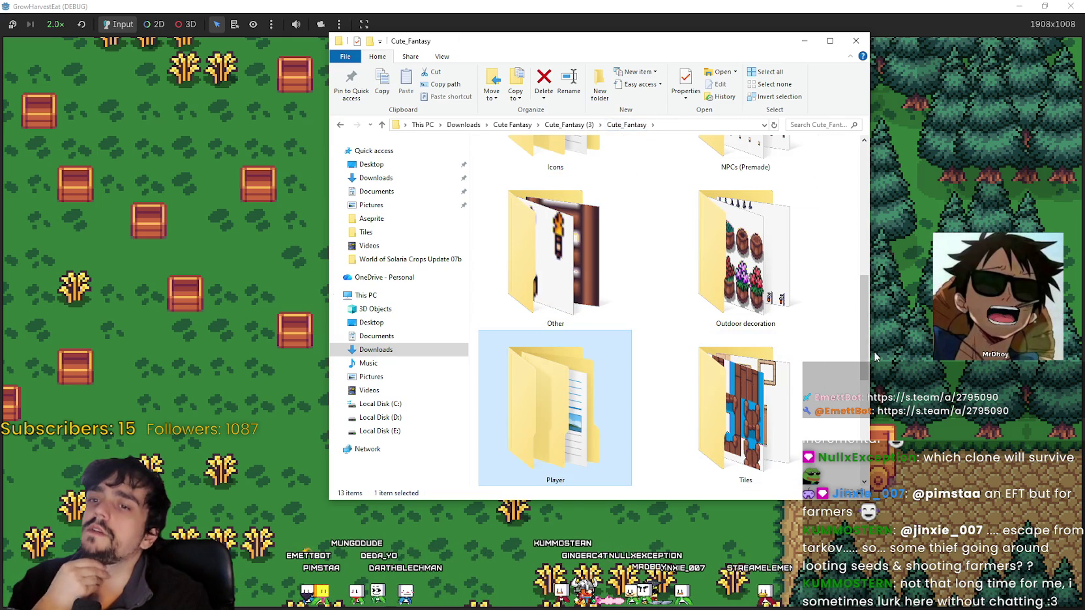
- Open Icons > Outline and load Tool_Icons_Outline.png in Aseprite
mouse_move(867, 349)
mouse_down()
mouse_move(867, 443)
mouse_move(868, 241)
mouse_up()
scroll(867, 242, up, 2)
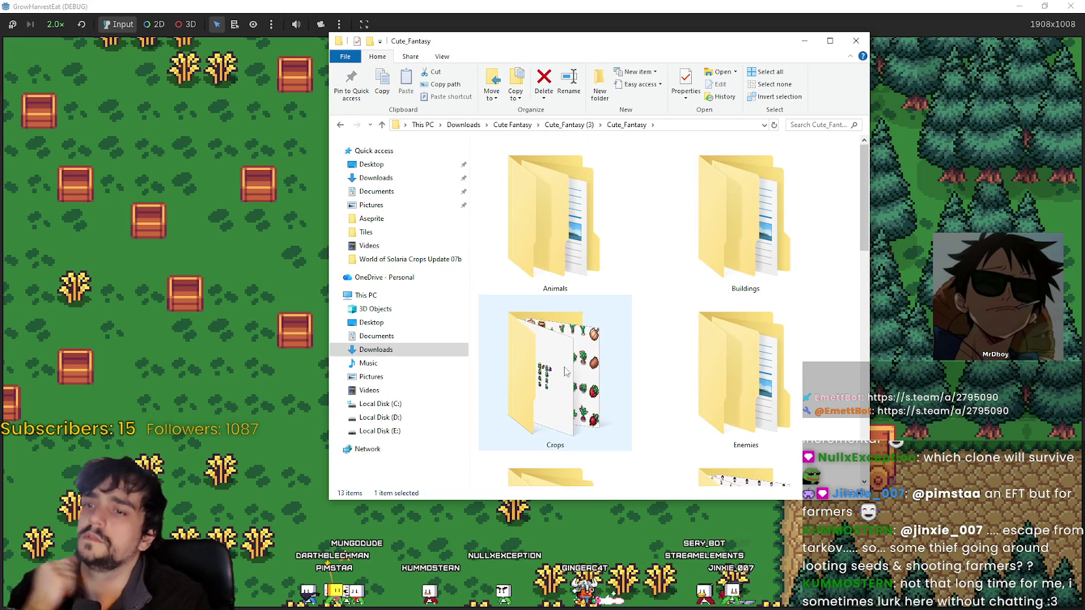
scroll(630, 247, down, 3)
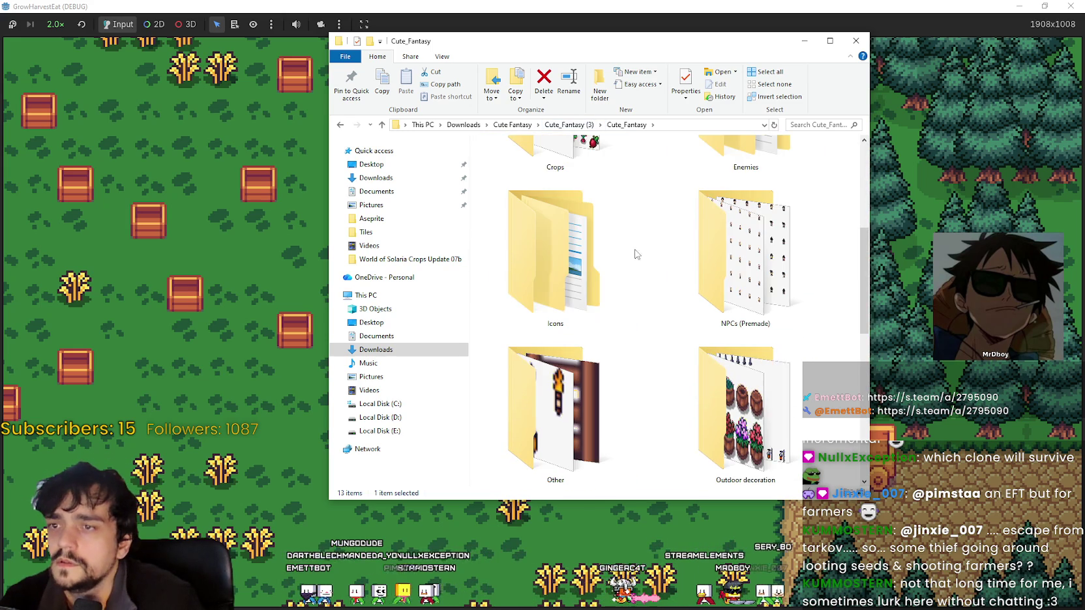
double_click(595, 294)
double_click(497, 172)
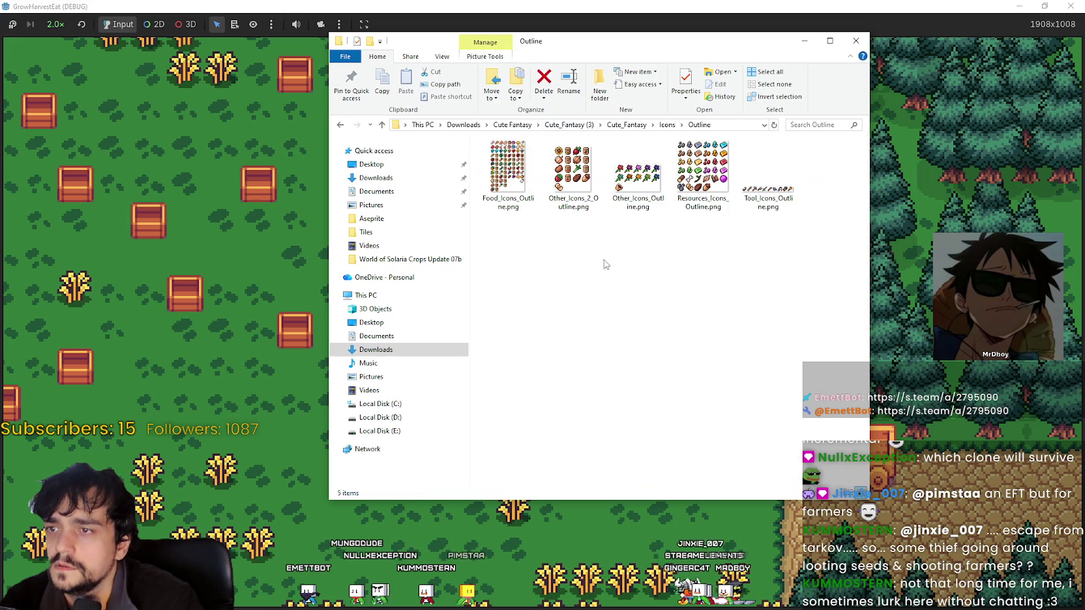
right_click(576, 232)
double_click(768, 190)
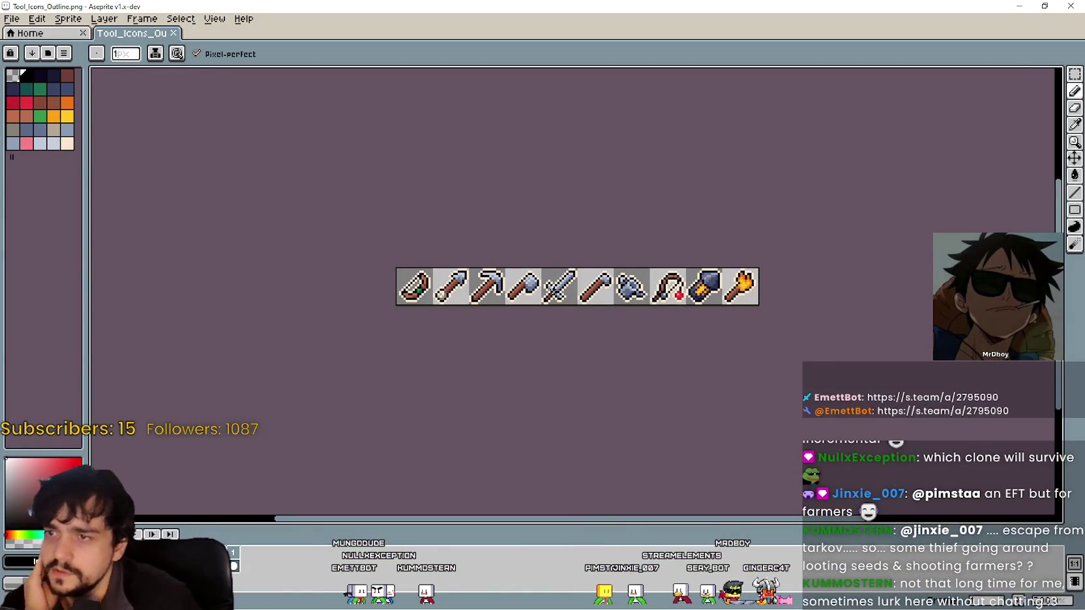
- Zoom into Tool_Icons_Outline.png's ten outlined tool icons, then return to the Explorer window
scroll(545, 287, up, 1)
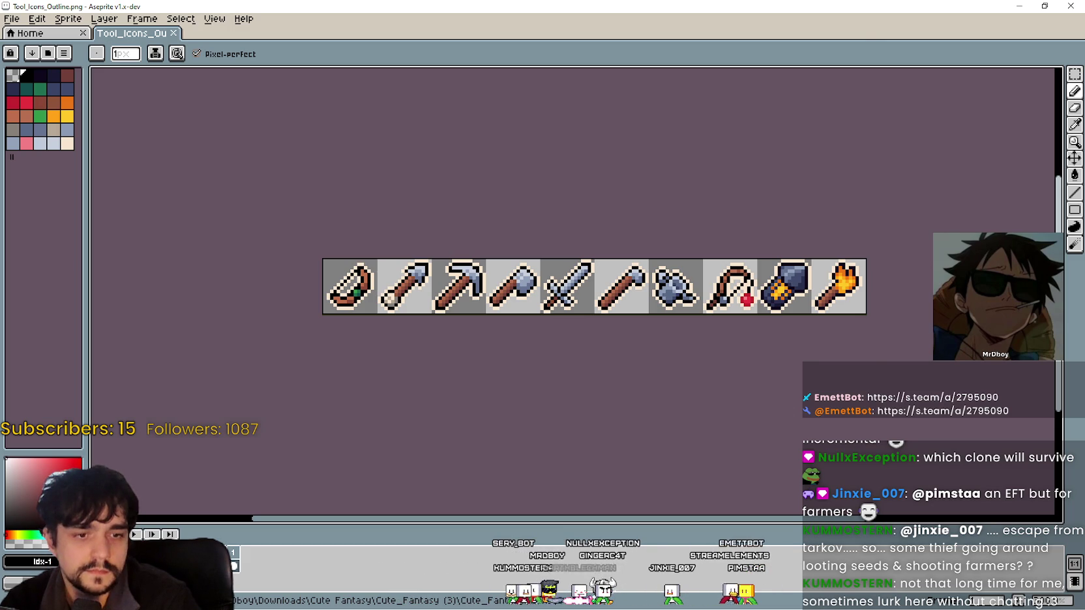
key(alt+Tab)
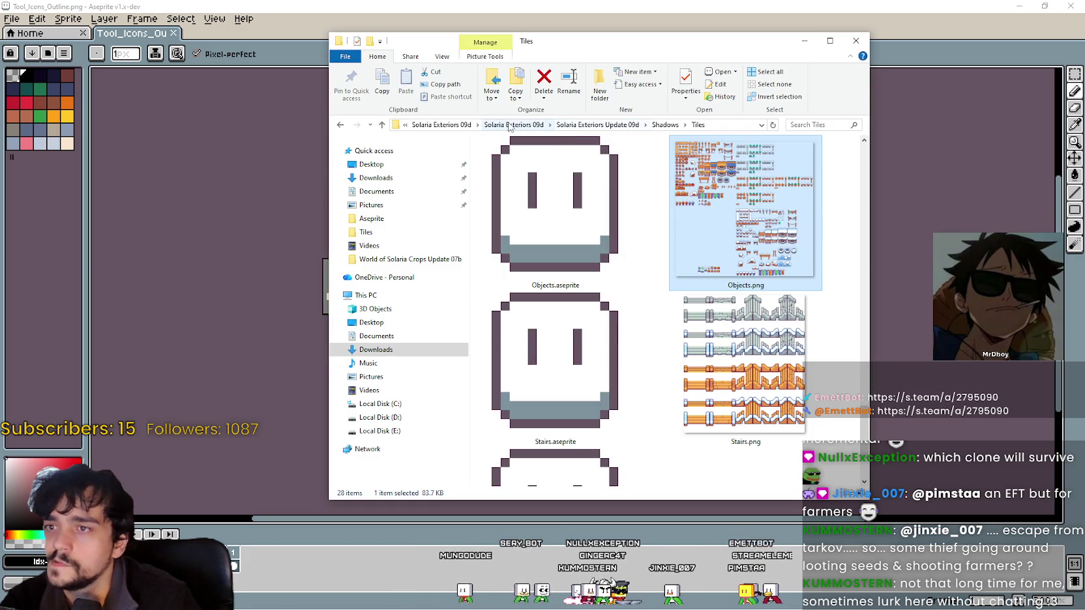
- Browse from Solaria into Sprite Pack Update 07e > New > 16x16 and open Tool Icons.png in Aseprite
click(458, 125)
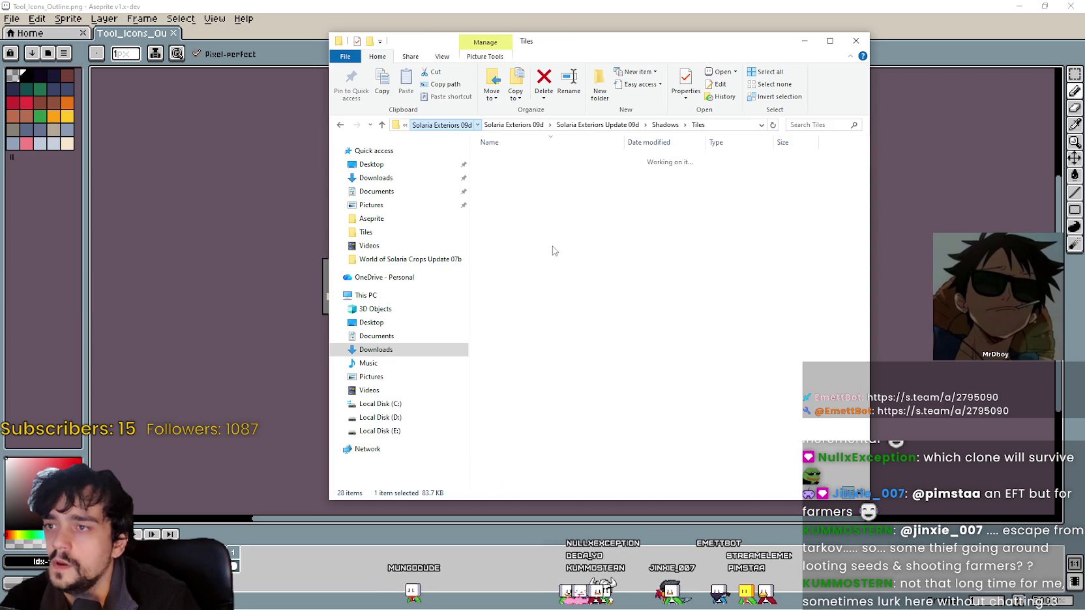
click(504, 125)
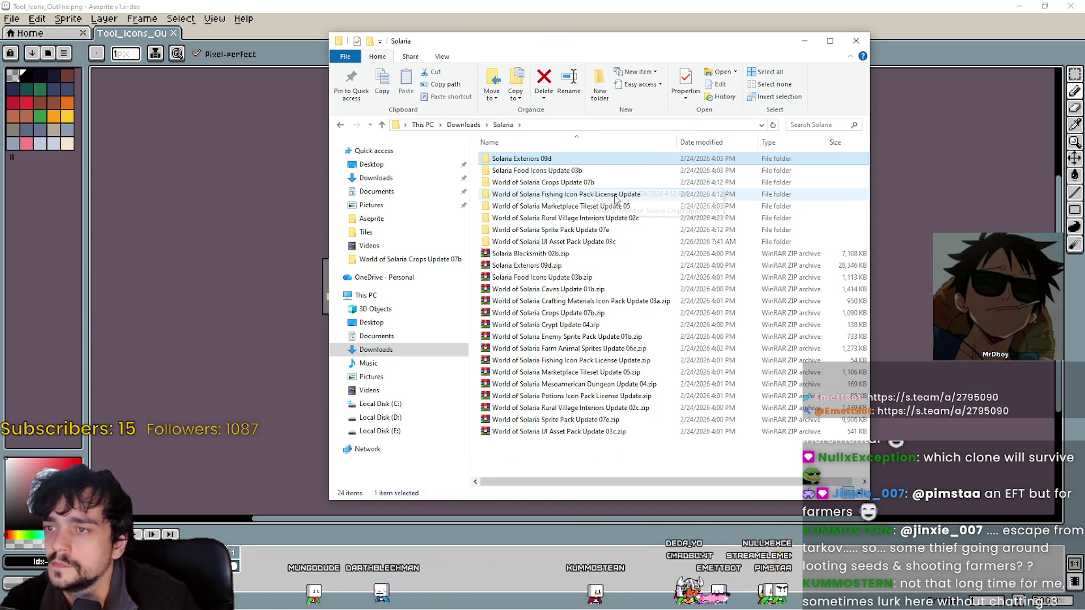
double_click(571, 233)
double_click(525, 162)
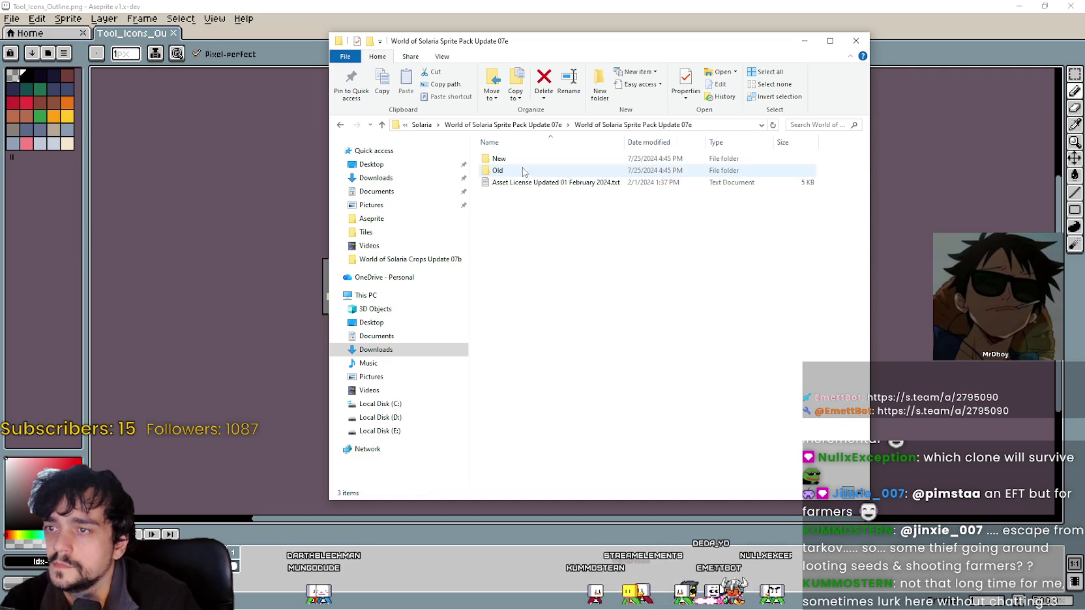
double_click(501, 158)
click(559, 221)
double_click(559, 222)
scroll(652, 335, down, 8)
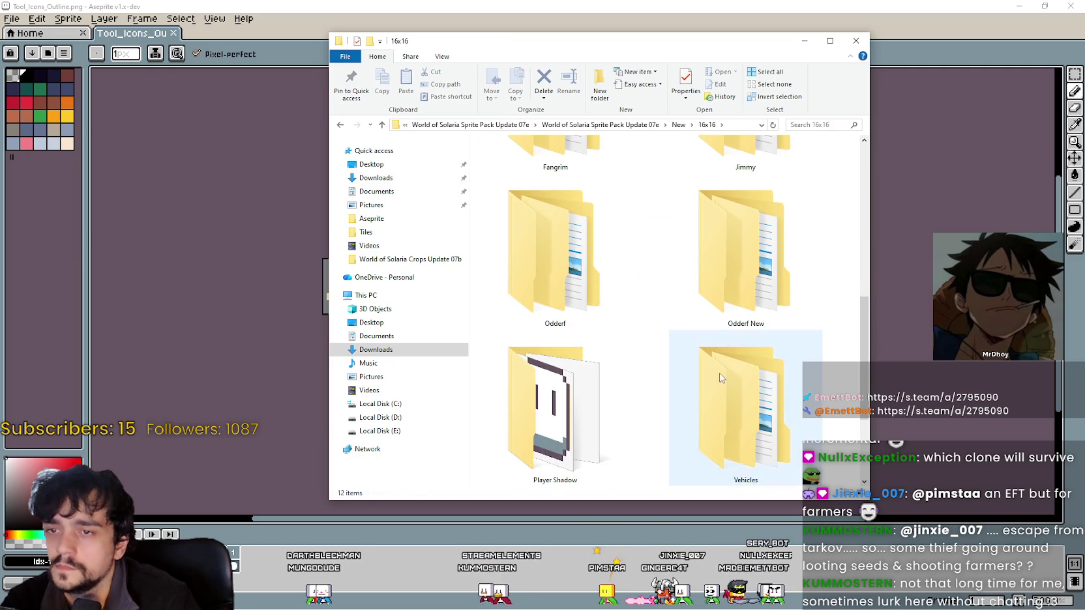
double_click(772, 425)
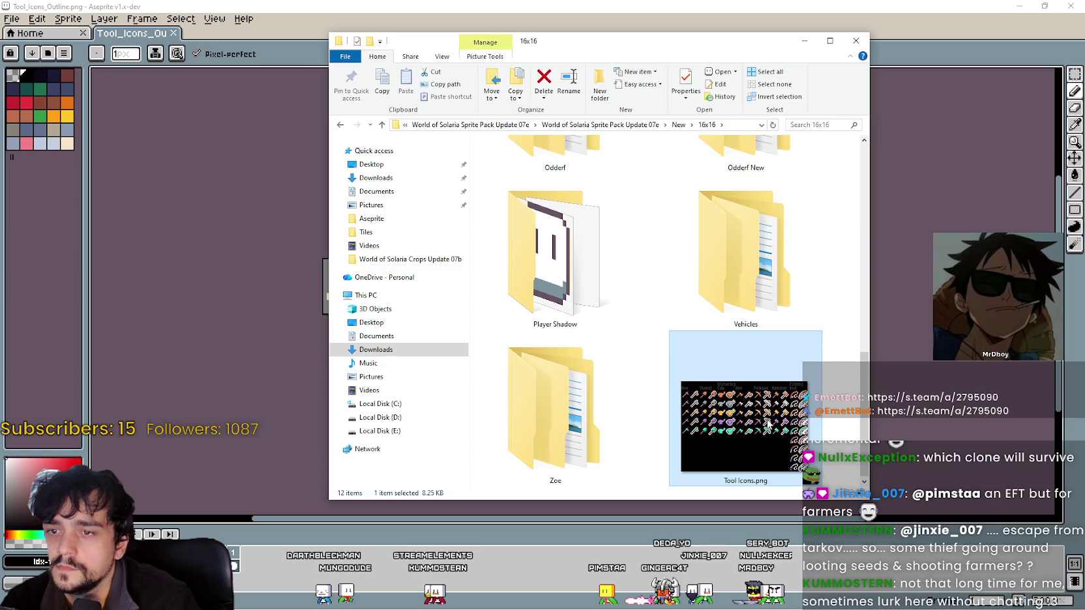
scroll(636, 315, up, 2)
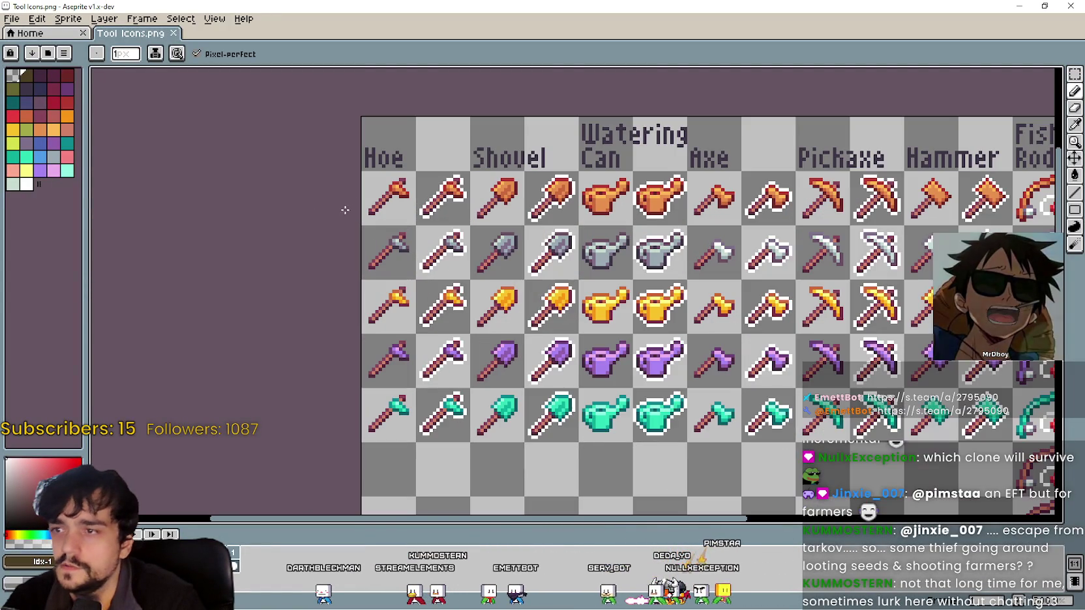
- Pan and zoom around Tool Icons.png to inspect the tiered hoes, shovels, axes and pickaxes
drag(450, 255, 493, 275)
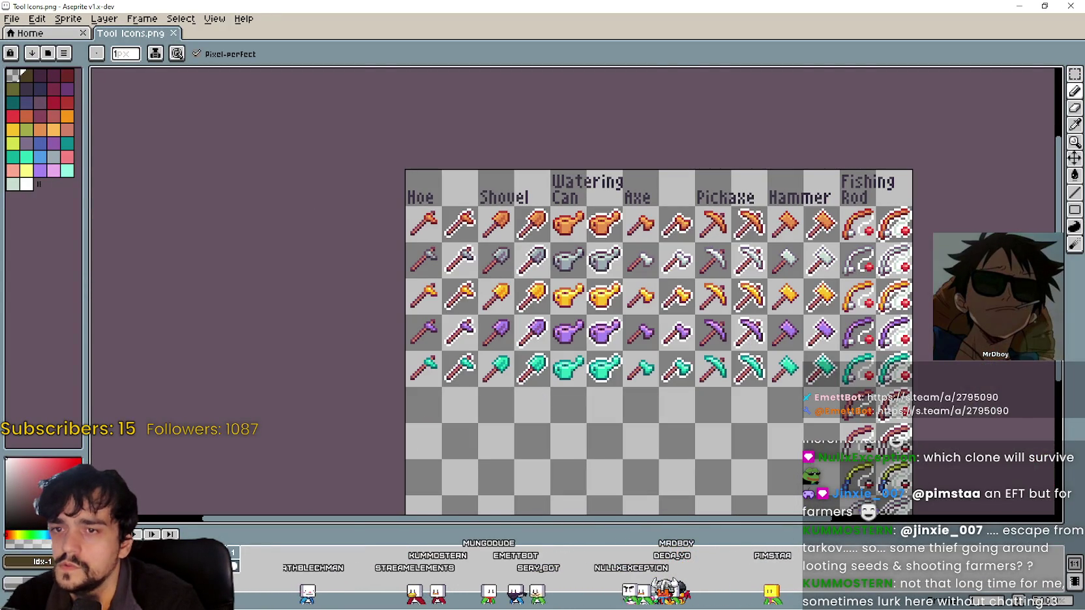
scroll(748, 344, right, 3)
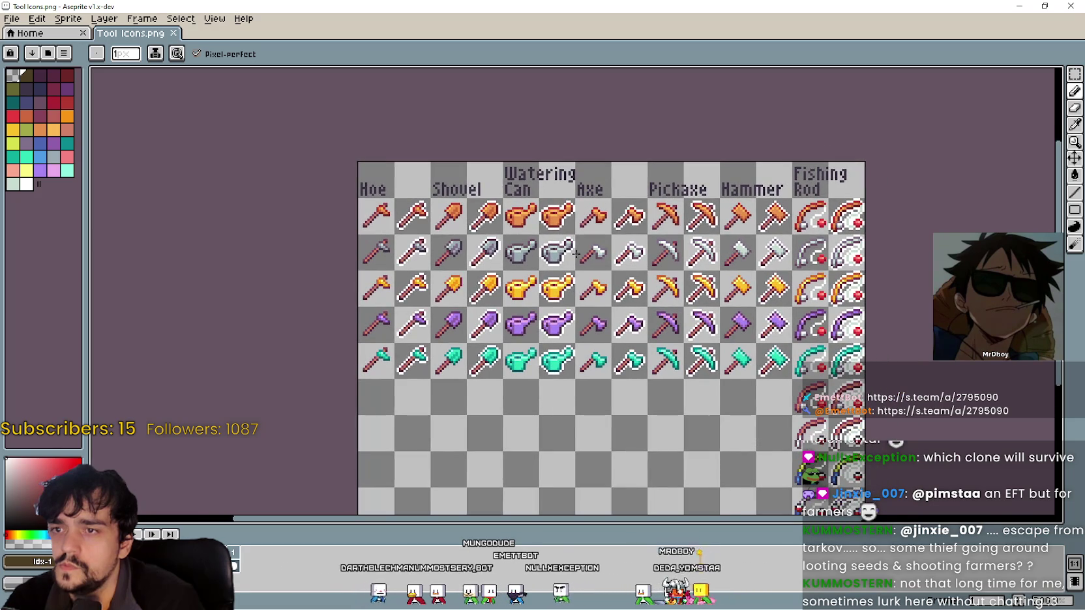
mouse_move(574, 256)
mouse_down()
mouse_move(547, 147)
mouse_move(538, 158)
mouse_move(546, 246)
mouse_up()
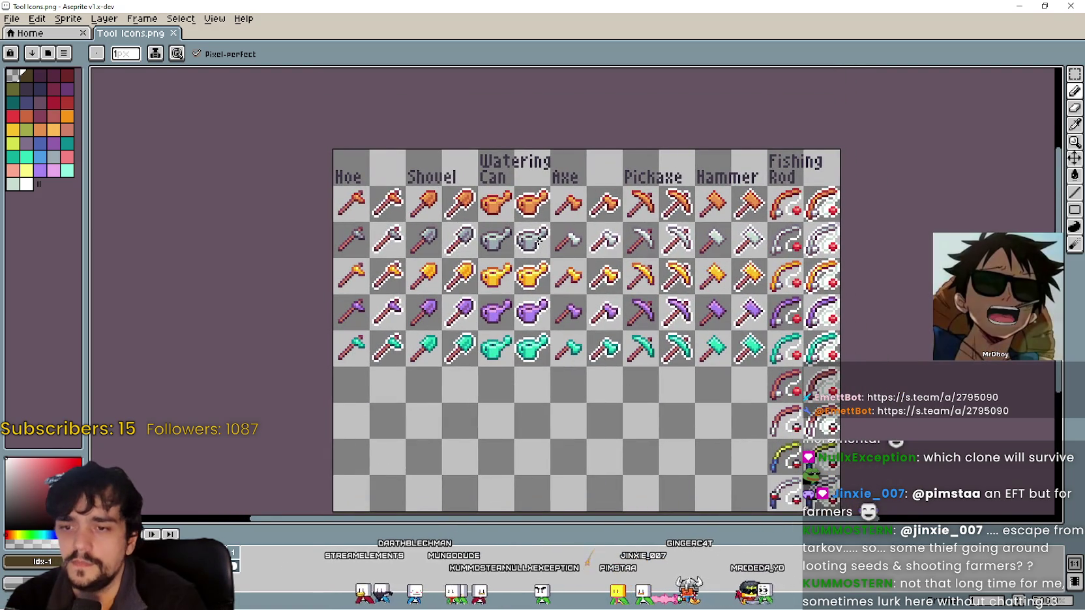
scroll(541, 238, down, 2)
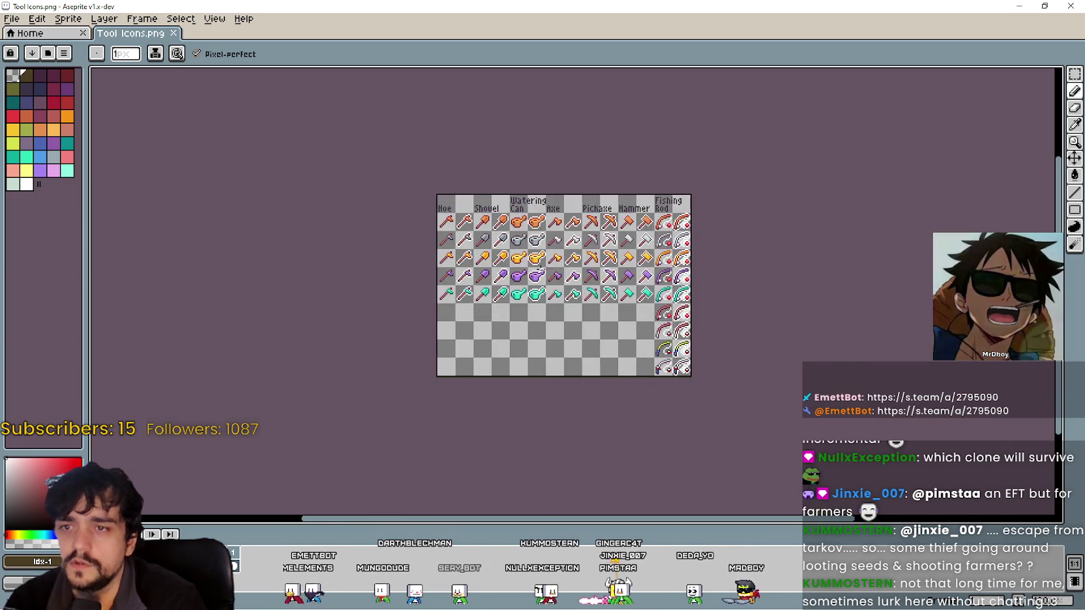
scroll(515, 241, up, 4)
scroll(510, 235, down, 1)
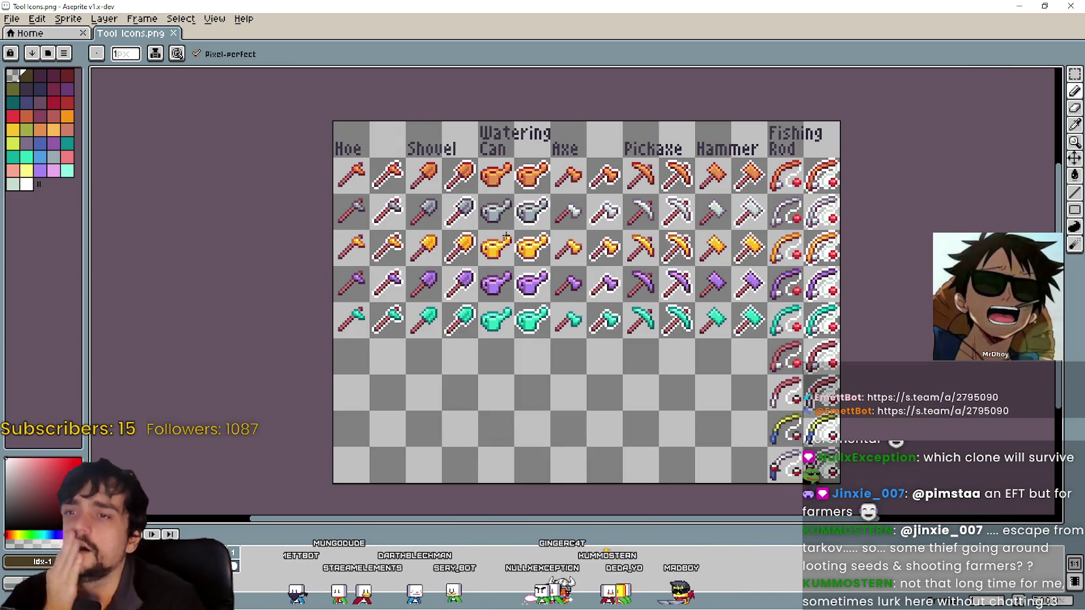
scroll(368, 125, up, 1)
scroll(498, 240, down, 1)
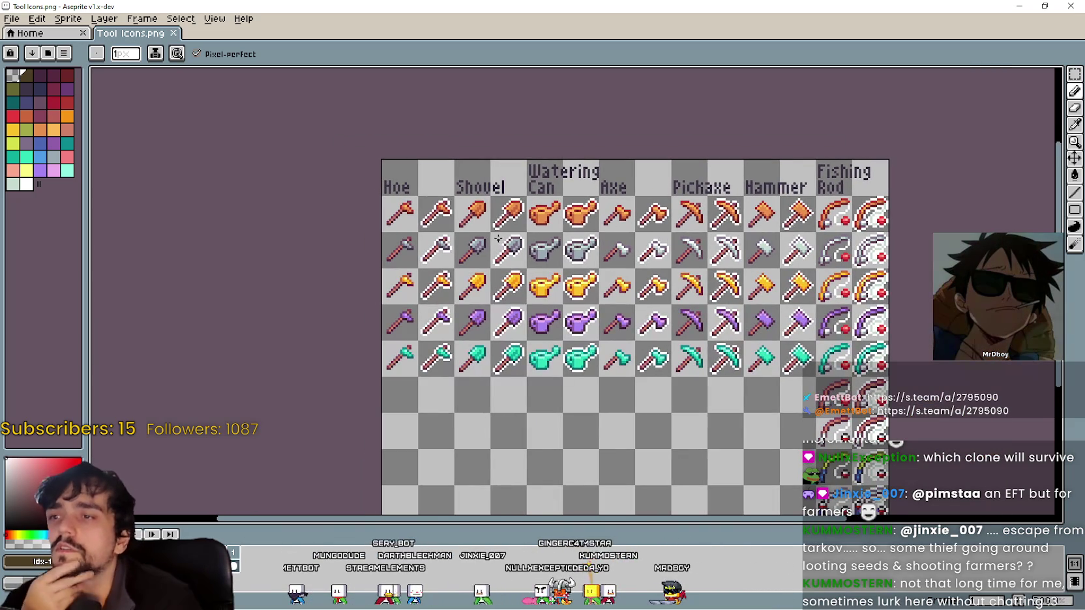
scroll(378, 225, up, 1)
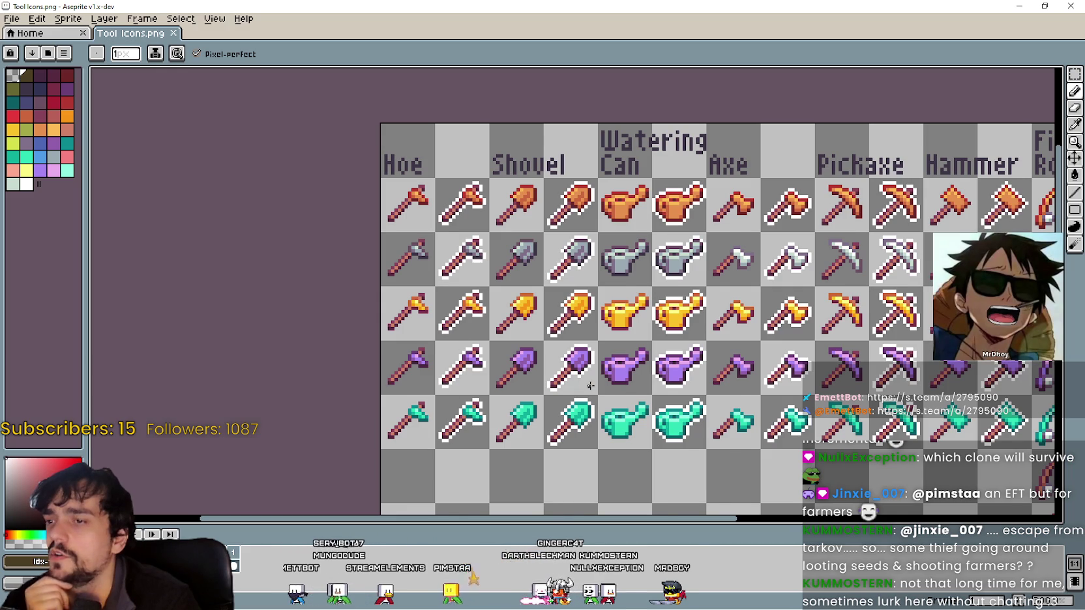
- Shift the sheet lower in view and un-maximize Aseprite so File Explorer shows behind it
scroll(590, 387, down, 1)
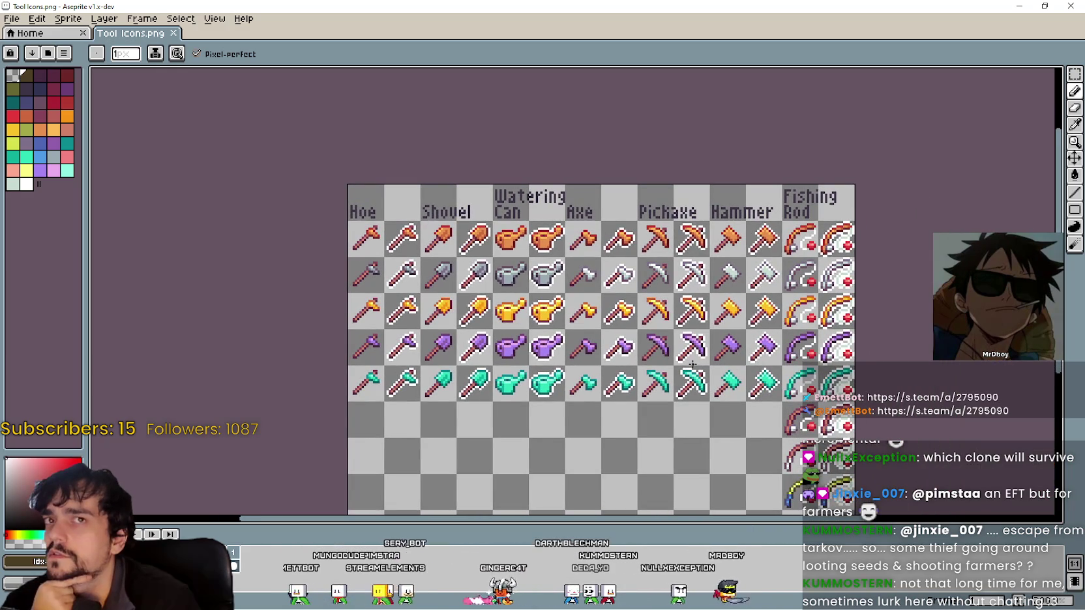
mouse_move(692, 365)
mouse_down()
mouse_move(660, 297)
mouse_move(684, 398)
mouse_up()
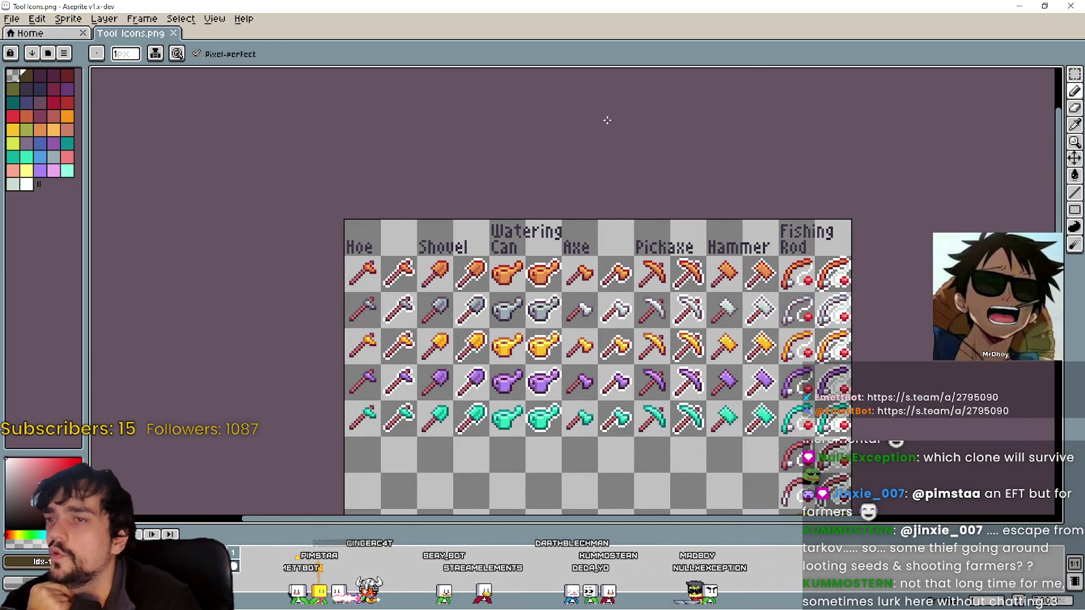
key(super+Down)
mouse_move(811, 318)
mouse_down()
mouse_move(715, 313)
mouse_move(681, 297)
mouse_move(863, 255)
mouse_move(718, 309)
mouse_up()
- Close Tool Icons.png and go back up to the Solaria folder
click(886, 49)
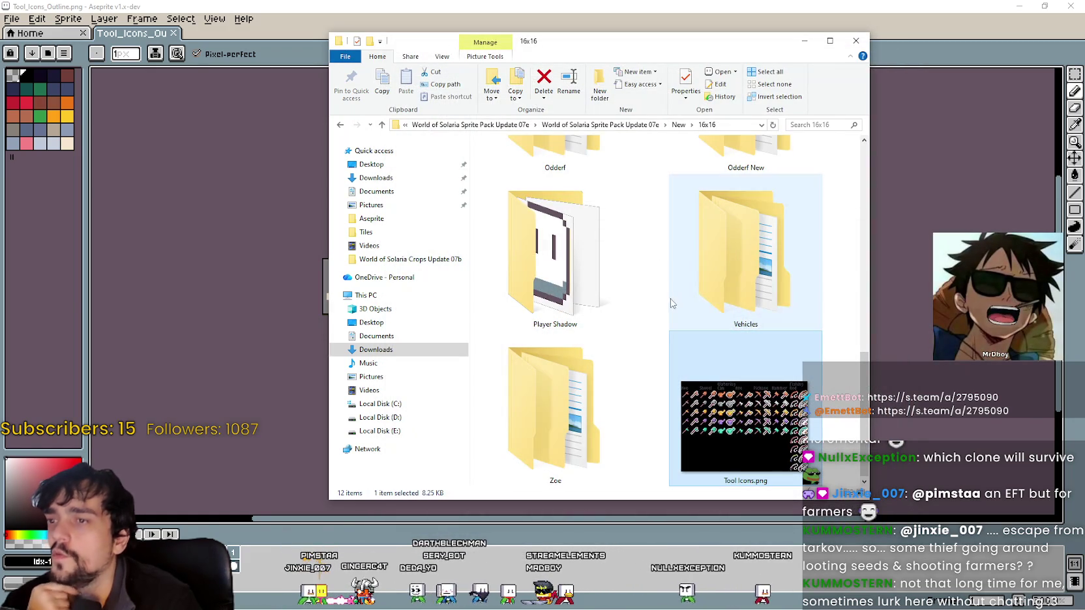
scroll(666, 297, up, 3)
scroll(664, 287, up, 2)
scroll(661, 272, down, 2)
scroll(661, 272, down, 3)
scroll(659, 265, up, 2)
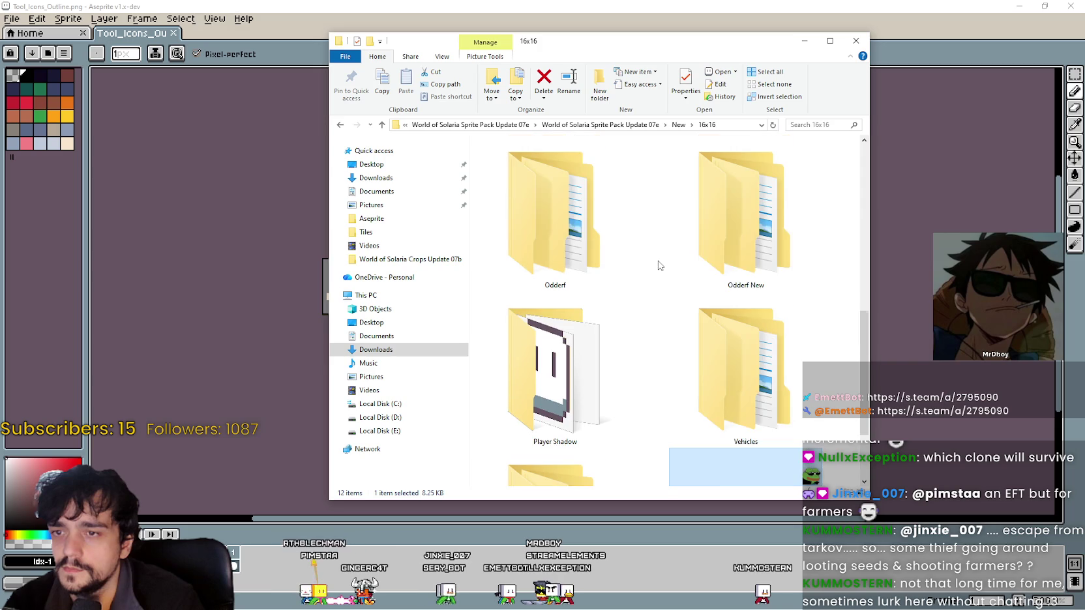
scroll(659, 265, down, 2)
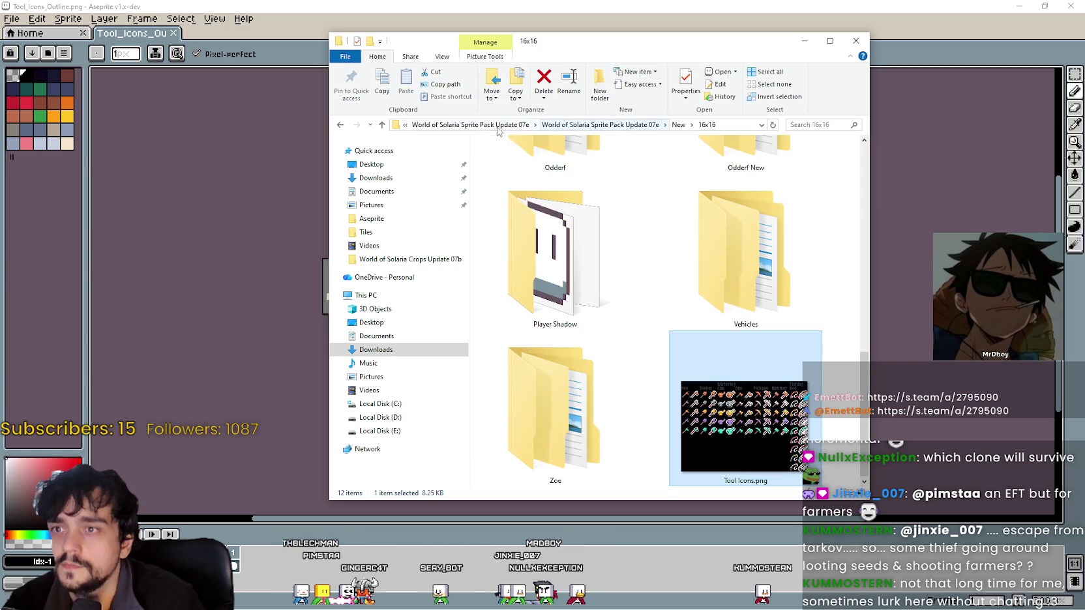
click(469, 125)
click(501, 125)
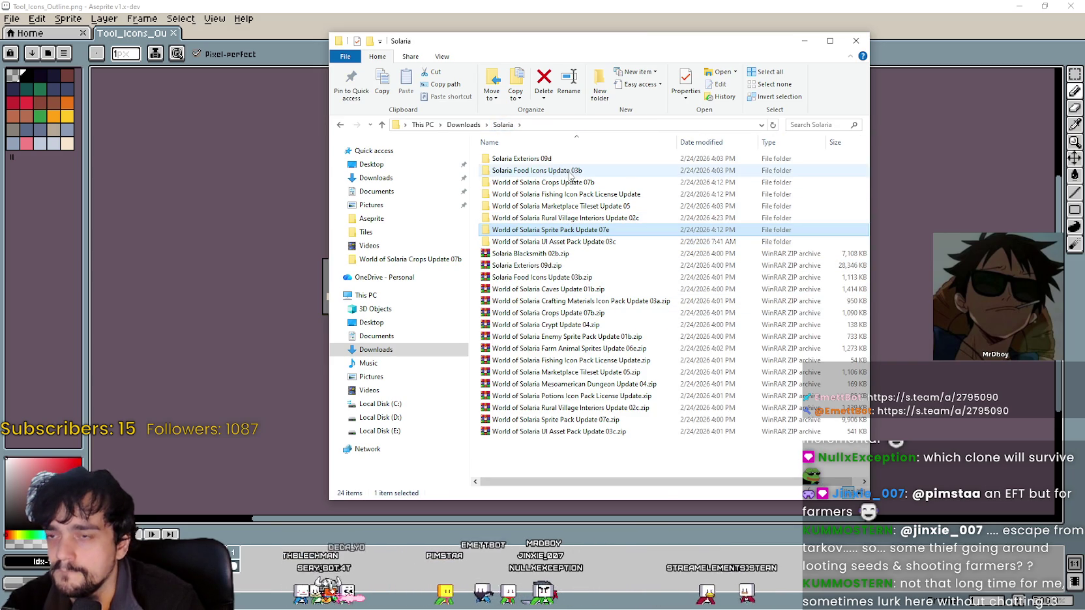
- Open Fishing Icons Guide.png from the Fishing Icon Pack License Update folder in Aseprite
double_click(564, 194)
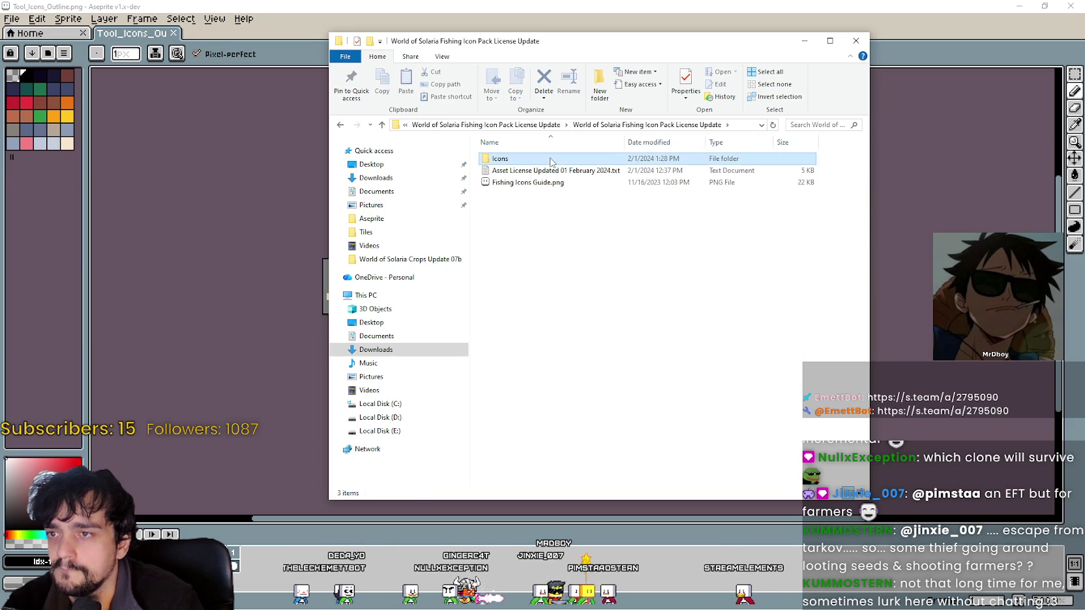
double_click(551, 161)
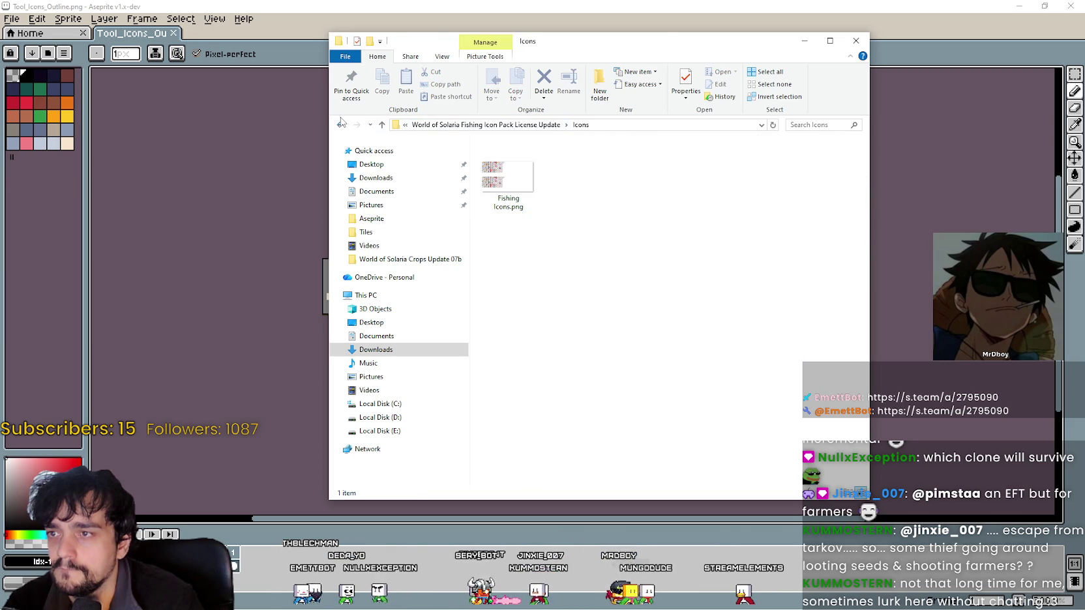
key(BackSpace)
double_click(530, 190)
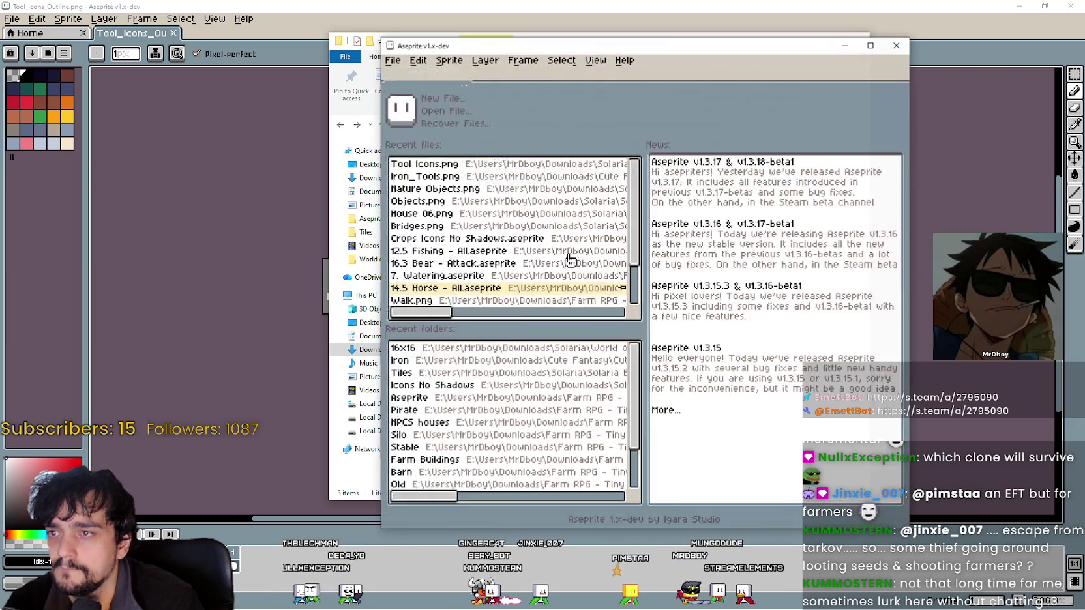
scroll(659, 288, right, 3)
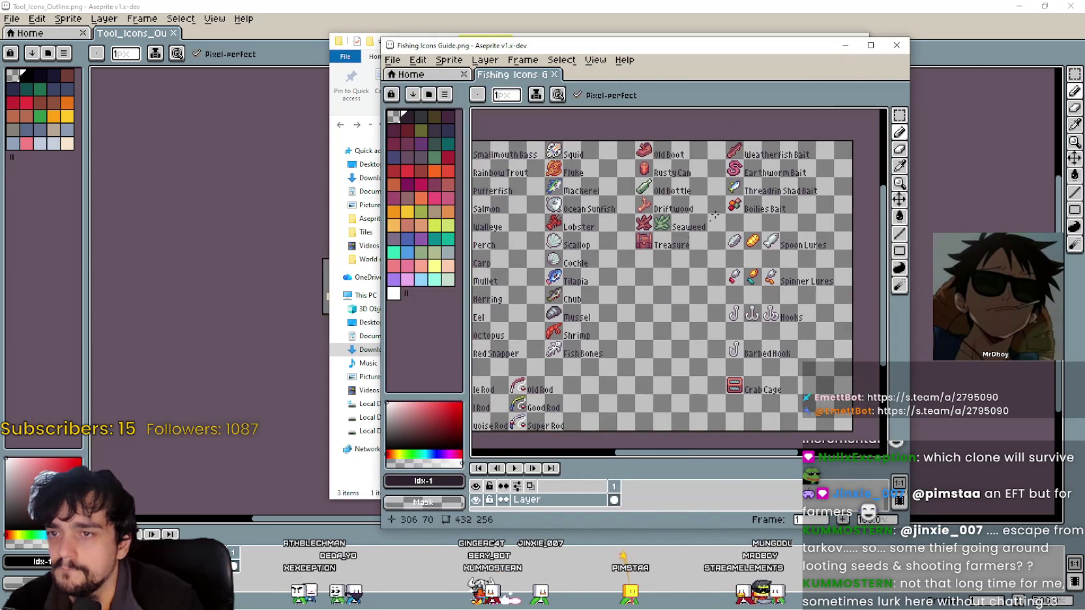
- Close the fishing guide and go back up through Solaria to the Downloads folder
click(896, 45)
click(562, 125)
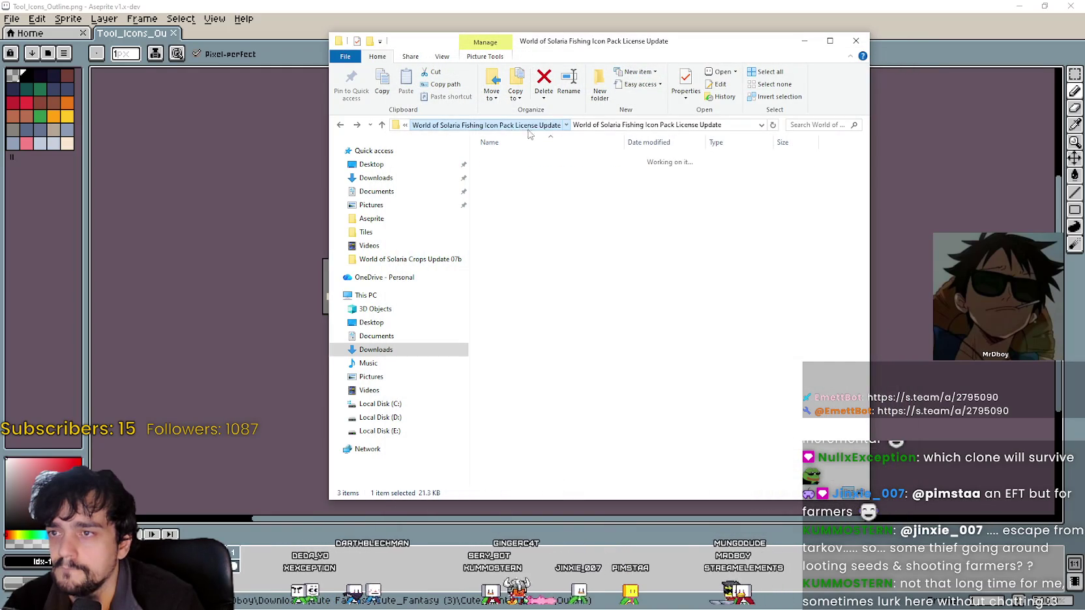
click(503, 126)
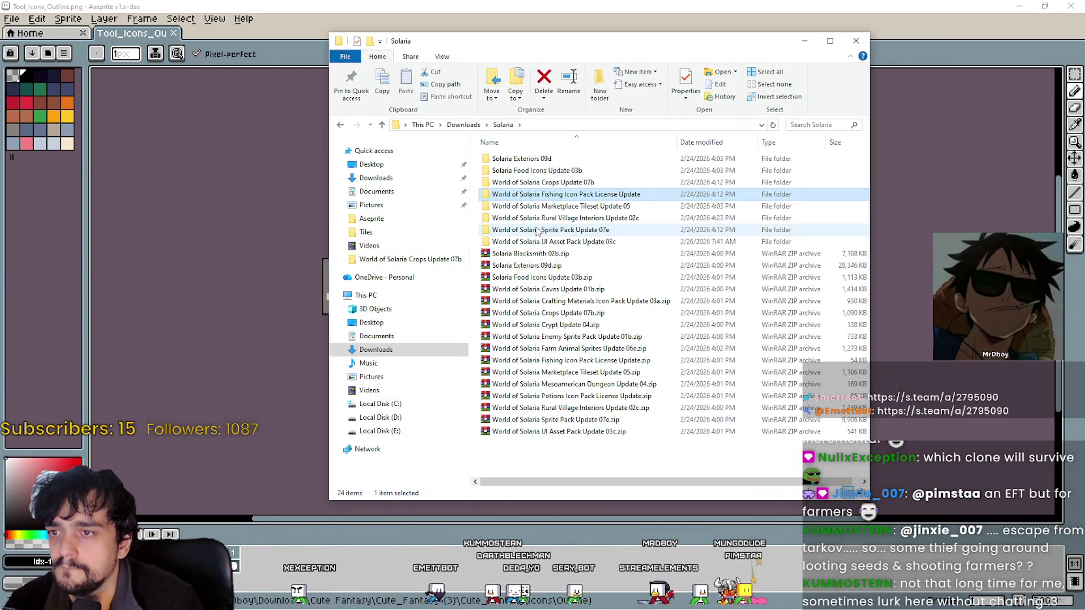
click(463, 124)
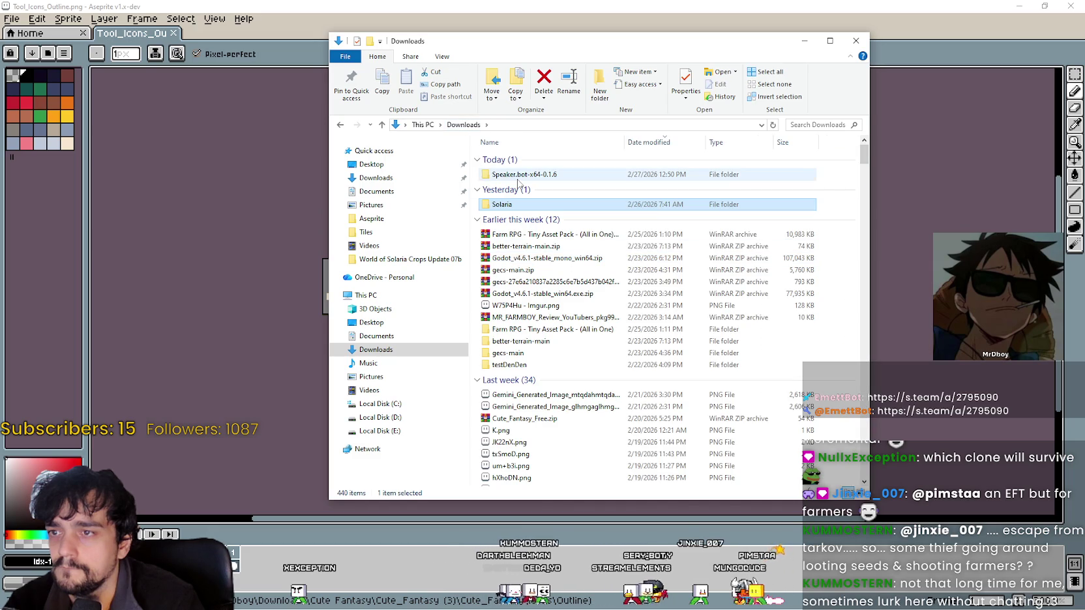
- Open the UI folder inside the Farm RPG - Tiny Asset Pack (All in One)
double_click(538, 329)
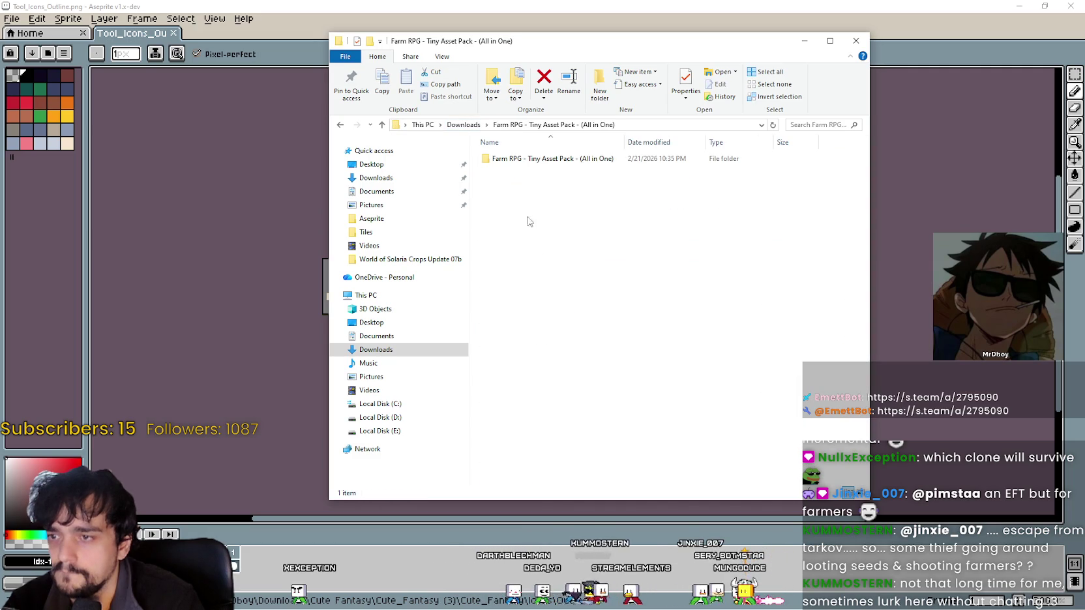
double_click(515, 160)
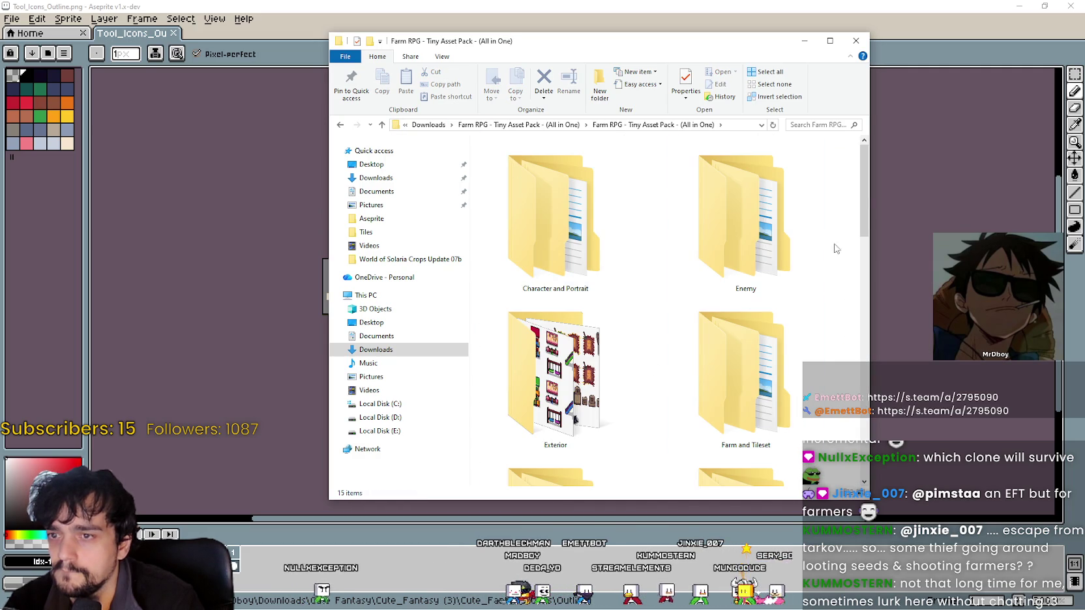
mouse_move(865, 200)
mouse_down()
mouse_move(857, 396)
mouse_move(857, 355)
mouse_up()
double_click(561, 339)
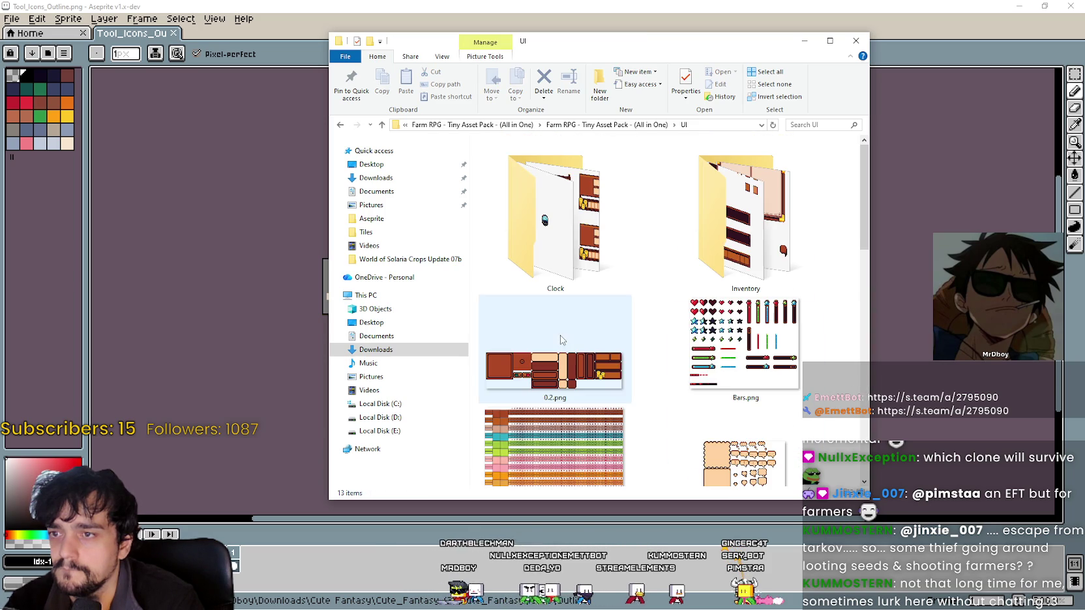
scroll(651, 335, down, 6)
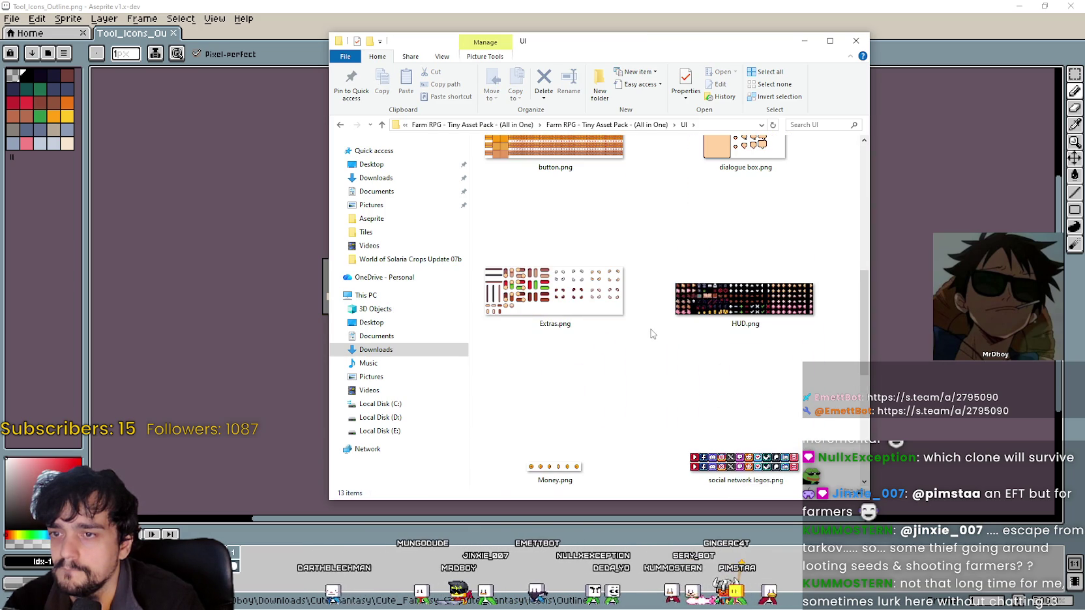
- Preview HUD.png and the social network logos sheet in Aseprite, closing each
double_click(744, 299)
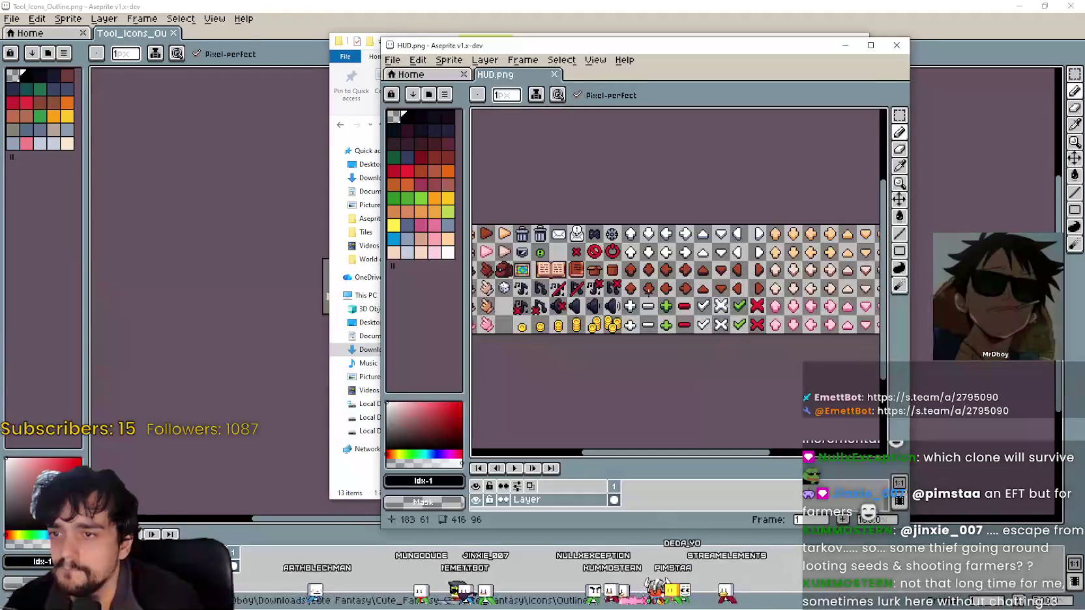
click(902, 53)
scroll(659, 352, down, 2)
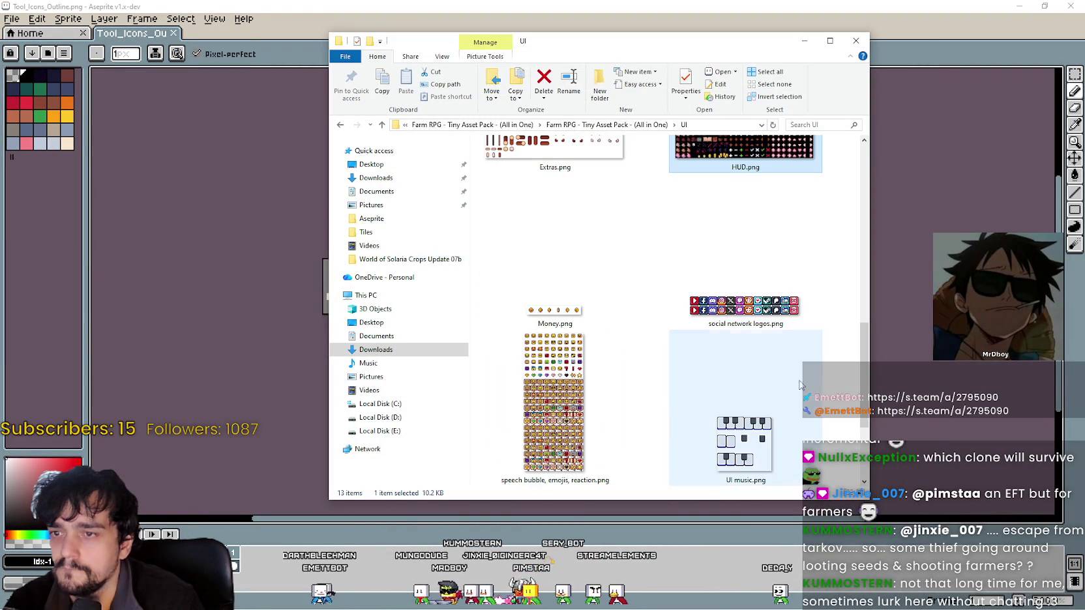
click(563, 366)
scroll(563, 365, down, 2)
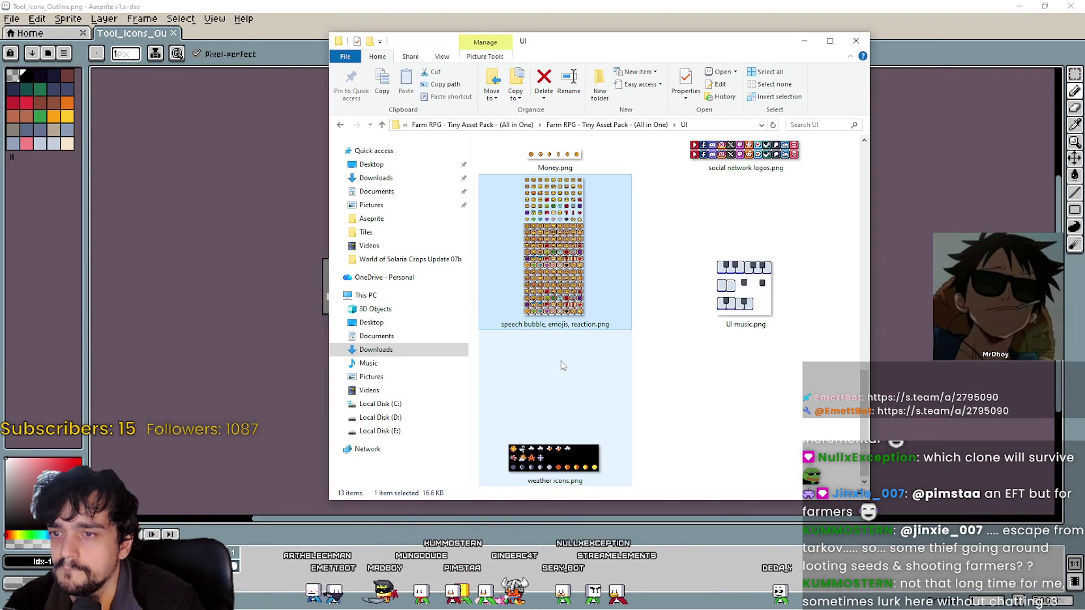
scroll(562, 366, up, 2)
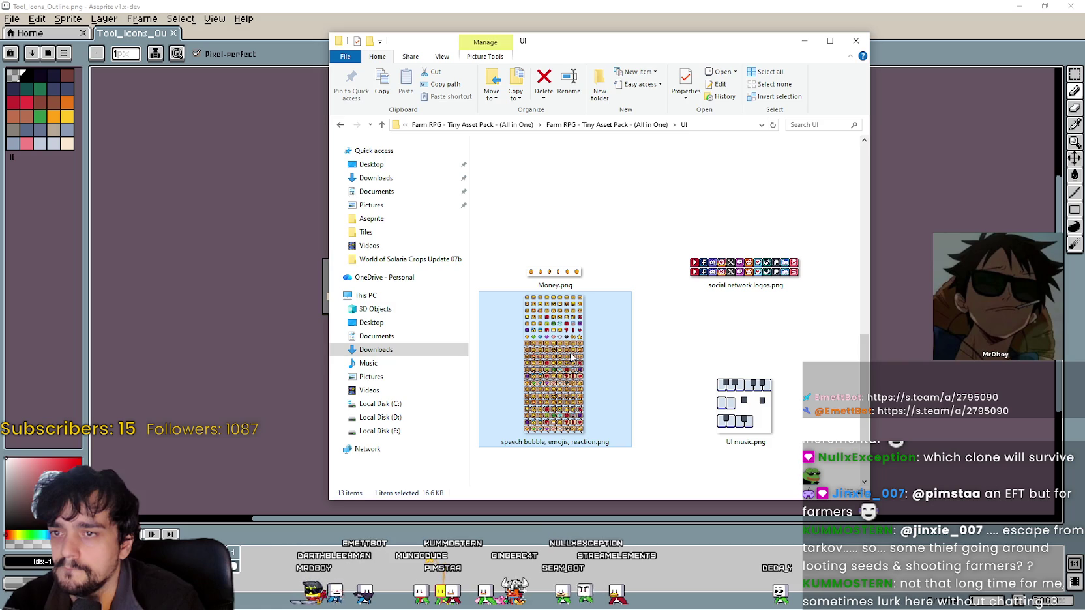
scroll(571, 356, up, 3)
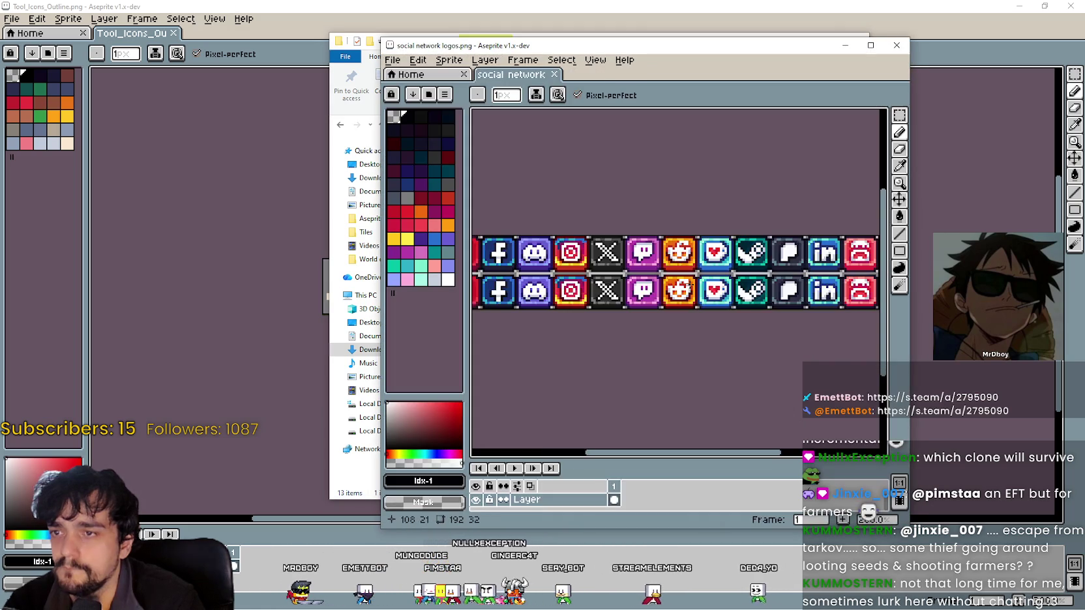
mouse_move(702, 297)
mouse_down()
mouse_move(796, 296)
mouse_move(575, 297)
mouse_up()
key(alt+F4)
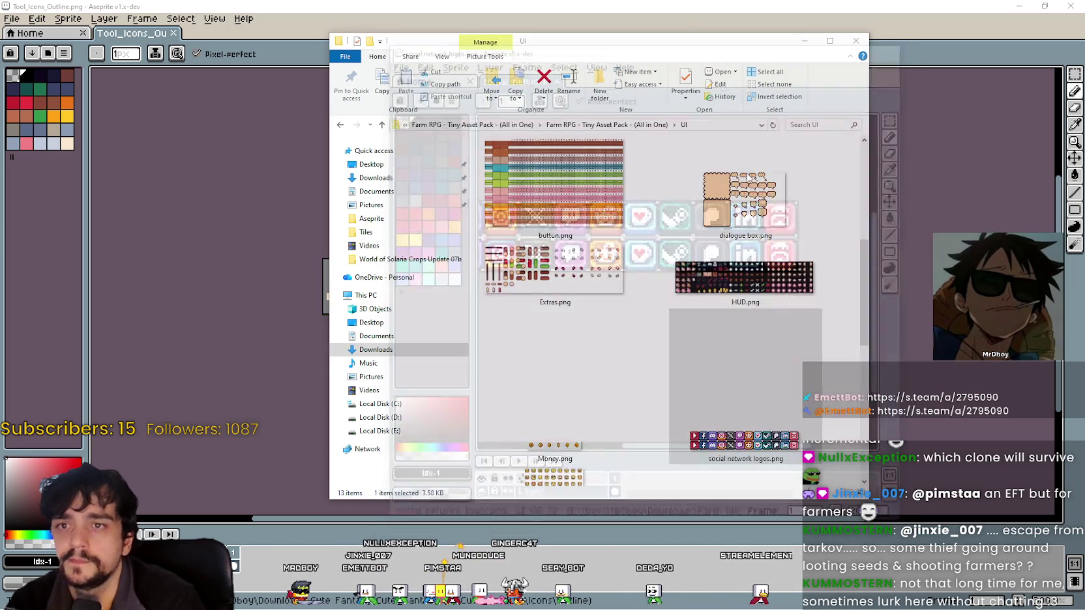
- Reopen the HUD image in Aseprite for another look and close it
scroll(844, 294, up, 2)
scroll(864, 241, down, 1)
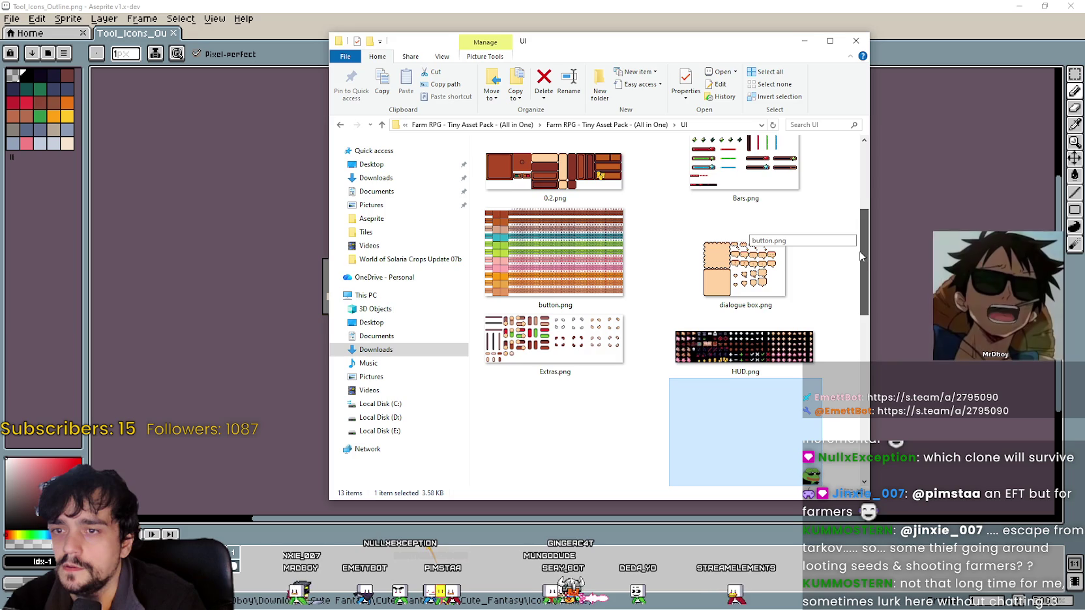
click(736, 347)
double_click(735, 347)
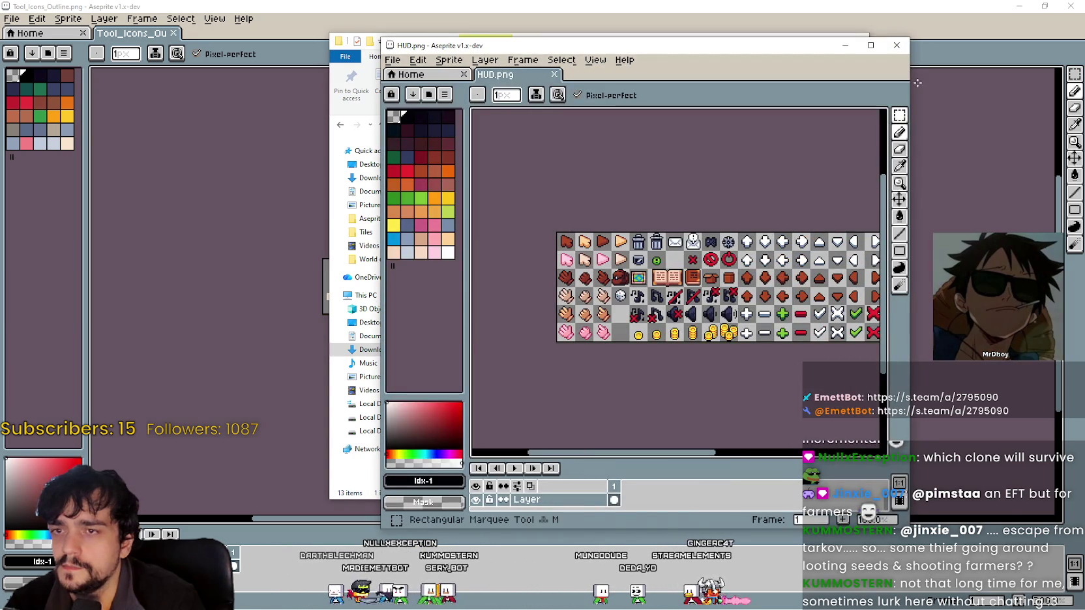
click(896, 45)
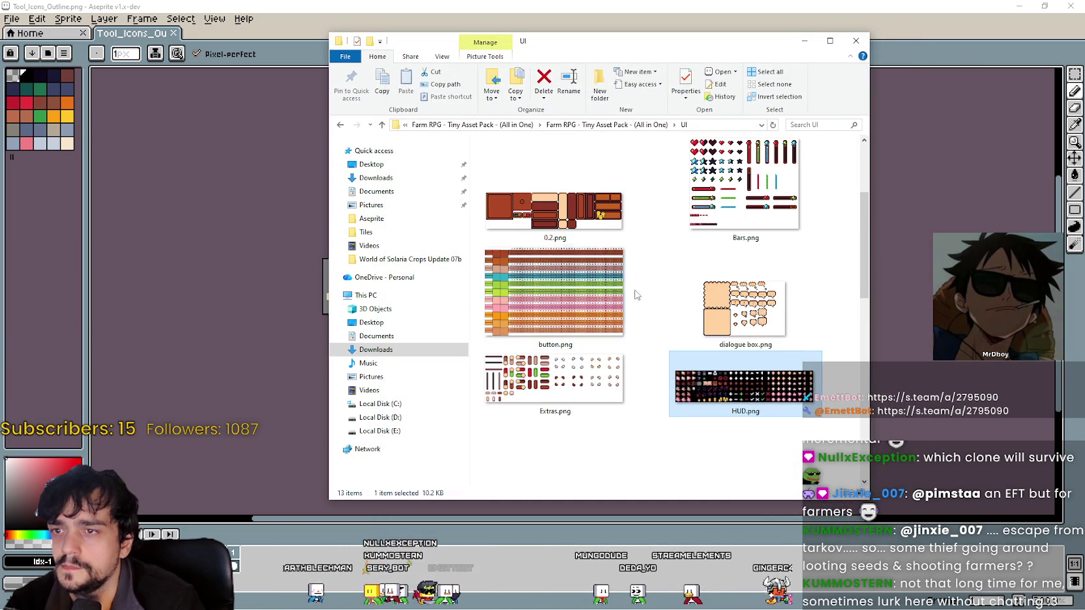
- Preview the button and speech bubble, emojis, reaction sheets, then return to the pack's main folder
click(576, 292)
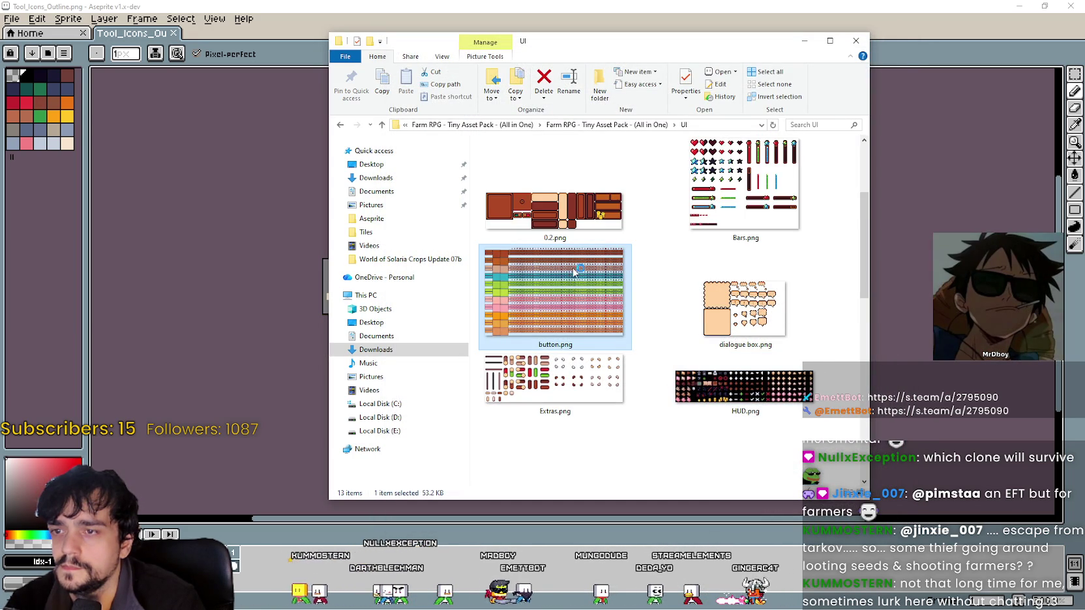
double_click(574, 273)
click(897, 46)
scroll(702, 349, down, 4)
double_click(598, 331)
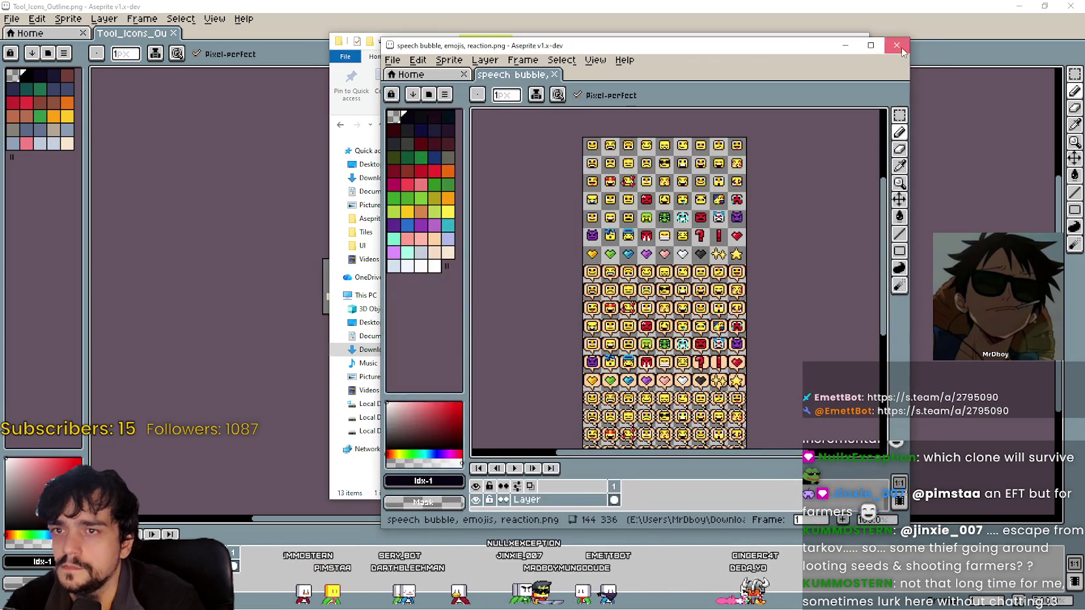
click(897, 46)
click(647, 124)
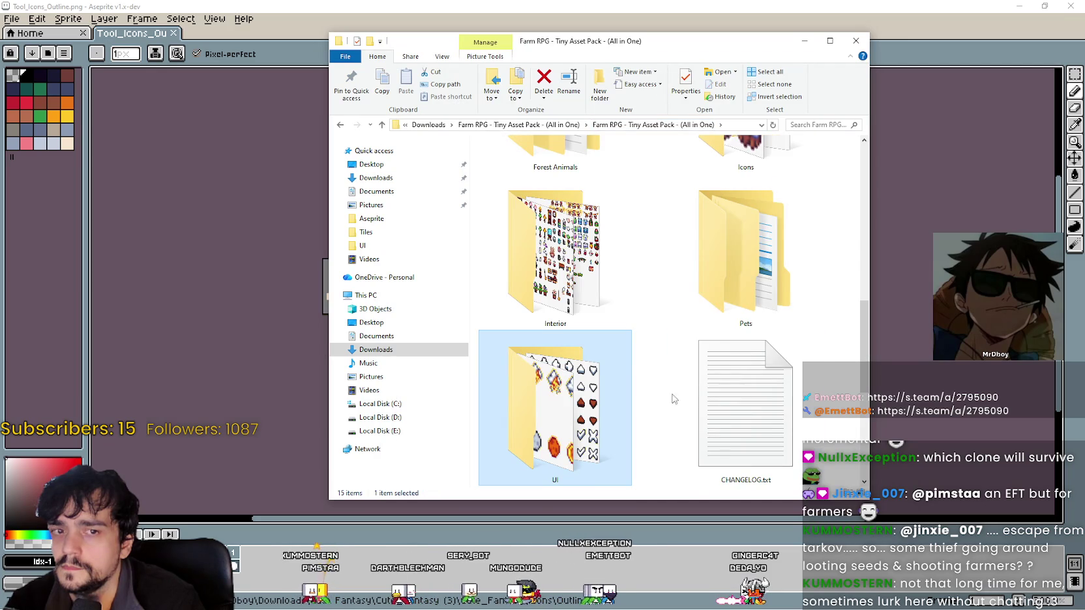
- Browse the Interior folder, then return to the asset pack's main folder
scroll(691, 365, up, 2)
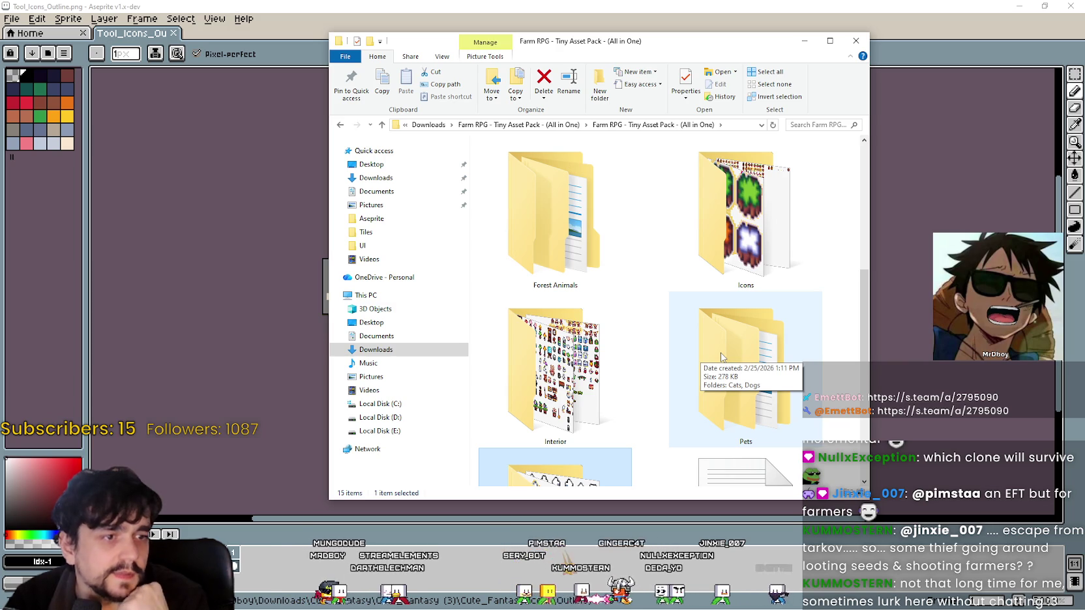
double_click(554, 368)
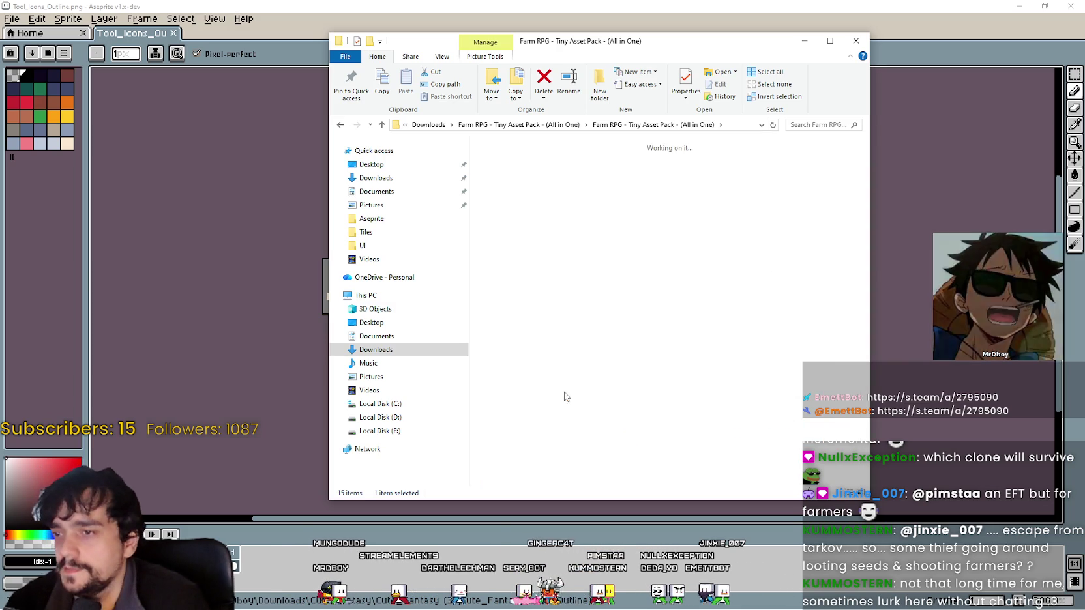
scroll(717, 274, down, 6)
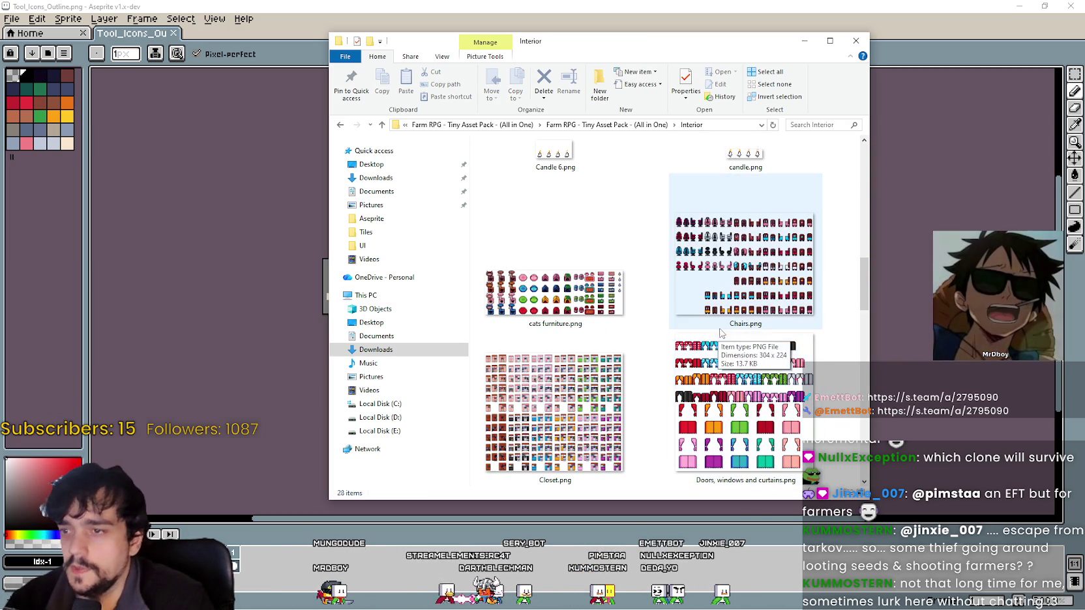
scroll(649, 312, down, 8)
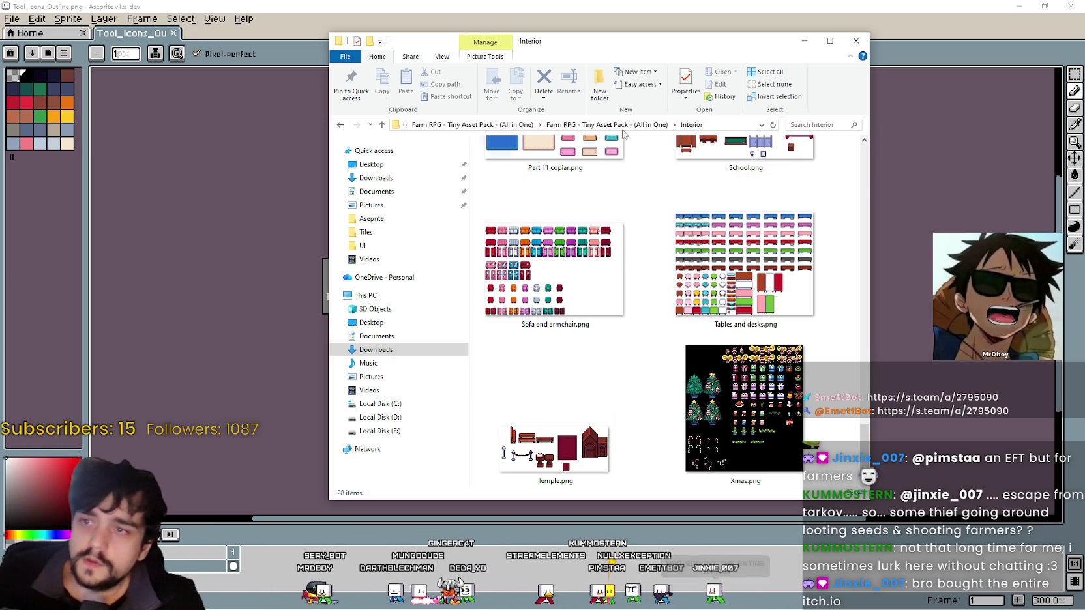
click(606, 125)
- Open Character and Portrait > Portrait > PNG and show its files as extra large icons
scroll(618, 412, down, 6)
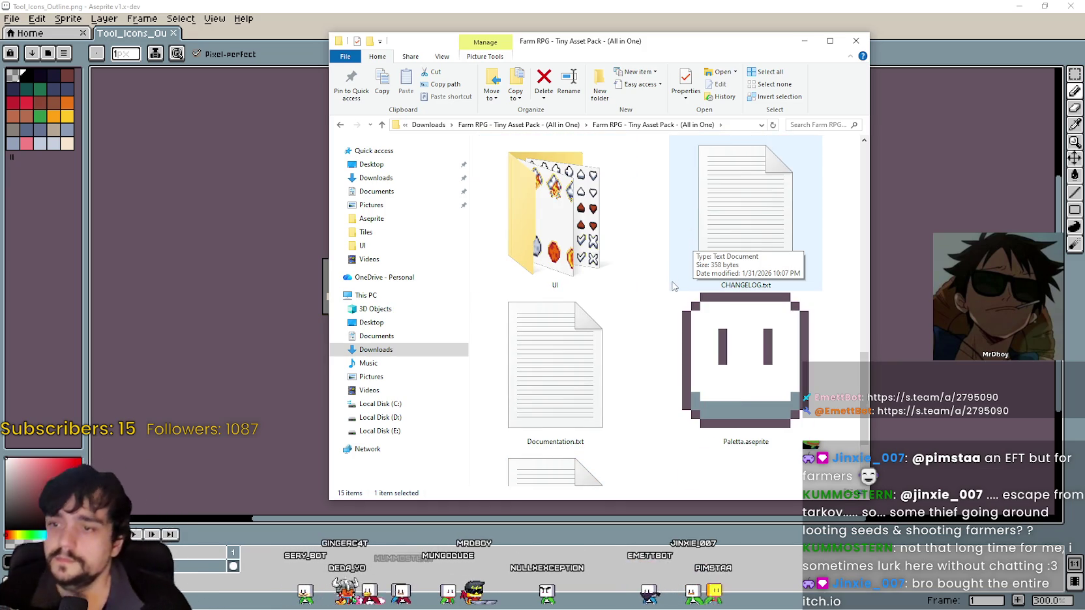
scroll(672, 287, up, 6)
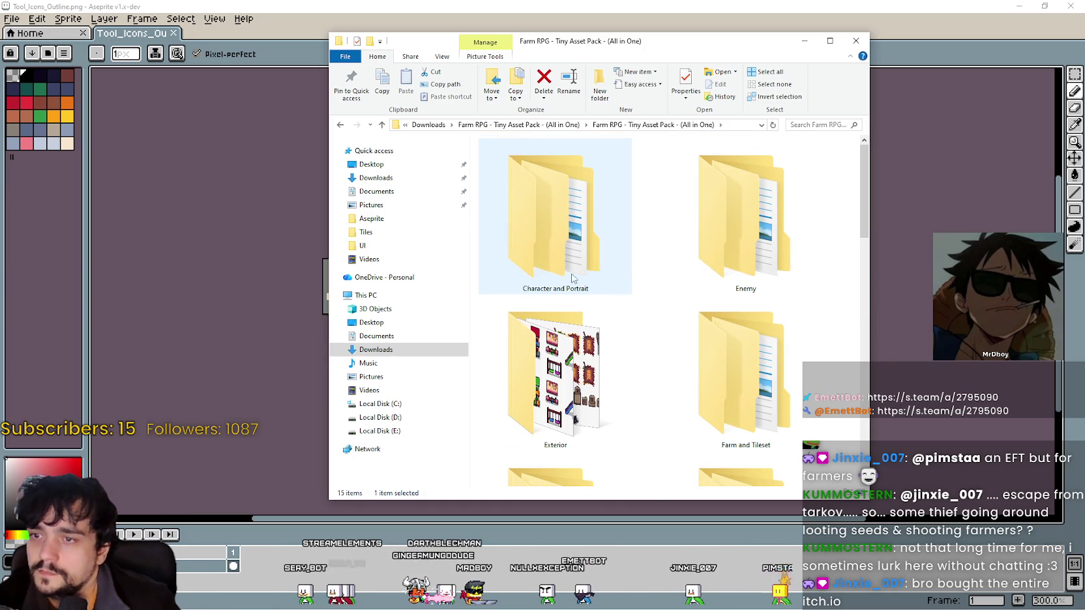
double_click(587, 226)
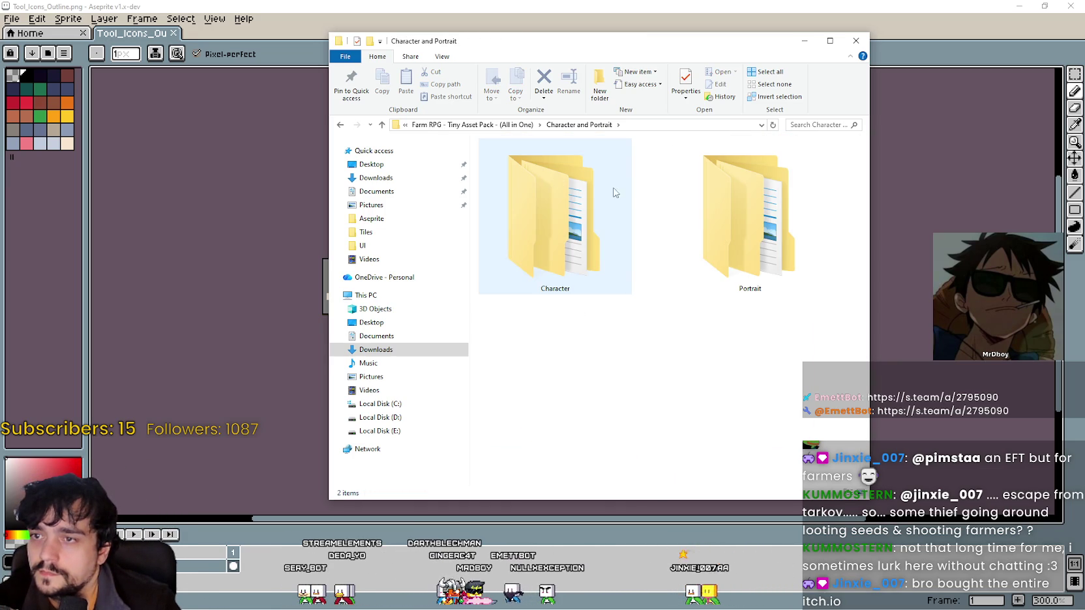
double_click(730, 199)
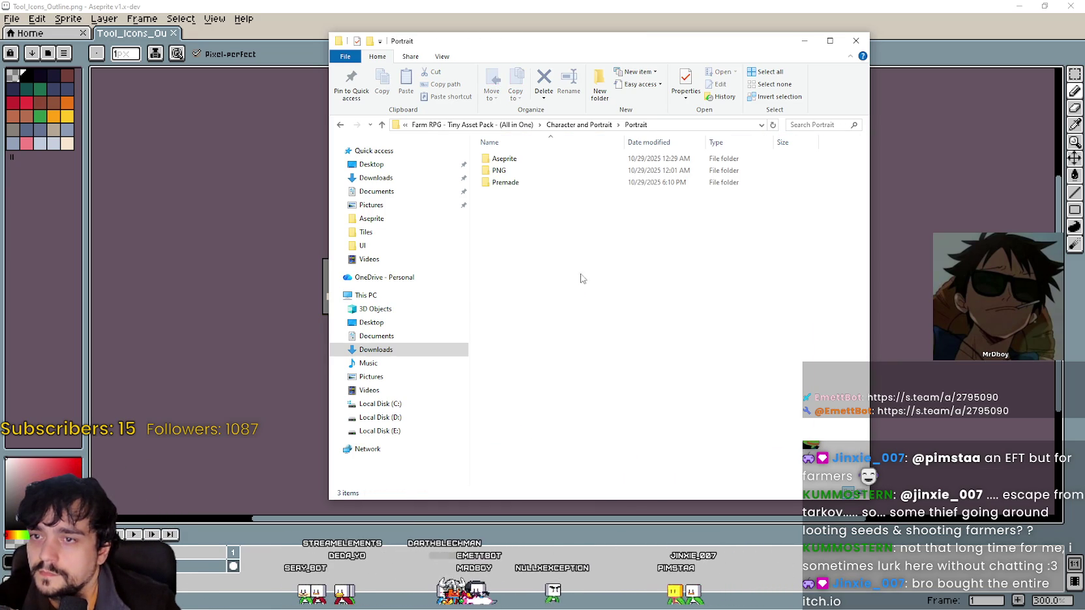
double_click(533, 170)
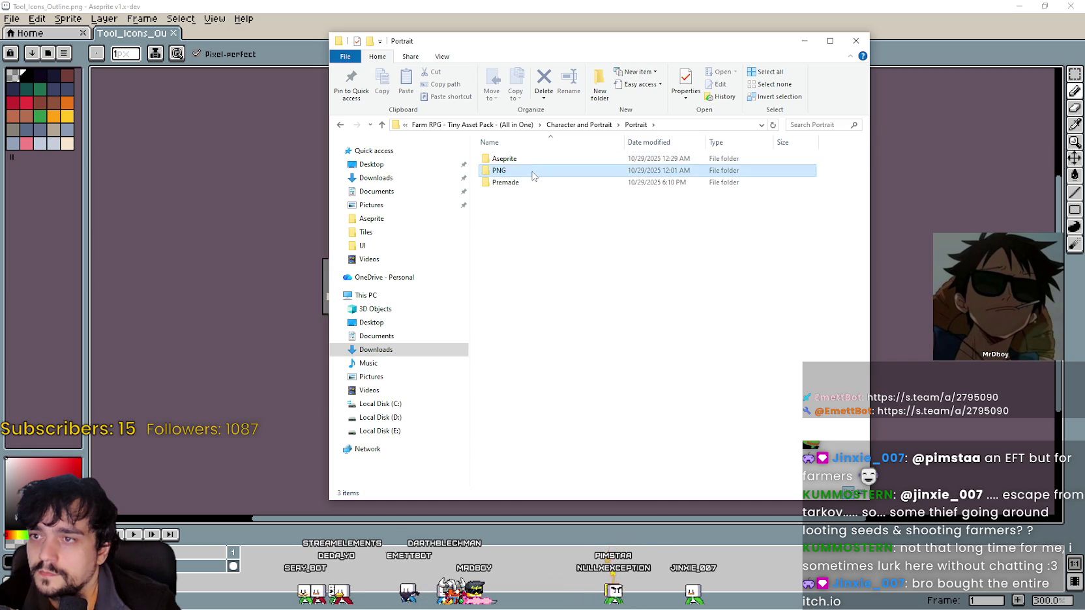
right_click(591, 268)
mouse_move(606, 273)
click(756, 274)
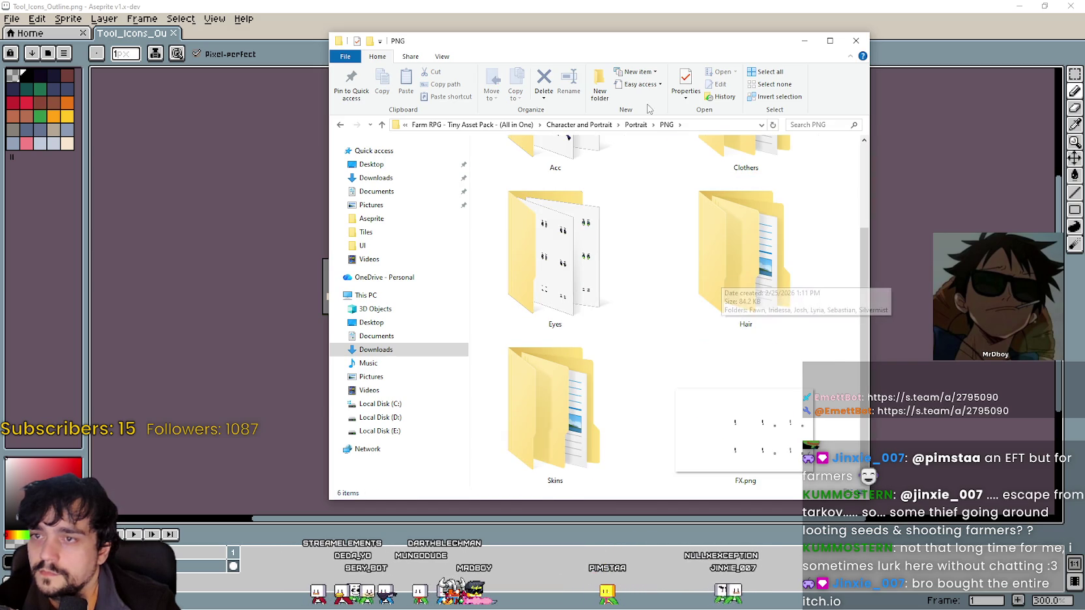
- Look through Character > Others and the NPC'S folder, then return to the main folder
click(472, 124)
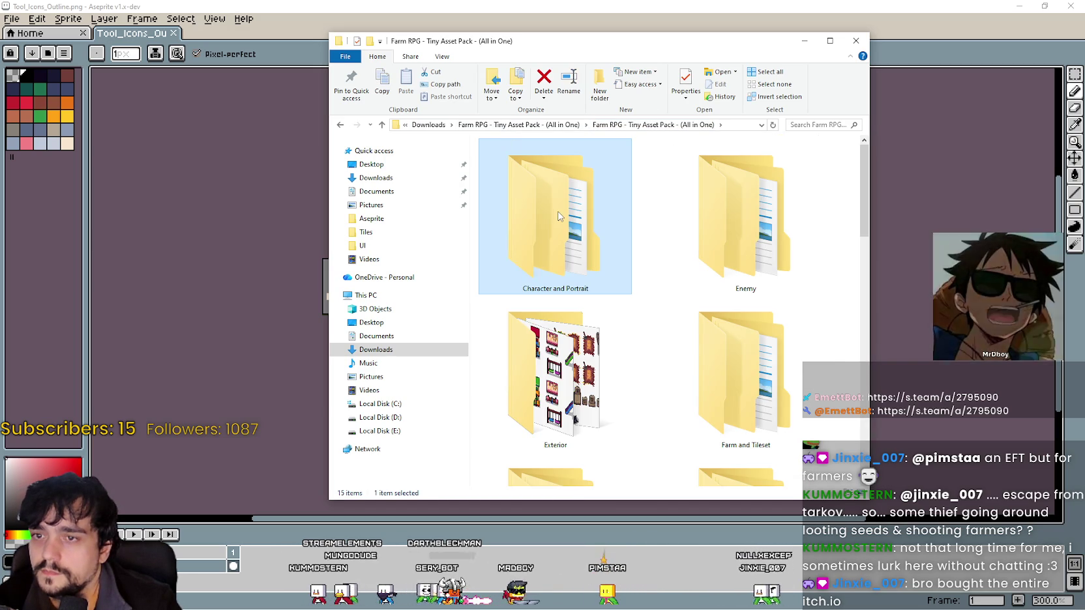
double_click(558, 216)
double_click(542, 168)
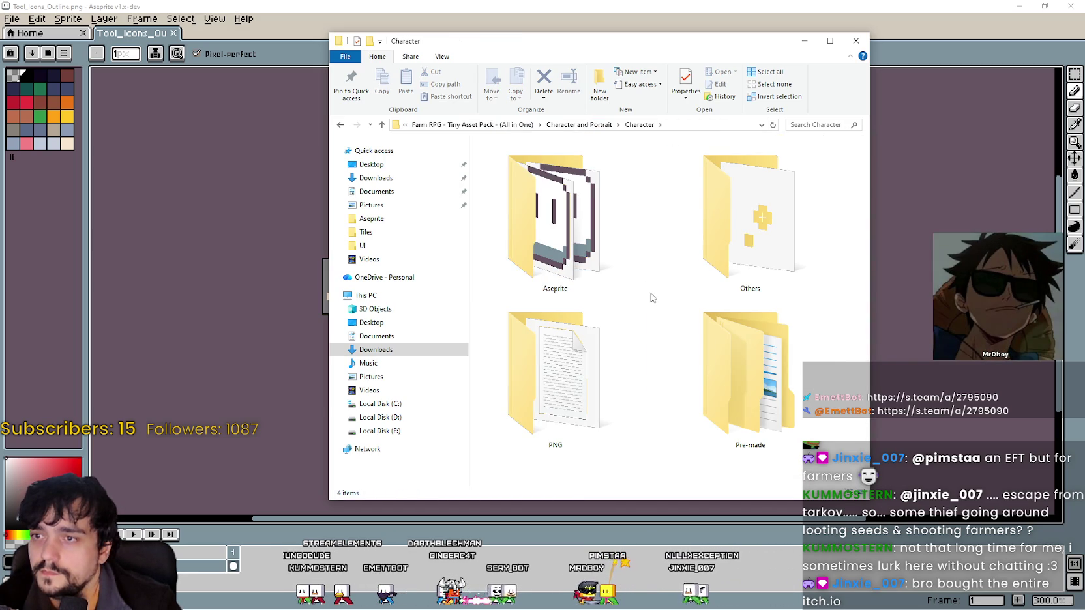
double_click(736, 211)
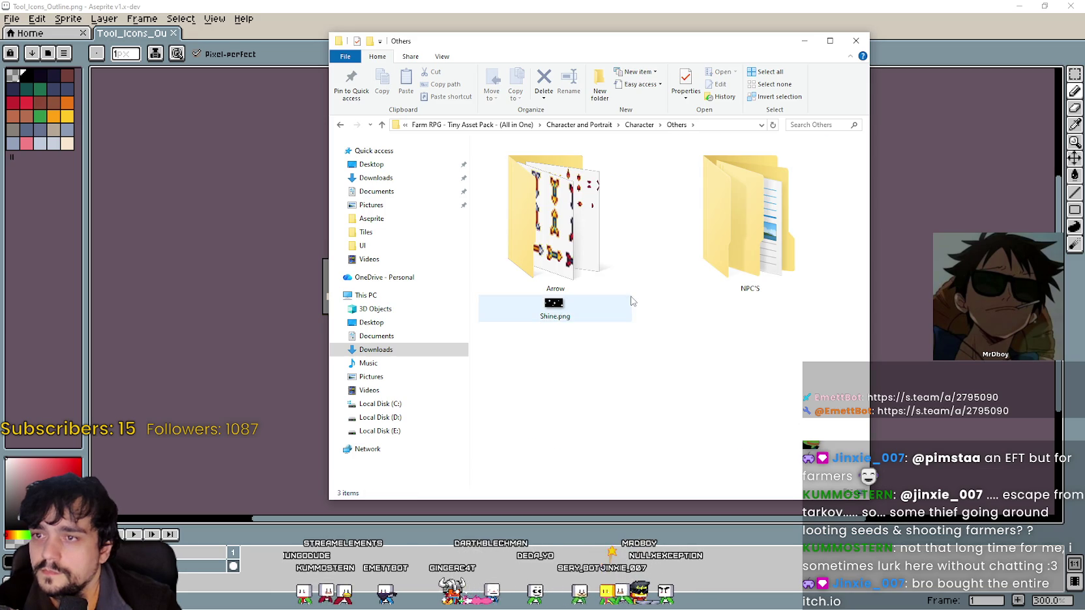
click(745, 202)
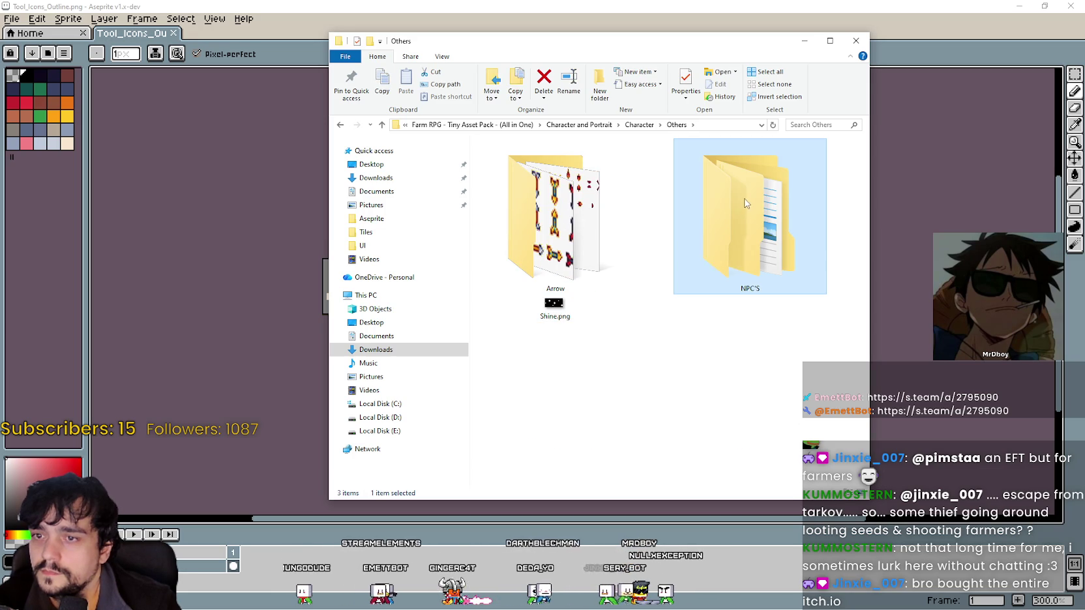
click(473, 125)
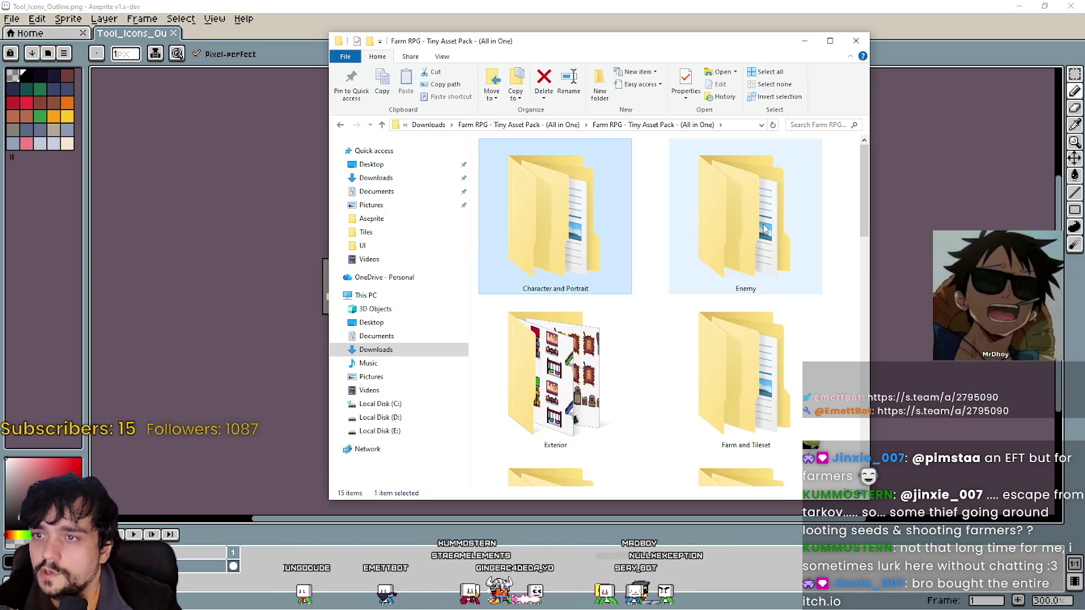
- Open the Icons folder and scroll through its subfolders and sheets
mouse_move(865, 188)
mouse_down()
mouse_move(864, 251)
mouse_move(838, 311)
mouse_up()
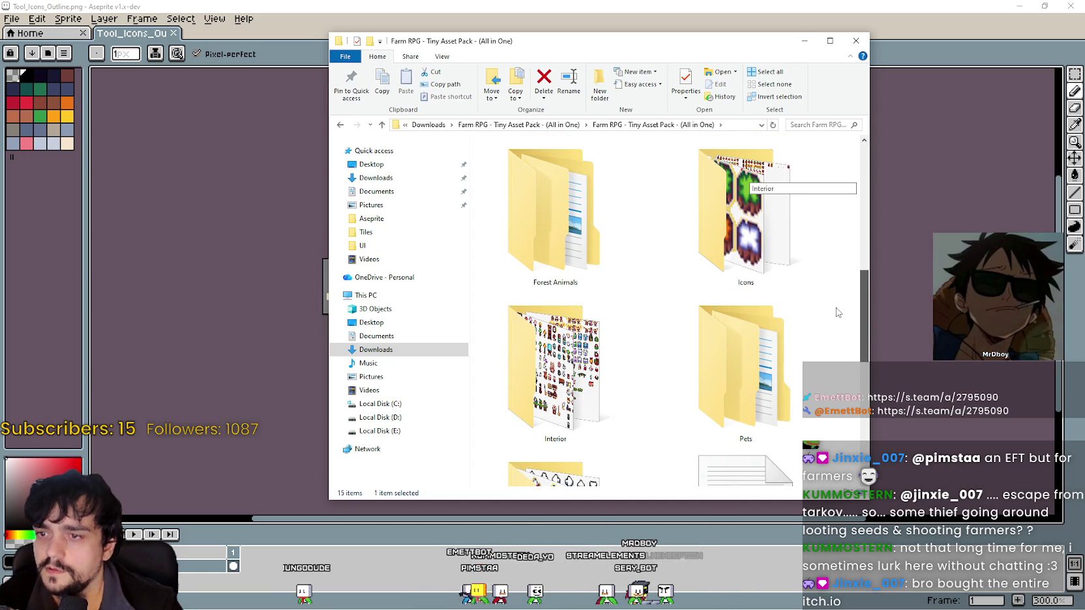
double_click(743, 215)
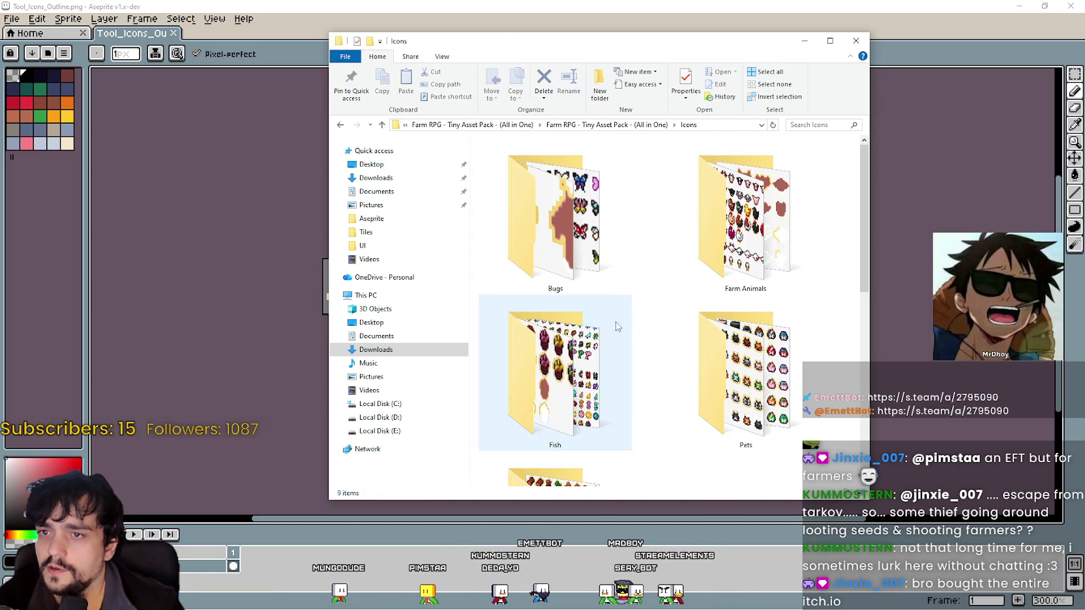
scroll(646, 294, down, 2)
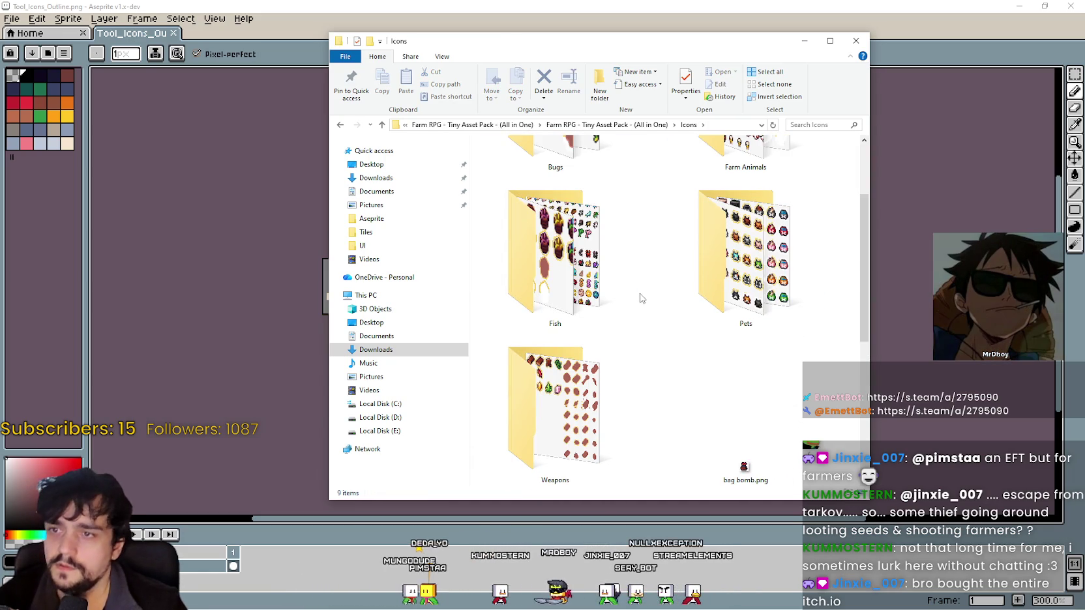
click(573, 343)
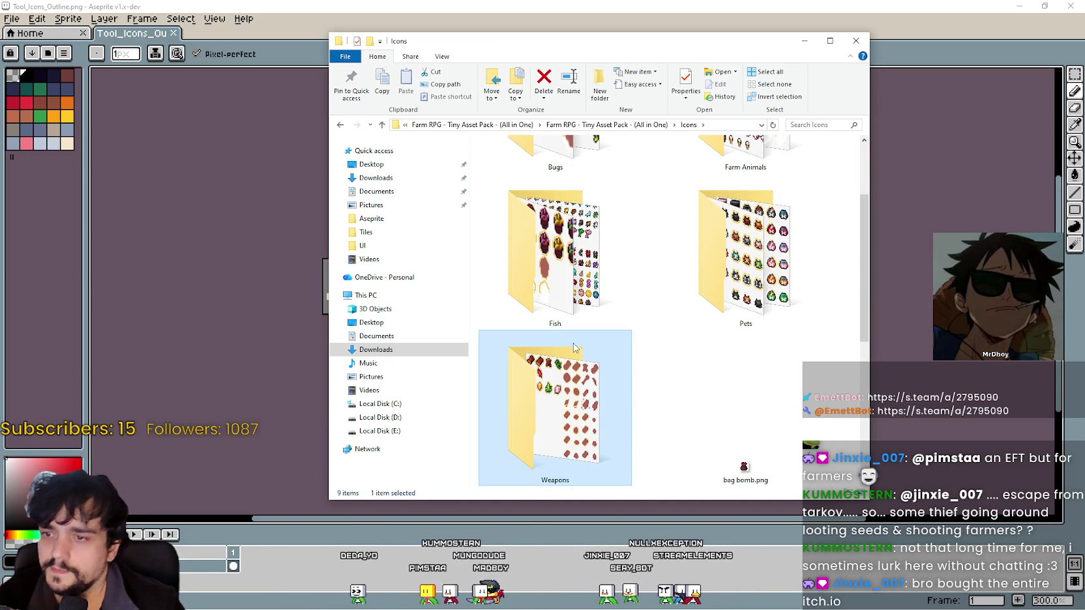
scroll(573, 343, down, 3)
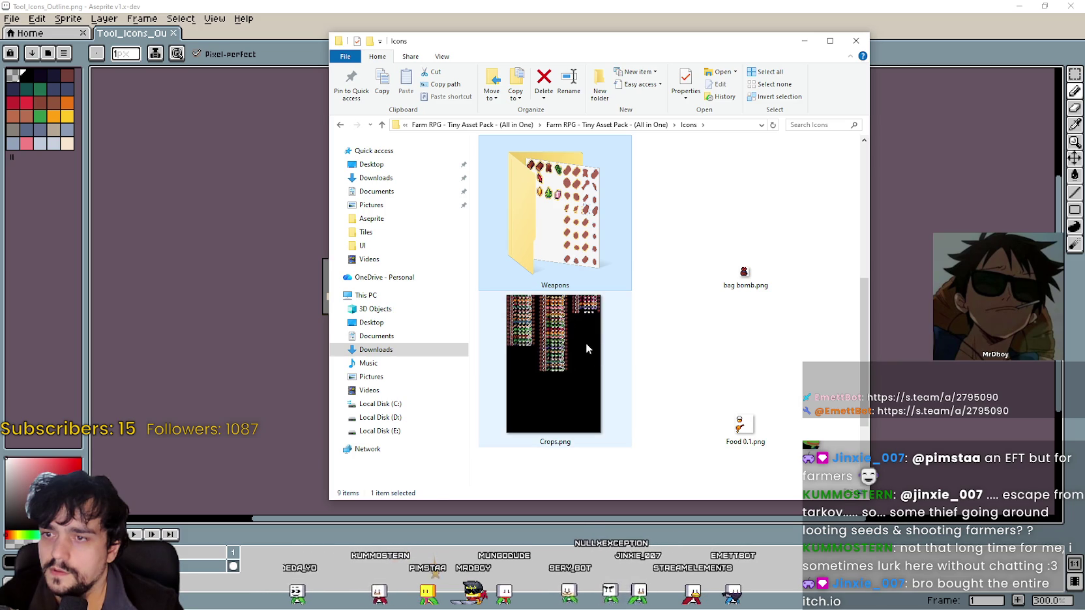
- Preview Crops.png in Aseprite, zoom over the crop sprites, close it, and enter Weapons
double_click(586, 343)
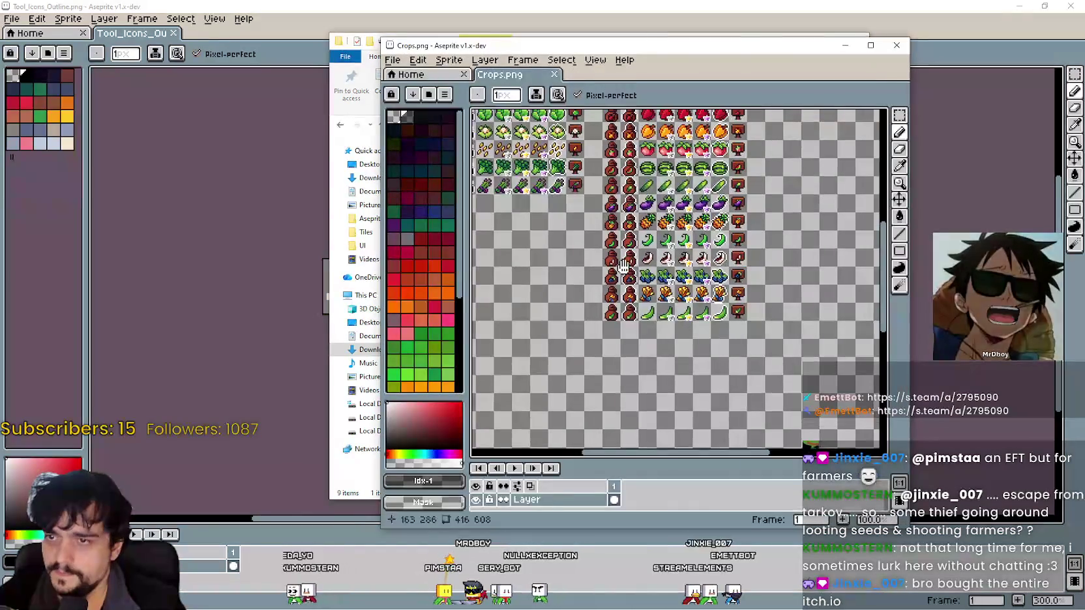
scroll(657, 238, up, 1)
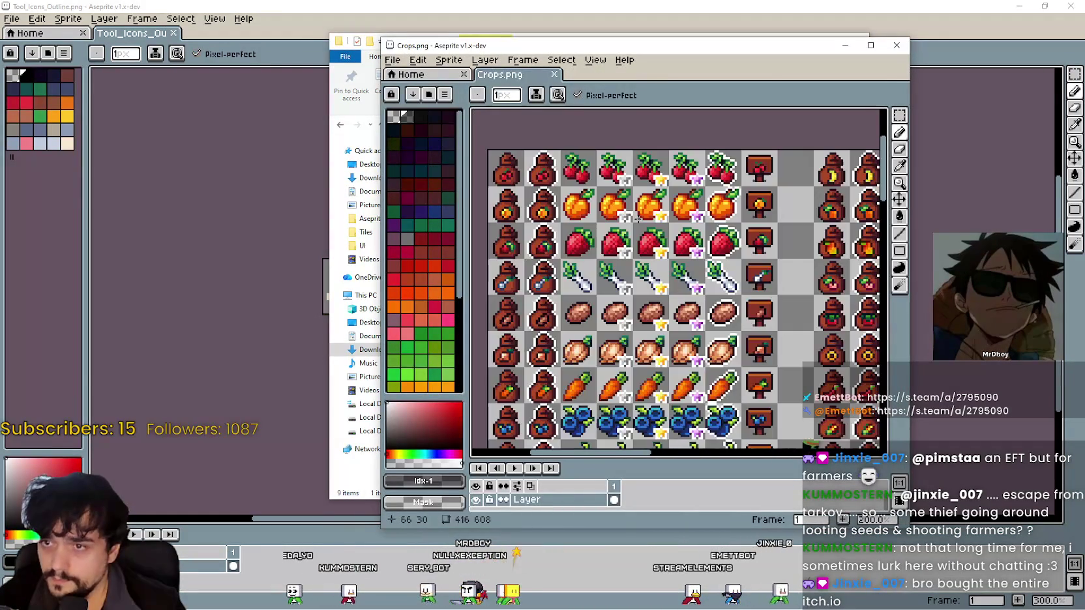
scroll(678, 279, down, 3)
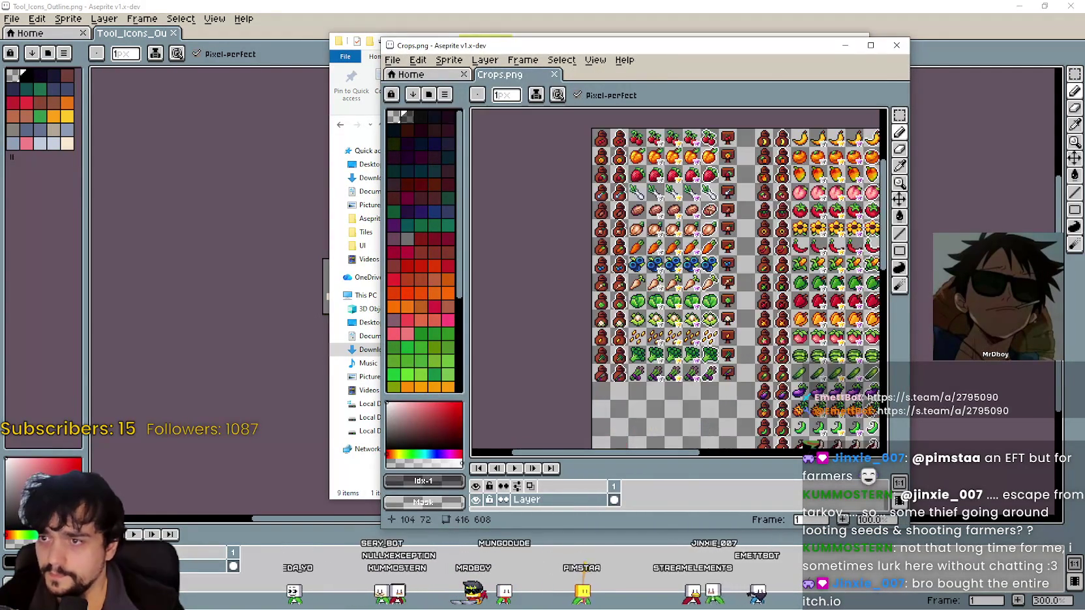
scroll(678, 279, up, 1)
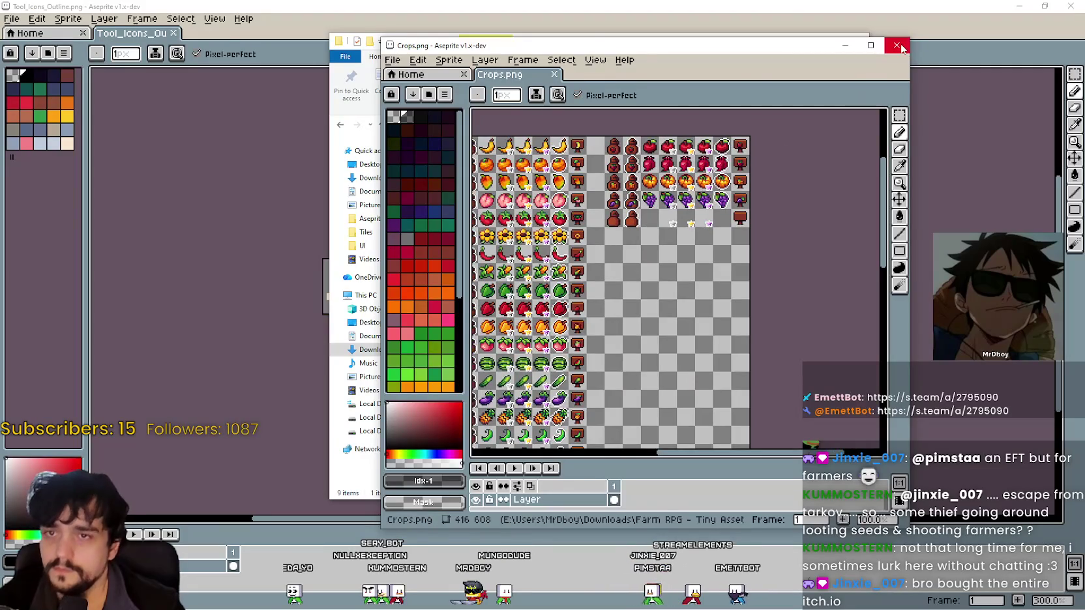
key(alt+F4)
double_click(554, 215)
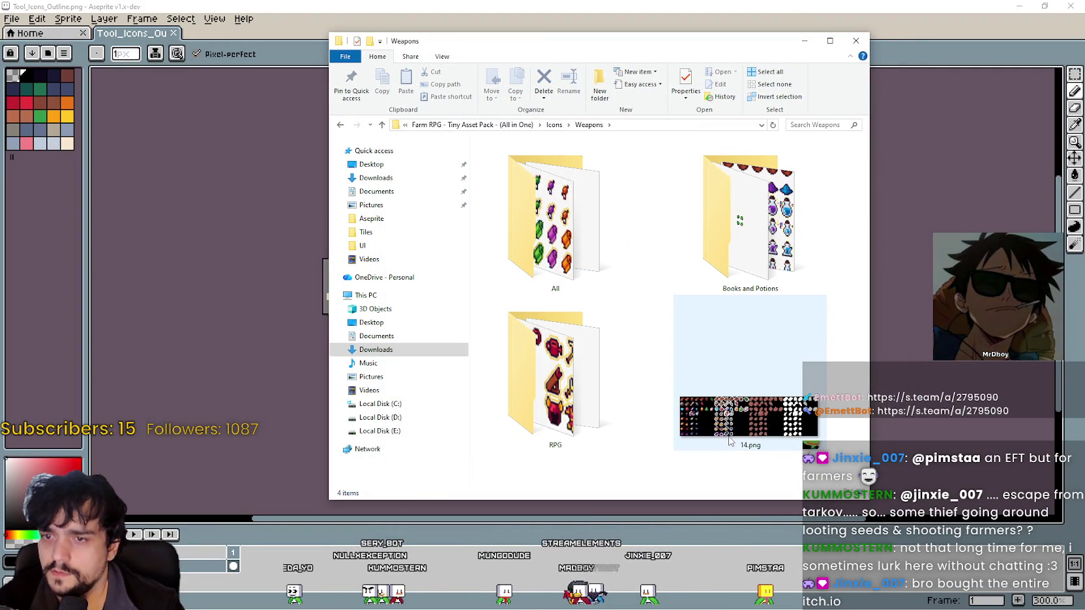
- Browse the Weapons > All folder, then go back up to Weapons
double_click(559, 239)
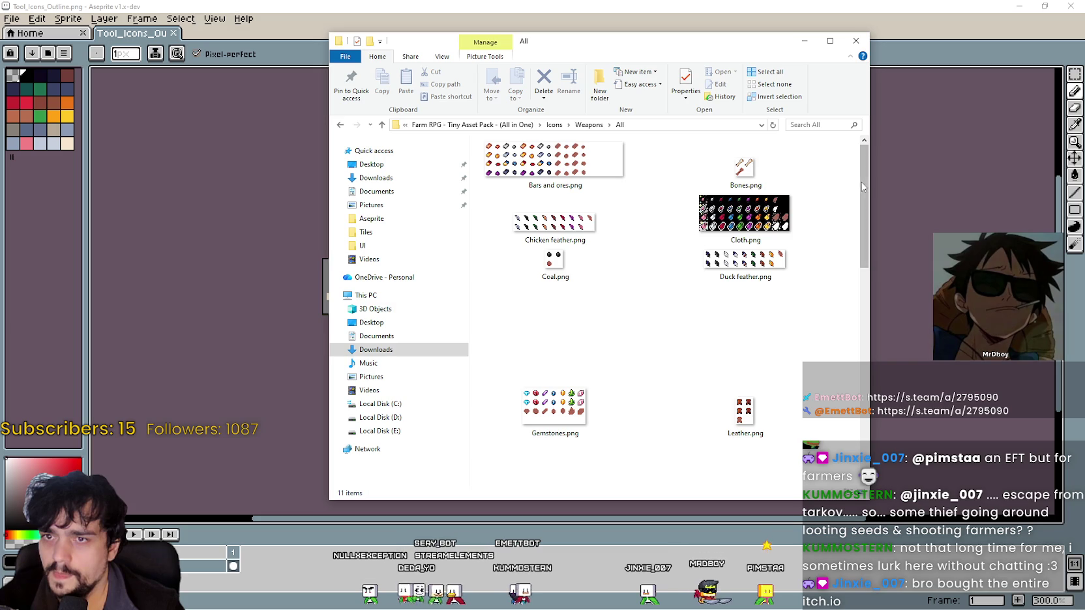
scroll(770, 218, down, 4)
scroll(788, 365, up, 4)
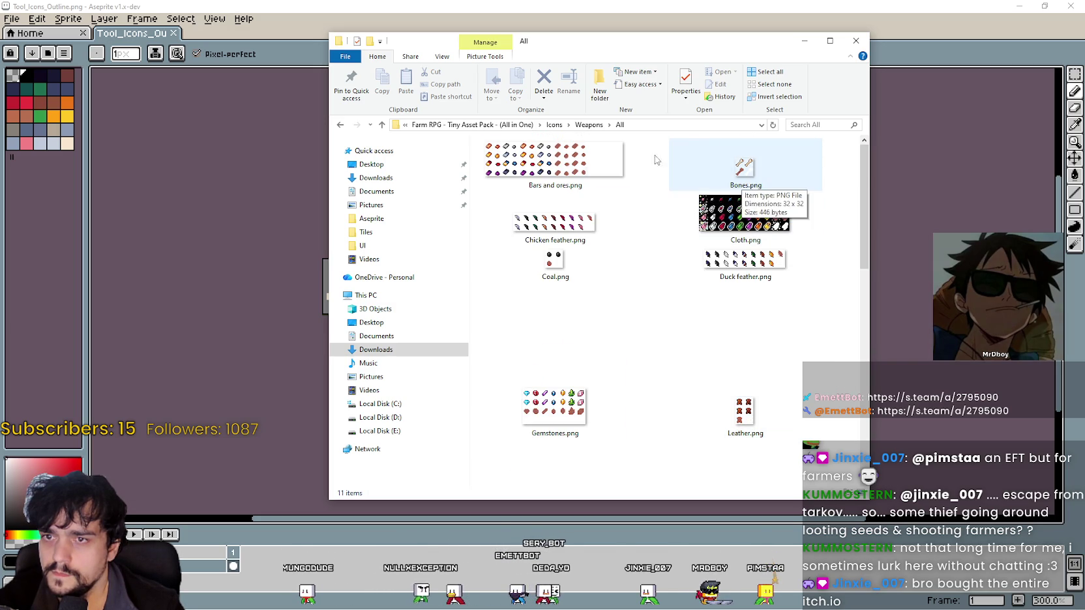
scroll(613, 217, down, 2)
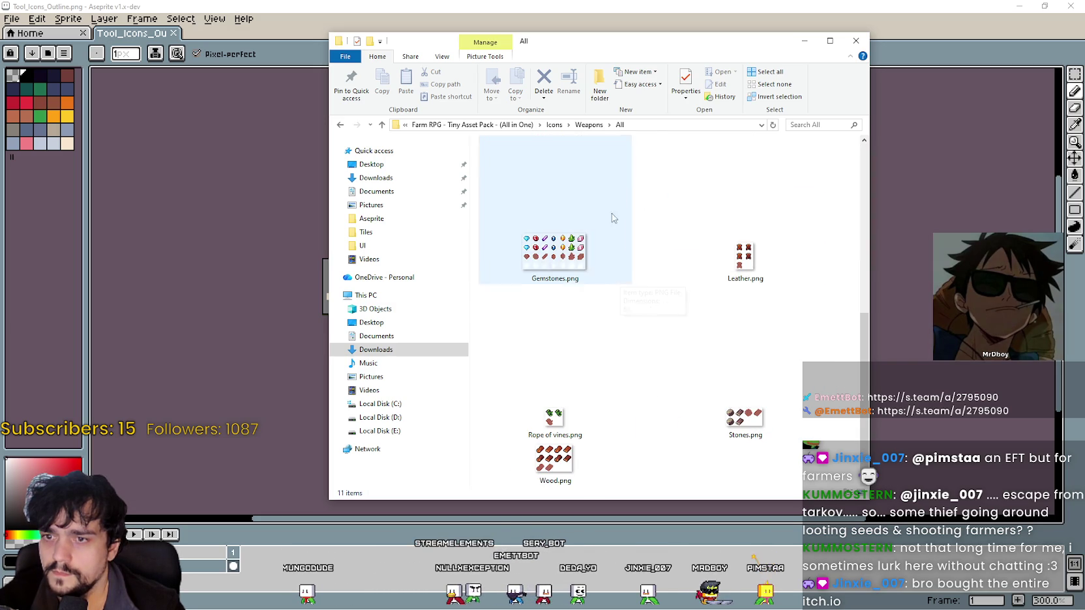
click(588, 125)
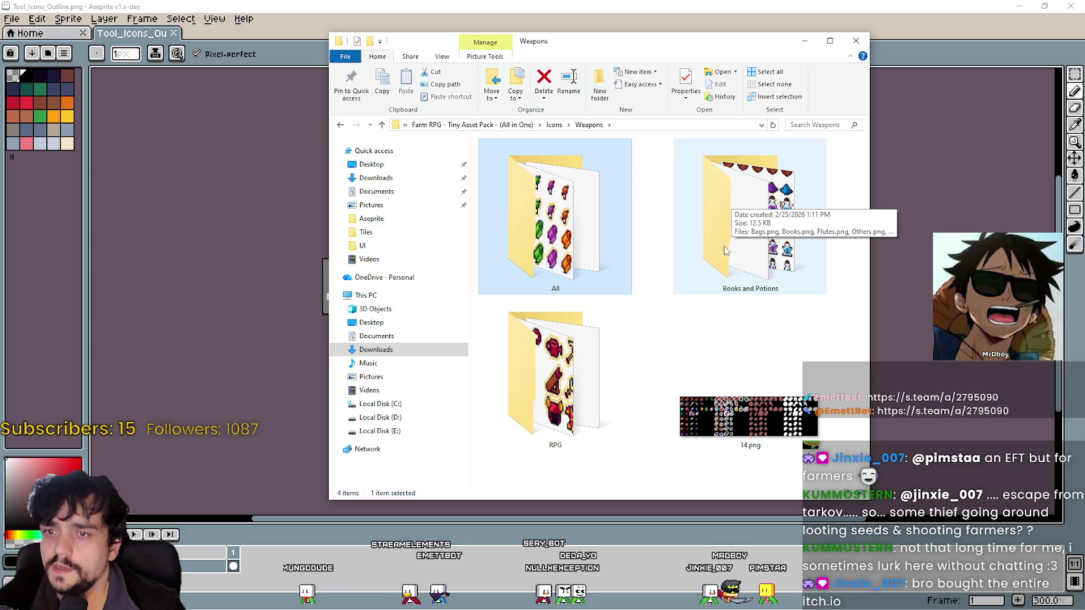
- Preview the 14.png icon sheet in Aseprite, panning across it, then close it
click(750, 417)
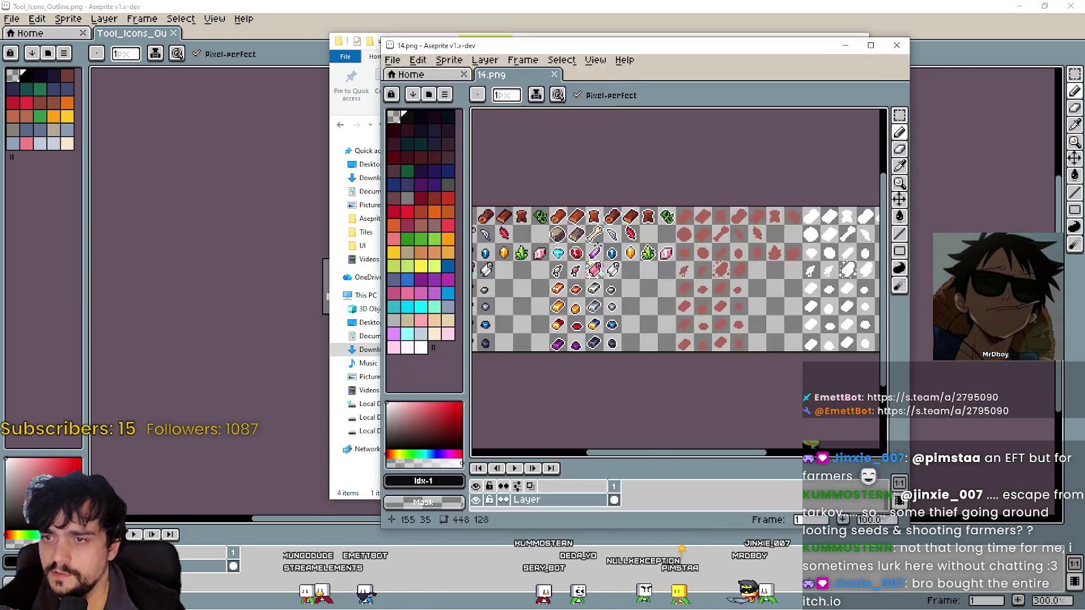
scroll(751, 178, up, 2)
drag(752, 178, 505, 180)
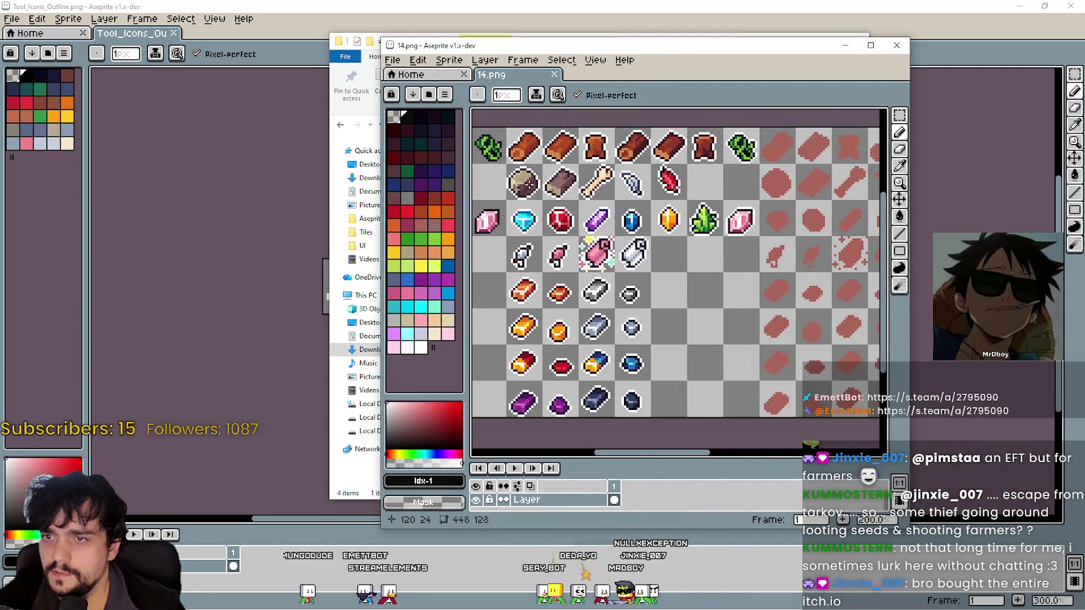
scroll(725, 278, down, 1)
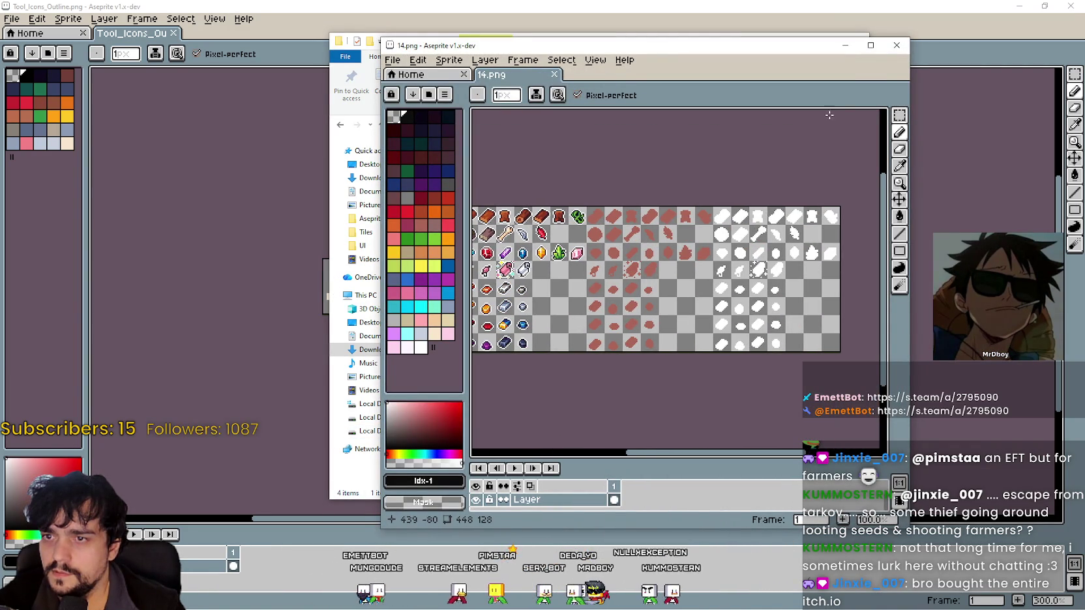
click(895, 45)
- Open the RPG folder and display its icon sheets as extra large thumbnails
click(613, 381)
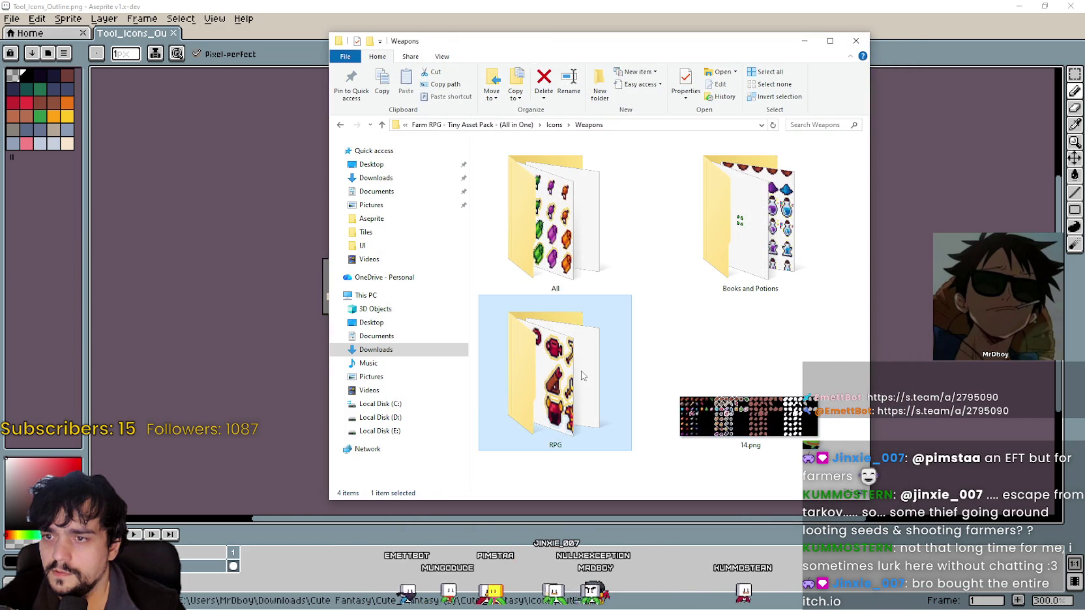
click(750, 215)
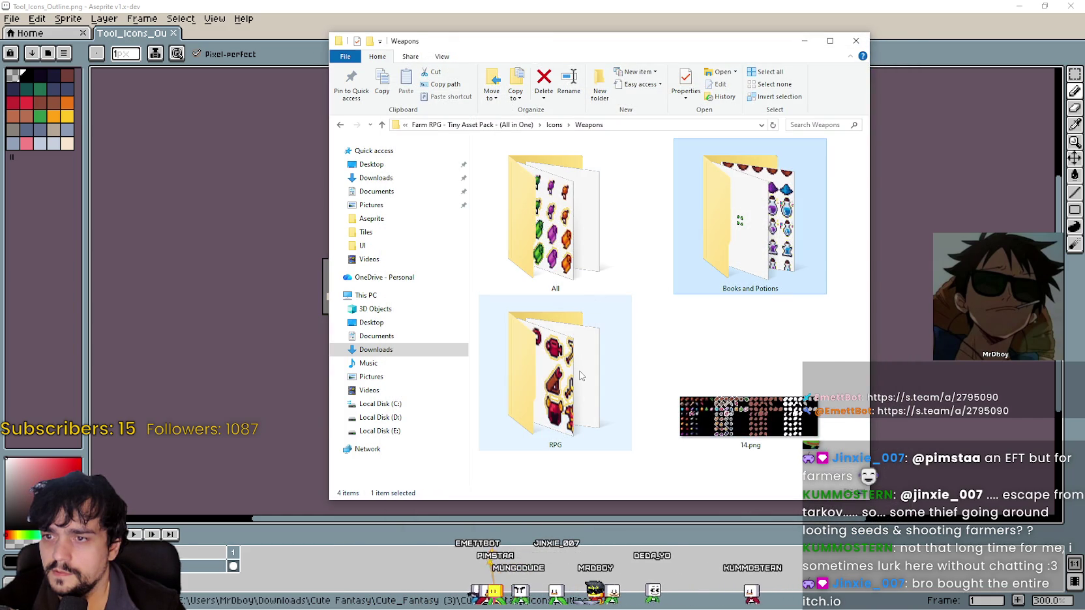
double_click(580, 375)
right_click(564, 301)
mouse_move(637, 308)
click(737, 308)
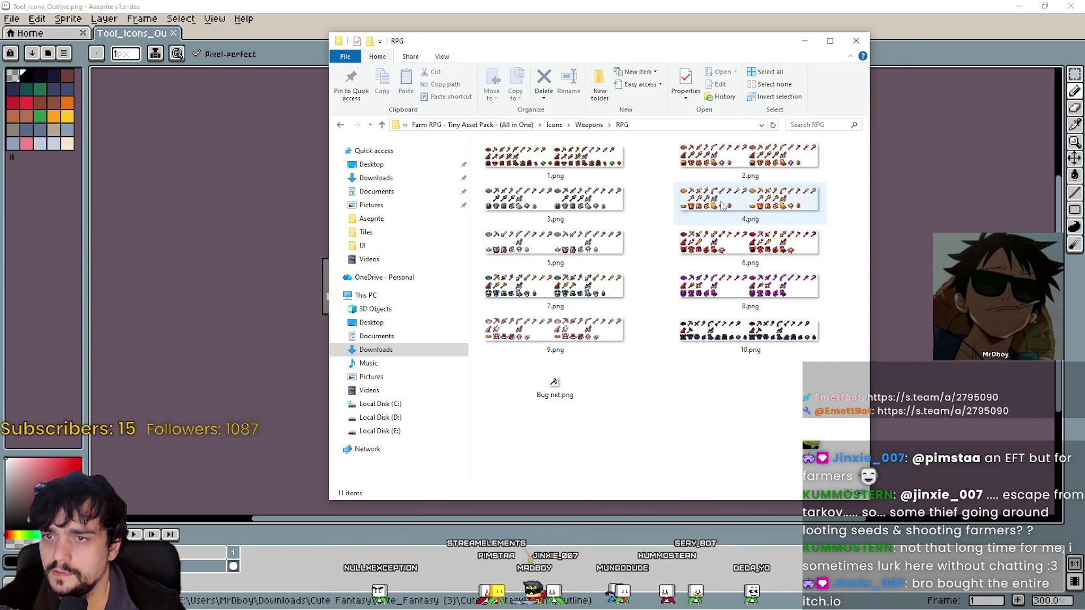
click(555, 160)
shift+click(749, 333)
key(Return)
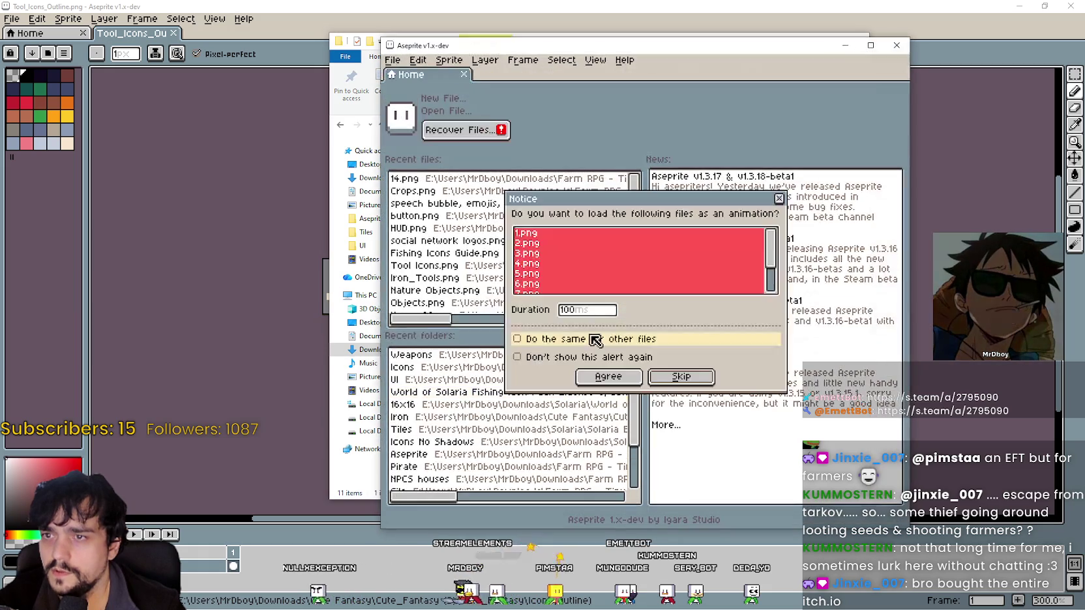
click(779, 198)
scroll(696, 281, up, 3)
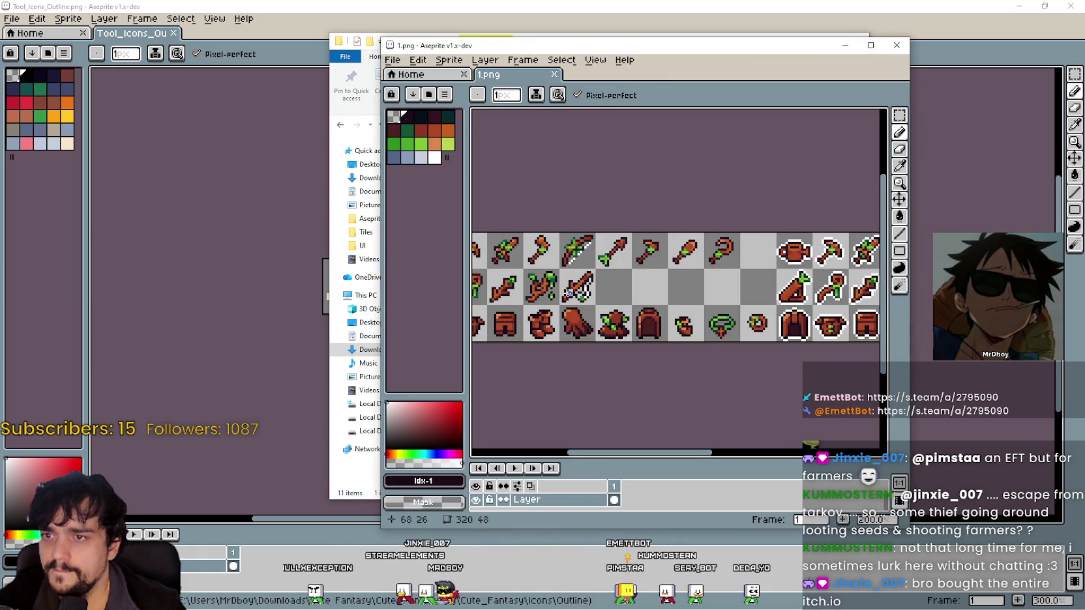
mouse_move(768, 315)
mouse_down()
mouse_move(668, 313)
mouse_move(678, 275)
mouse_up()
scroll(670, 297, up, 1)
scroll(678, 275, down, 1)
drag(810, 309, 573, 315)
drag(743, 281, 590, 284)
drag(789, 291, 745, 282)
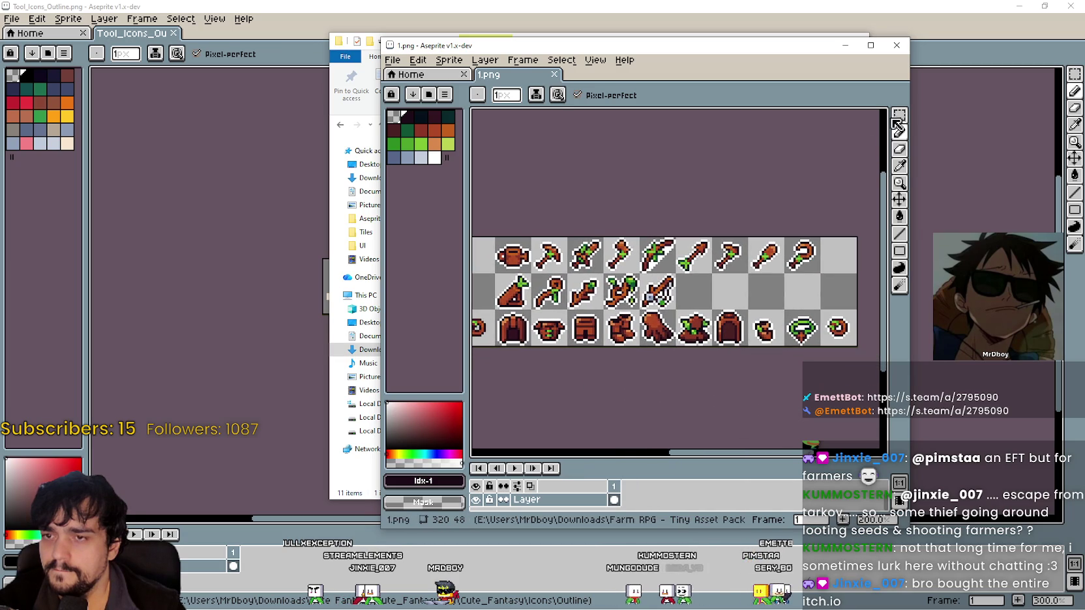
click(897, 46)
double_click(733, 169)
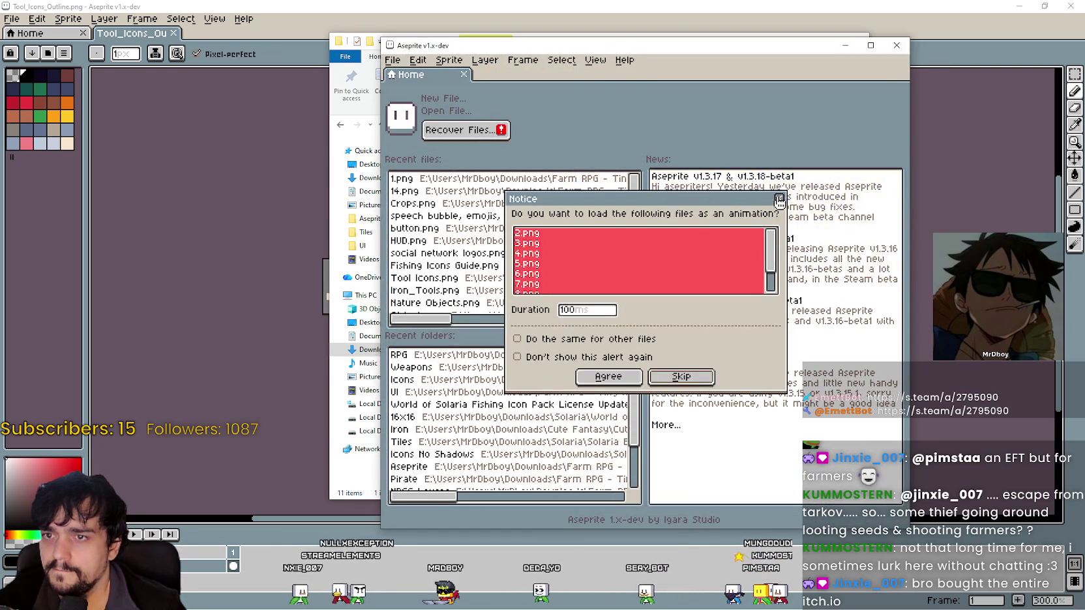
click(781, 203)
scroll(754, 189, up, 3)
mouse_move(755, 188)
mouse_down()
mouse_move(702, 225)
mouse_move(690, 282)
mouse_up()
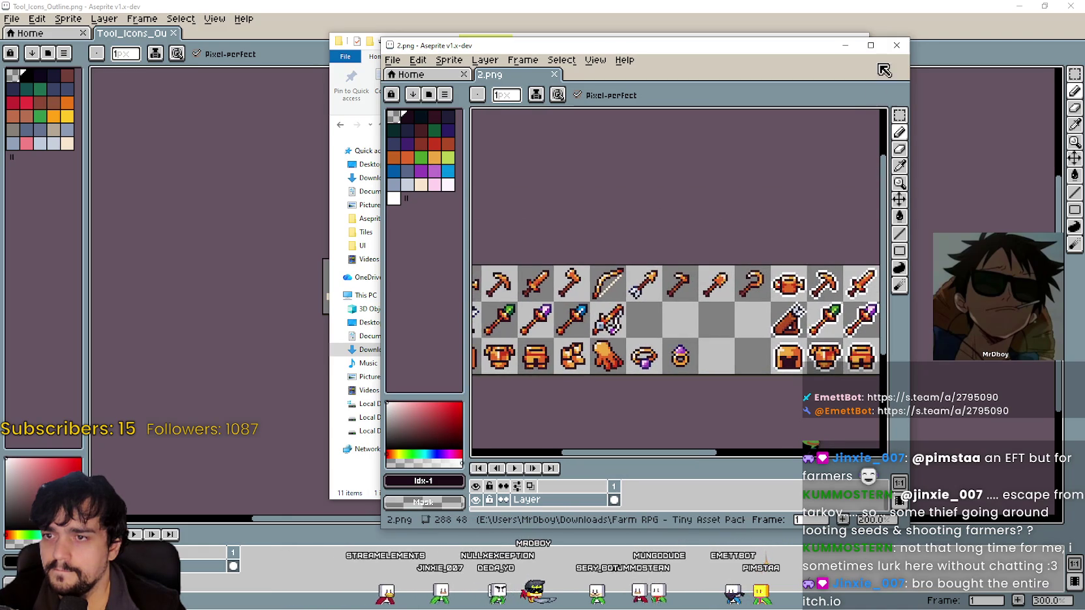
click(870, 45)
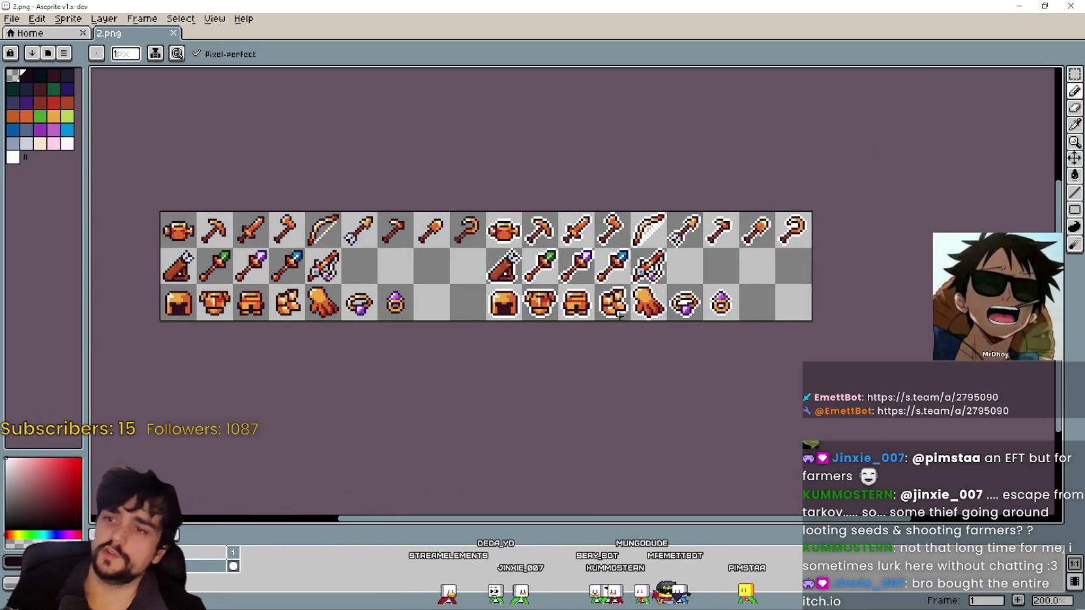
scroll(784, 244, up, 1)
scroll(787, 243, down, 1)
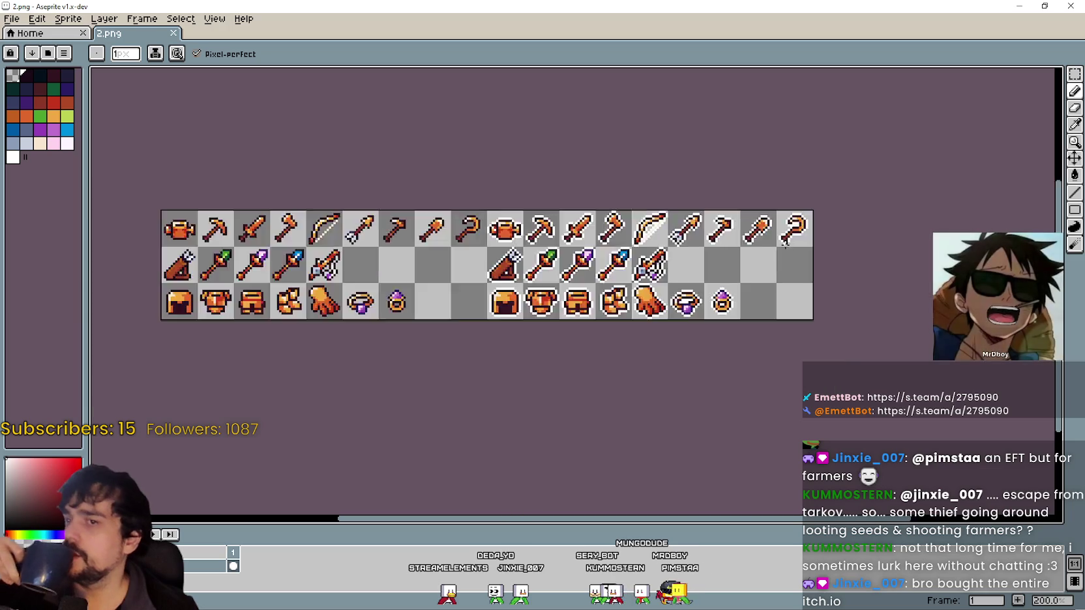
scroll(787, 243, down, 1)
scroll(769, 244, up, 2)
scroll(741, 246, up, 1)
scroll(742, 246, down, 1)
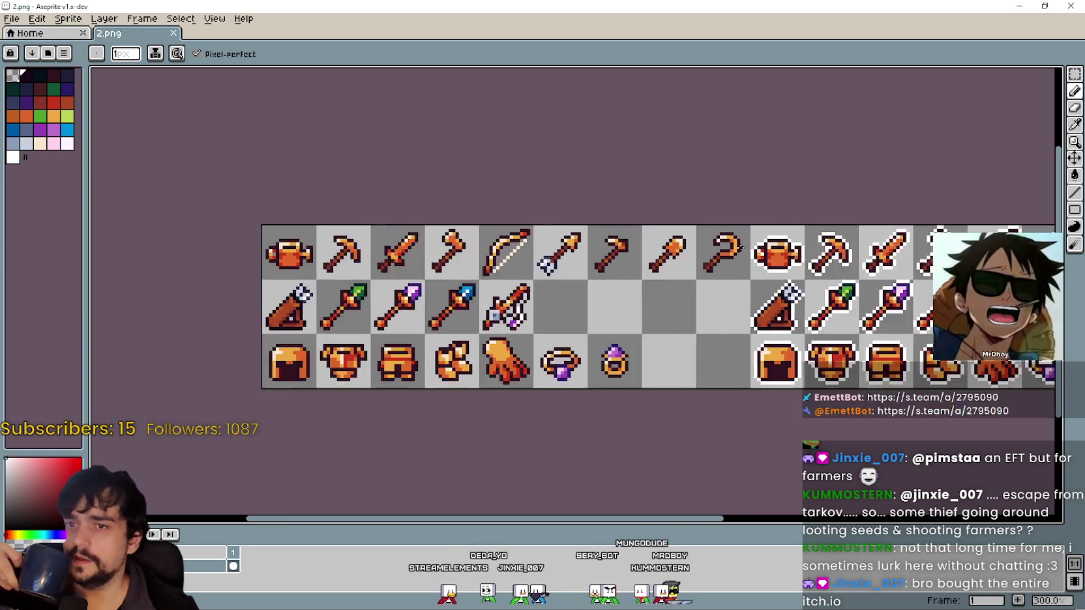
scroll(741, 247, up, 2)
scroll(724, 267, up, 1)
scroll(706, 285, down, 2)
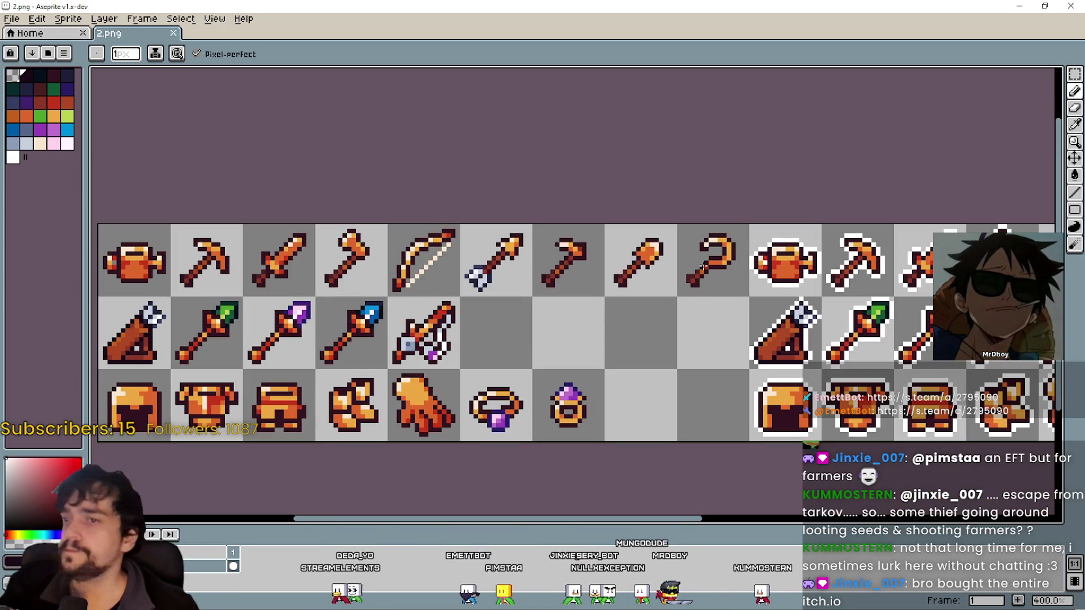
drag(798, 267, 624, 224)
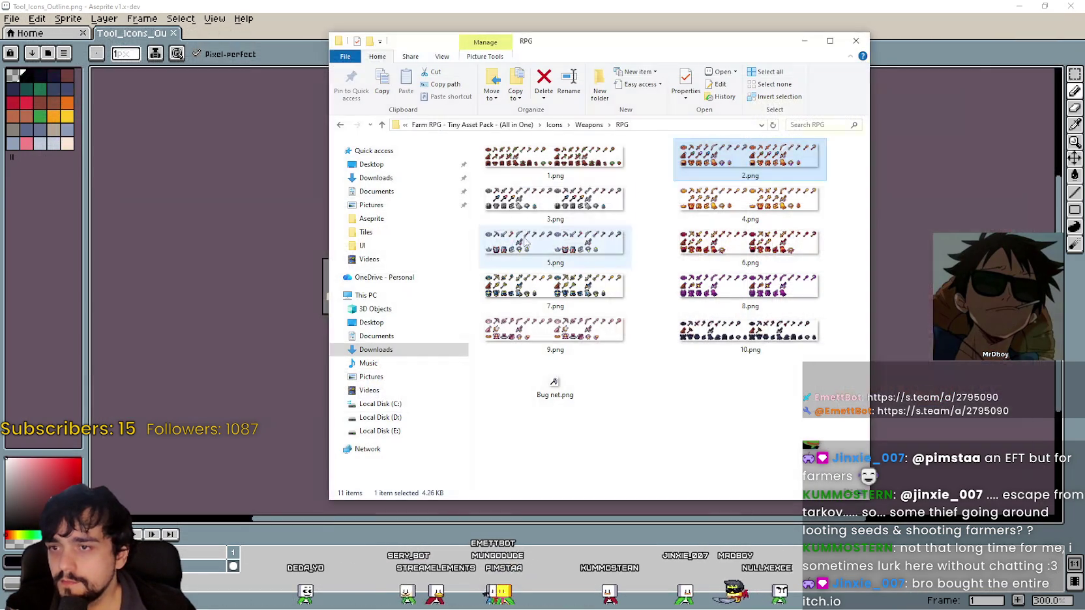
- Reopen the RPG 1.png sheet in Aseprite, dismiss the notice, and pick the rectangular selection tool
double_click(528, 145)
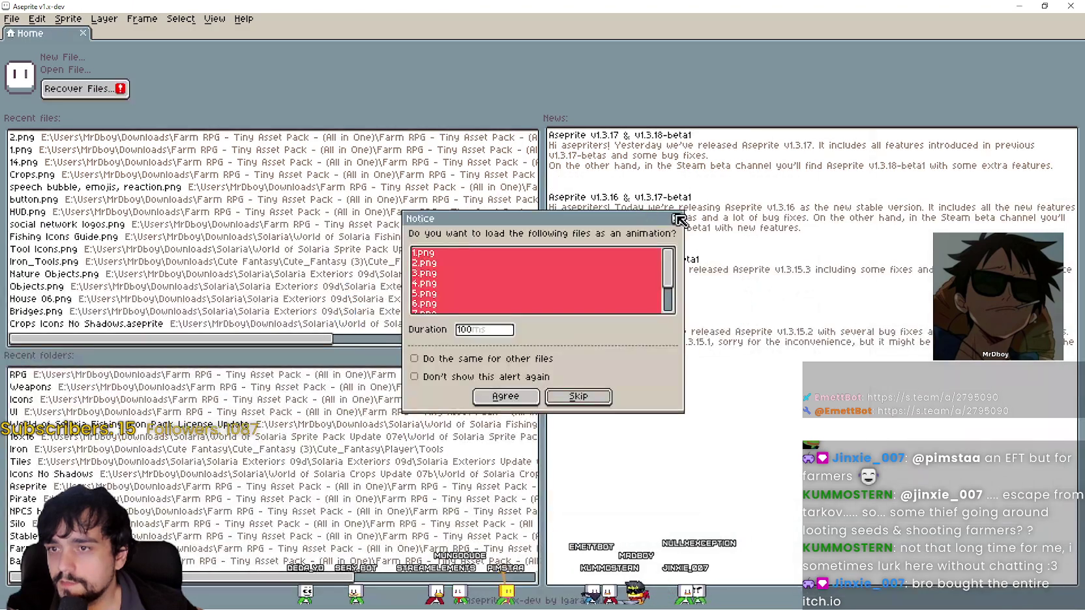
click(677, 219)
scroll(587, 320, up, 5)
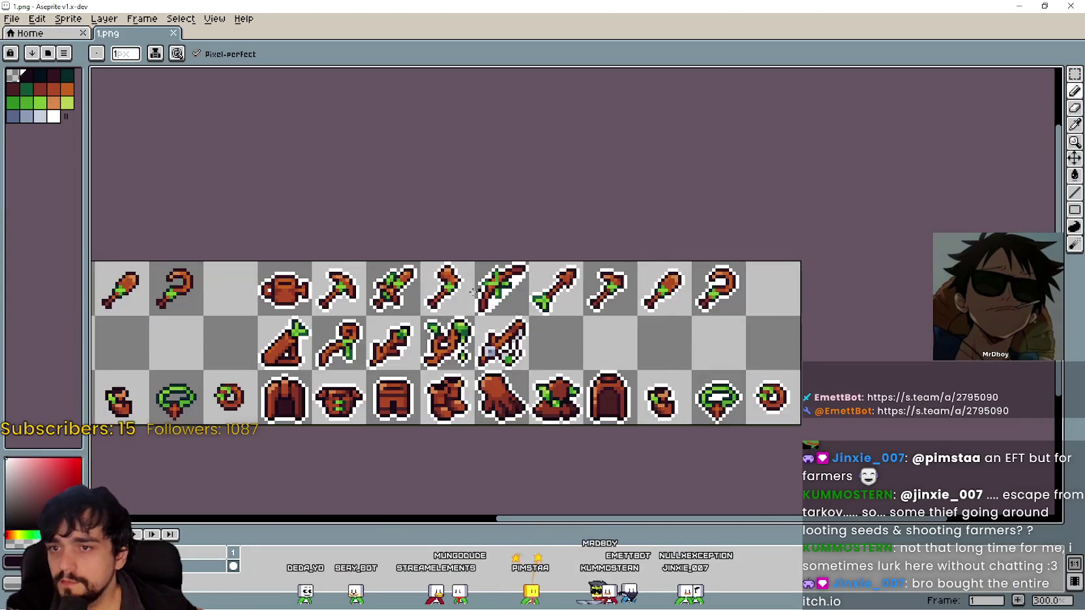
click(1074, 74)
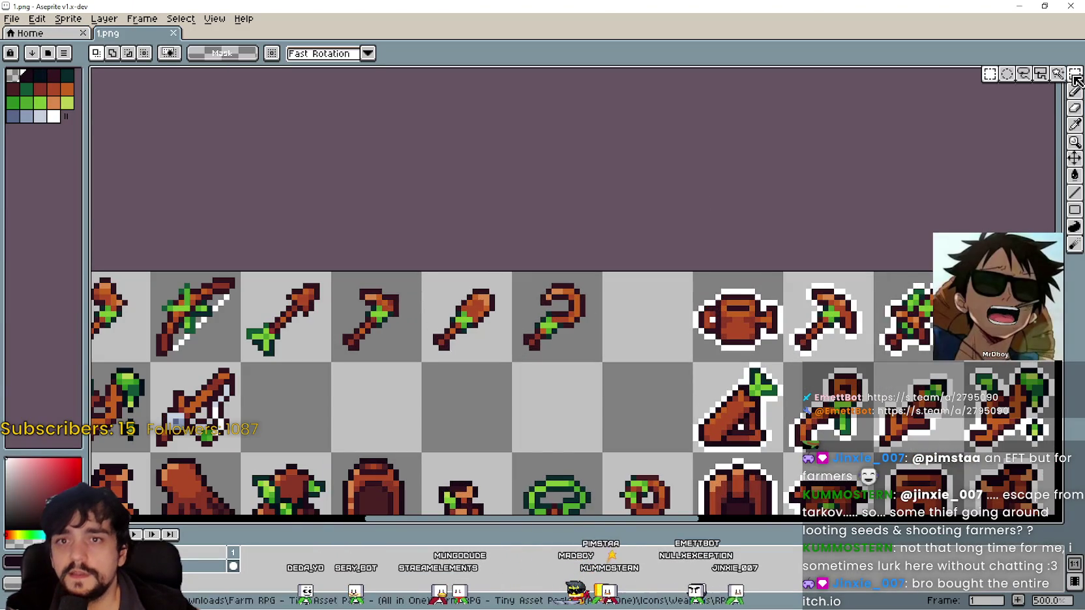
scroll(984, 104, left, 5)
scroll(899, 210, right, 3)
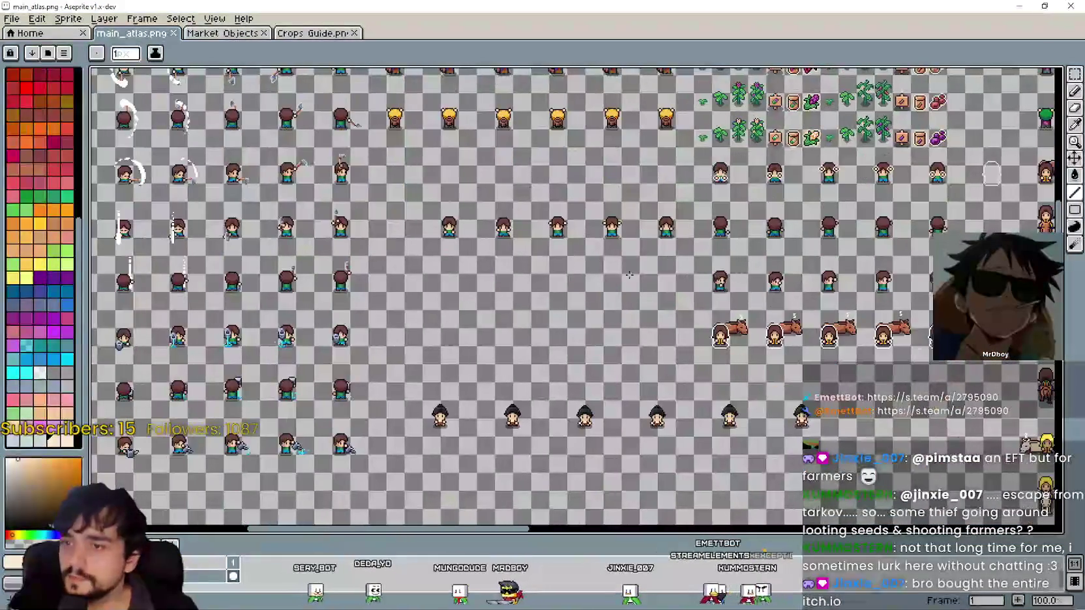
- Paste the copied hoe icon into an empty grid cell of main_atlas.png
scroll(551, 197, down, 5)
scroll(547, 201, right, 5)
scroll(541, 208, up, 6)
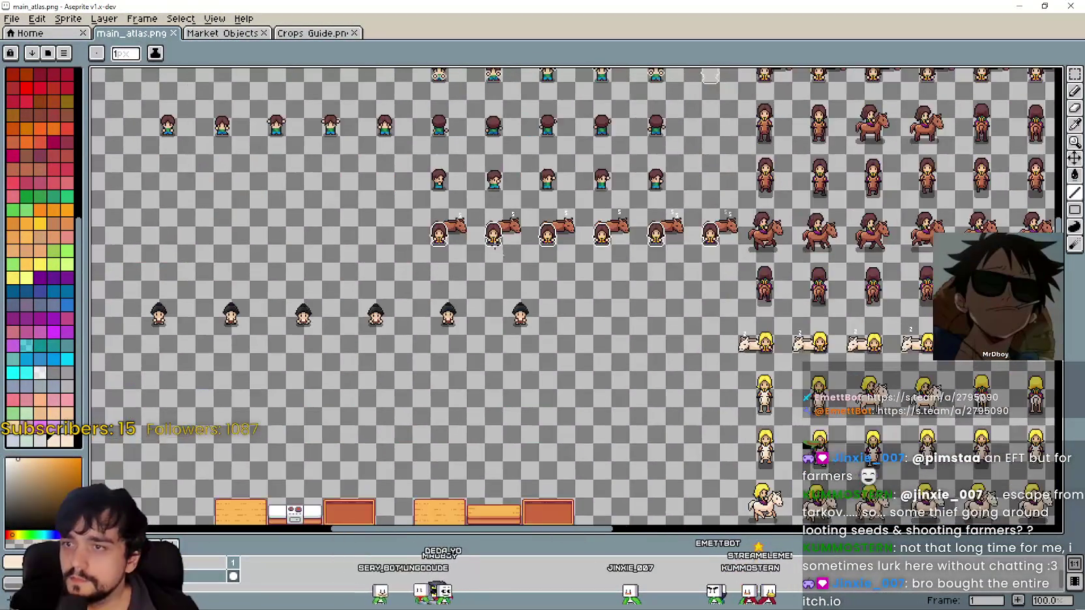
scroll(534, 214, left, 2)
scroll(533, 213, up, 5)
scroll(481, 418, left, 3)
scroll(373, 181, right, 2)
scroll(497, 269, up, 2)
key(ctrl+v)
scroll(559, 284, up, 2)
mouse_move(610, 326)
mouse_down()
mouse_move(583, 273)
mouse_move(593, 262)
mouse_up()
scroll(606, 263, up, 1)
click(762, 280)
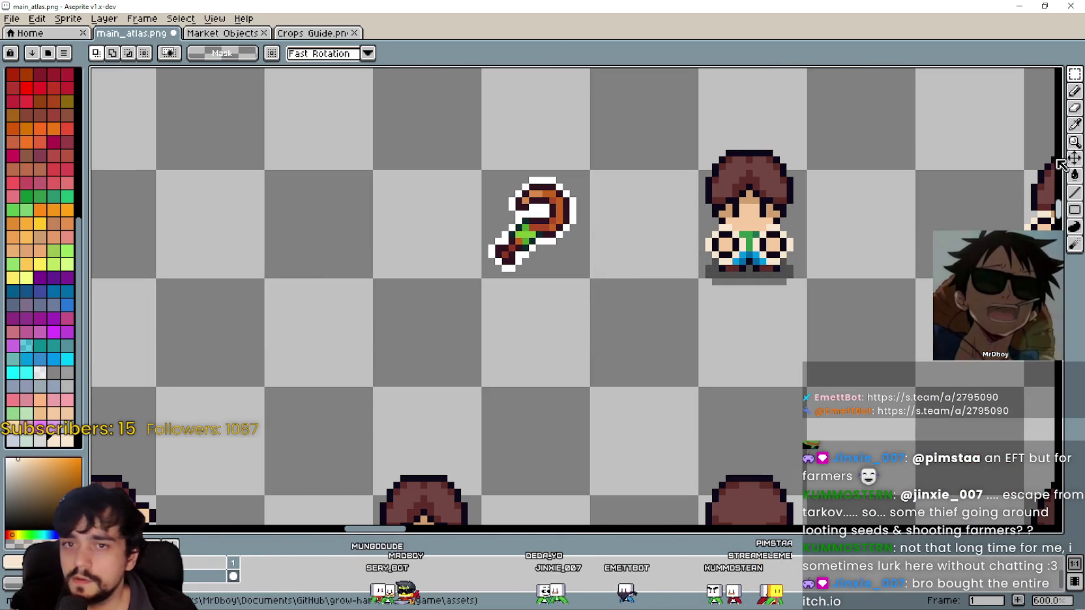
- Fill the hoe's white outline with cream using a non-contiguous Paint Bucket, then save the atlas
key(i)
scroll(685, 235, up, 4)
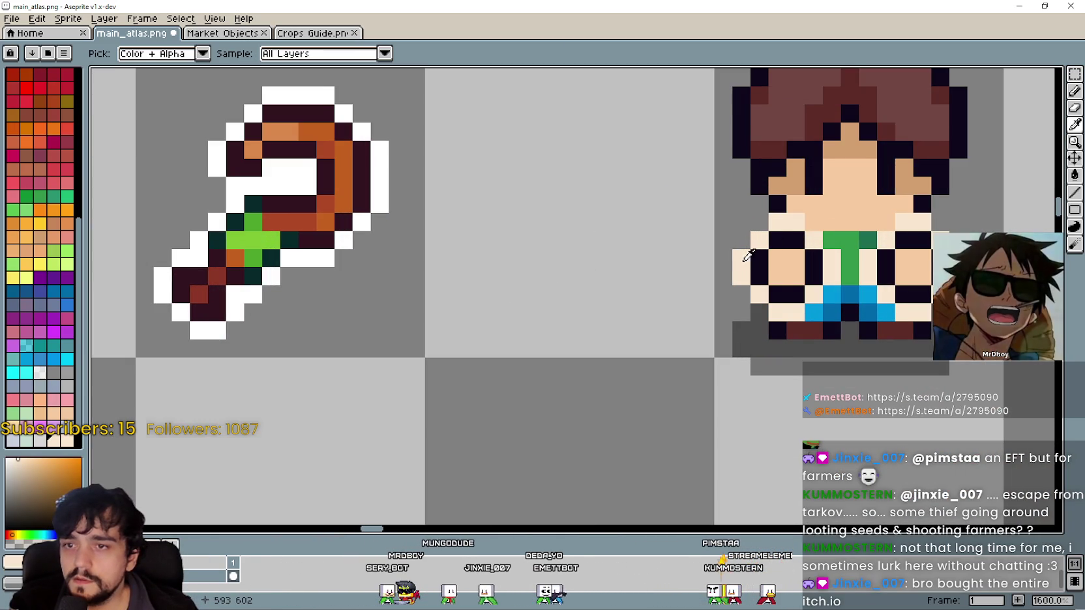
drag(754, 254, 892, 346)
scroll(838, 220, down, 1)
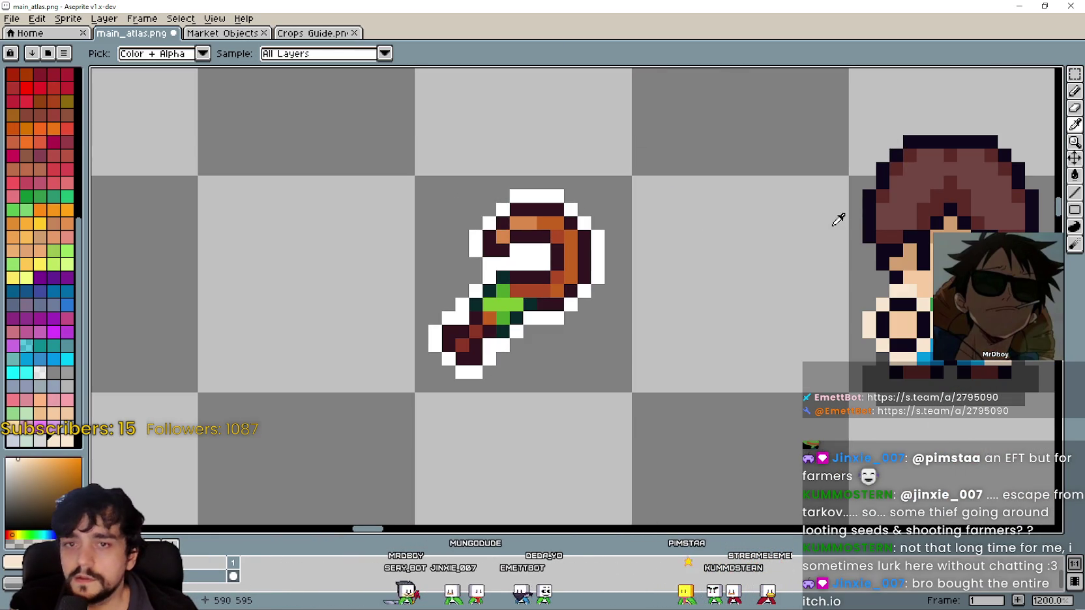
click(1079, 196)
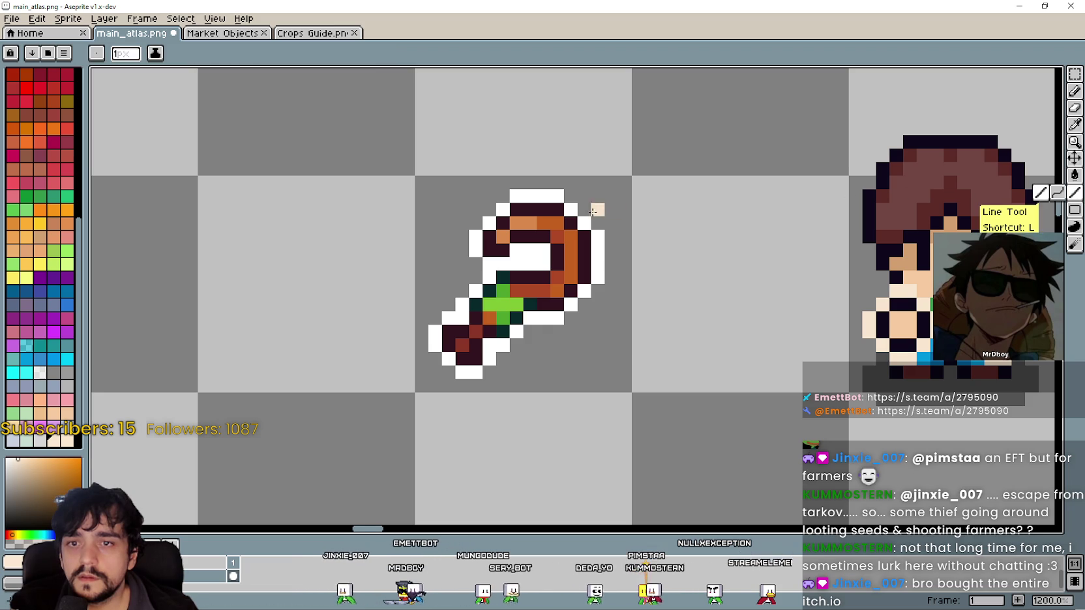
click(1074, 74)
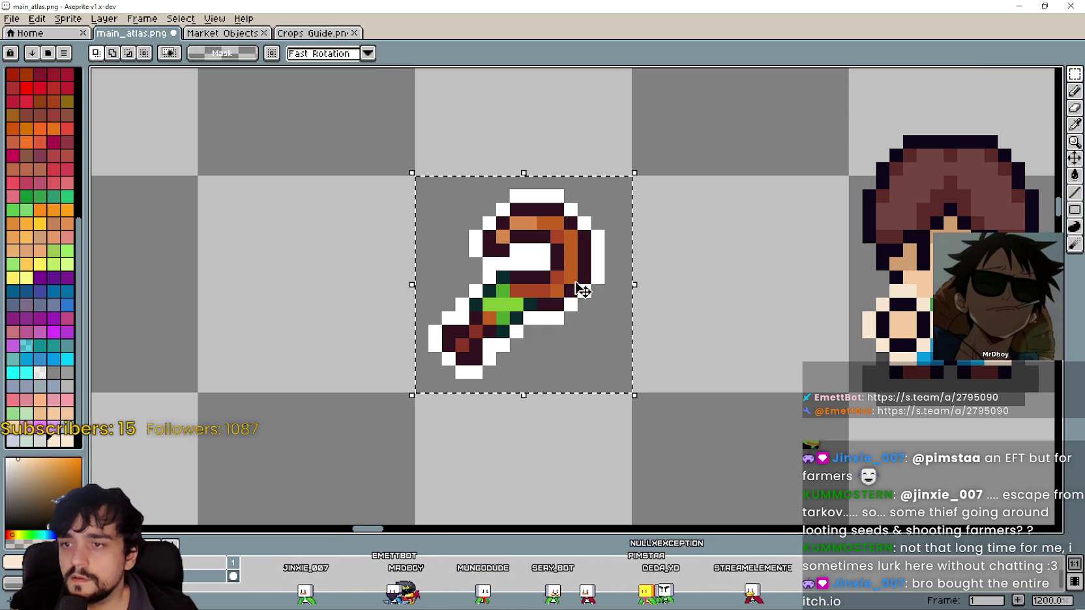
click(1075, 177)
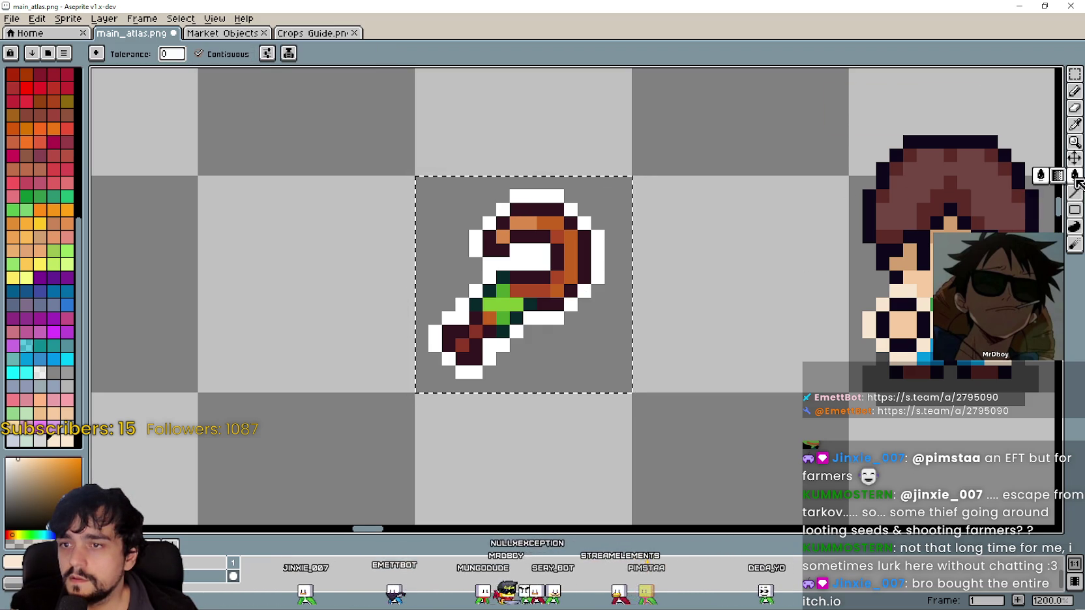
click(199, 54)
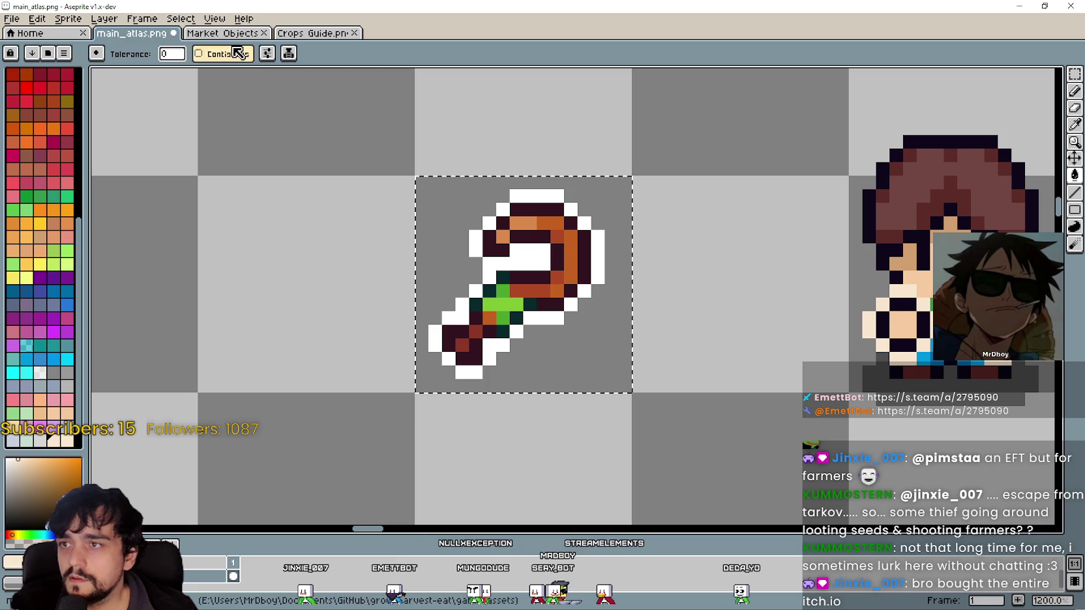
click(539, 255)
scroll(596, 296, down, 4)
key(ctrl+s)
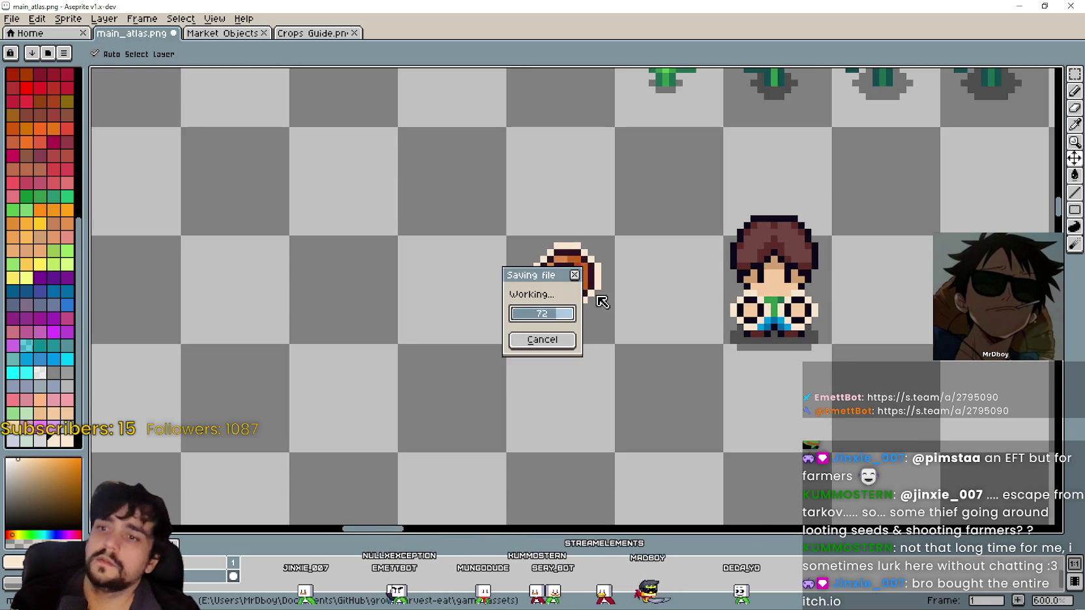
- Restore the Aseprite window, then minimise the main_atlas.png and 1.png windows
scroll(607, 301, down, 2)
scroll(612, 305, up, 3)
scroll(607, 306, down, 2)
double_click(823, 7)
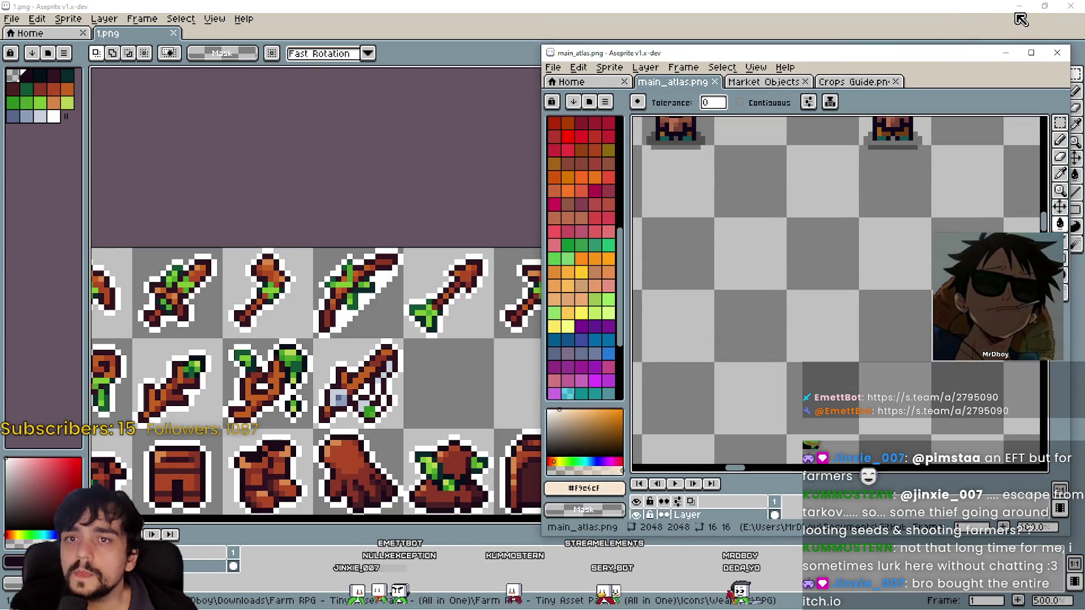
click(1014, 52)
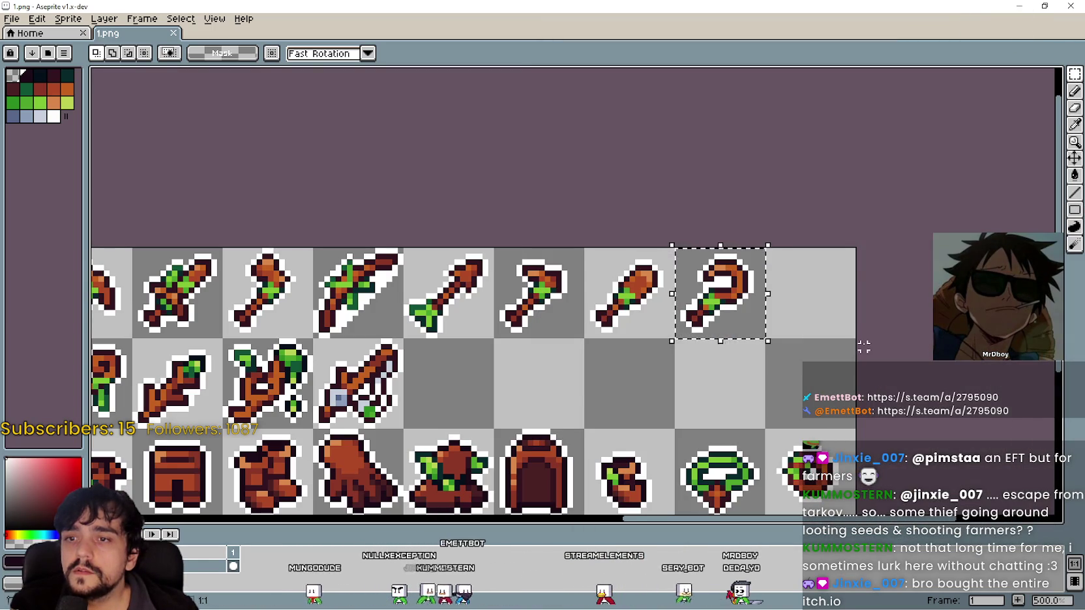
click(1016, 6)
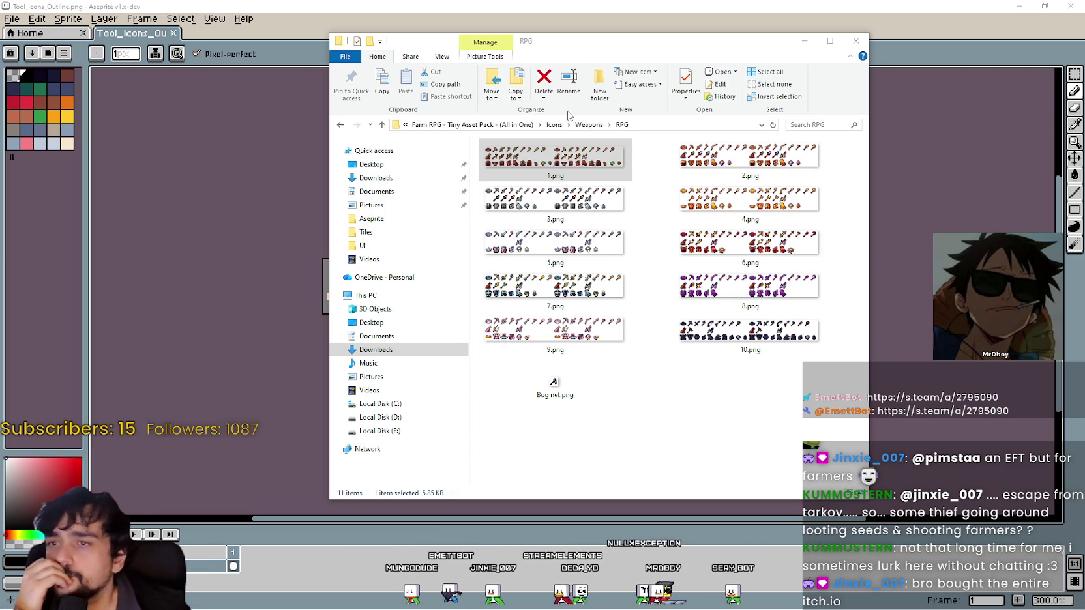
- Close the Weapons folder window and return to the Godot editor
click(588, 124)
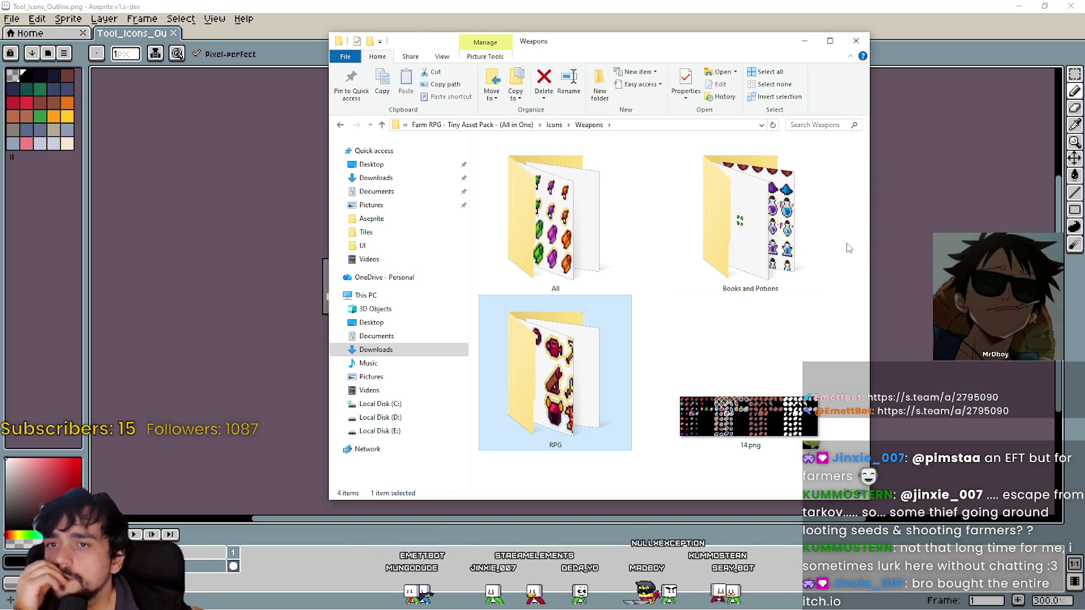
click(649, 368)
click(810, 41)
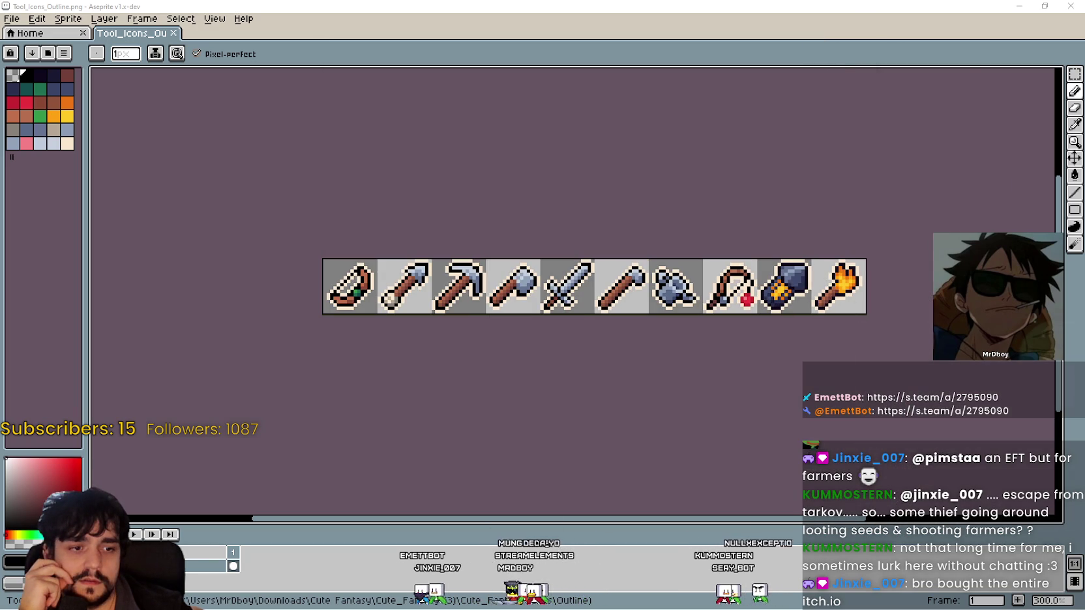
key(alt+Tab)
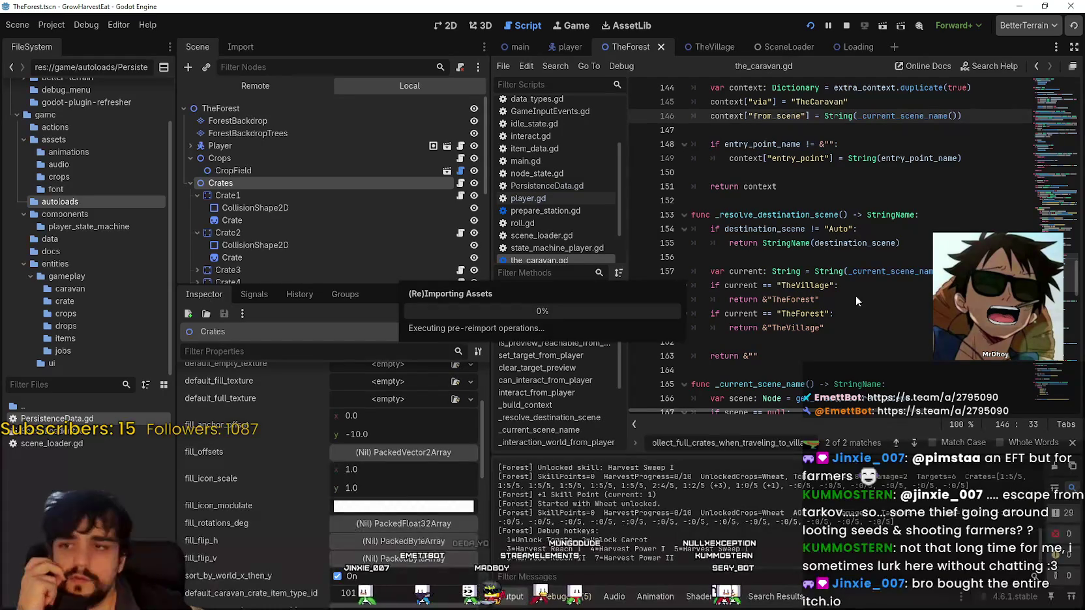
- Stop the running game and open item_wheat.tres from the data folder
click(846, 26)
click(220, 139)
scroll(325, 468, up, 5)
click(282, 152)
scroll(366, 562, down, 10)
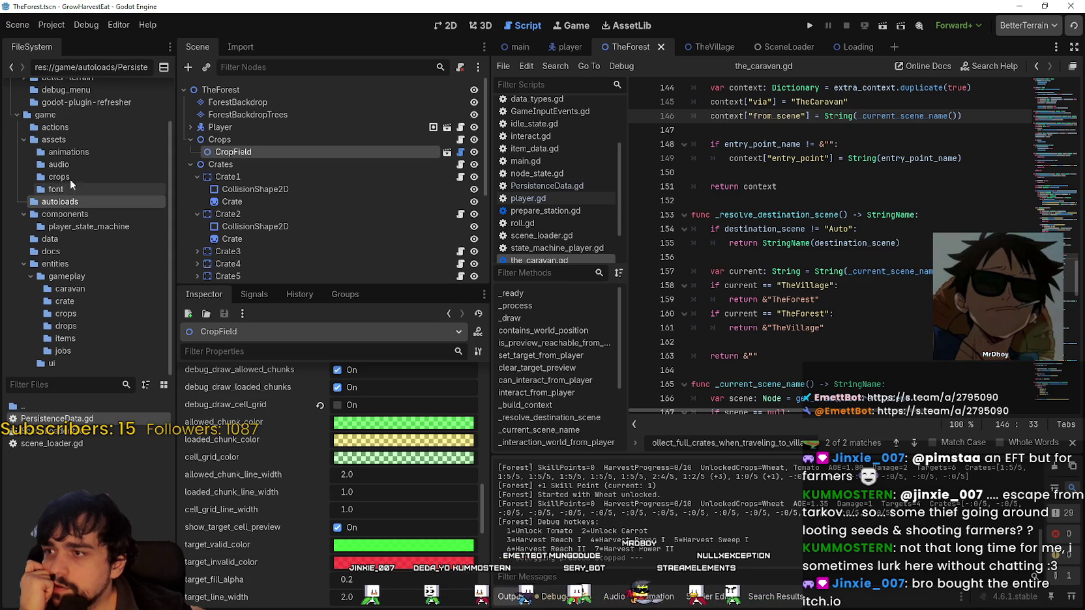
click(61, 238)
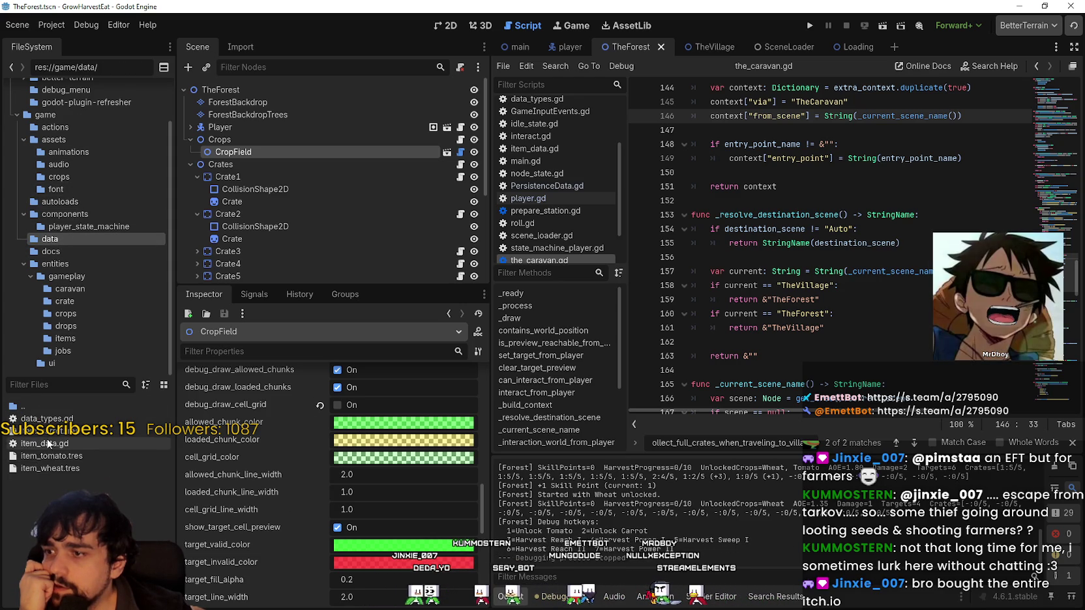
click(52, 468)
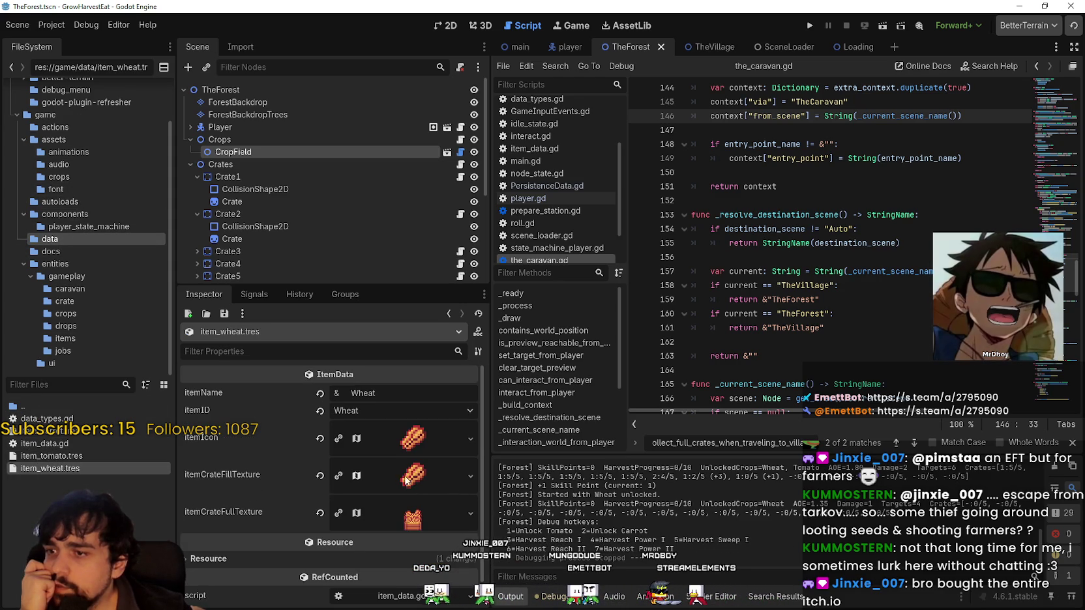
- Inspect the wheat crate fill and icon atlas textures, then return to Aseprite's main_atlas.png
click(386, 475)
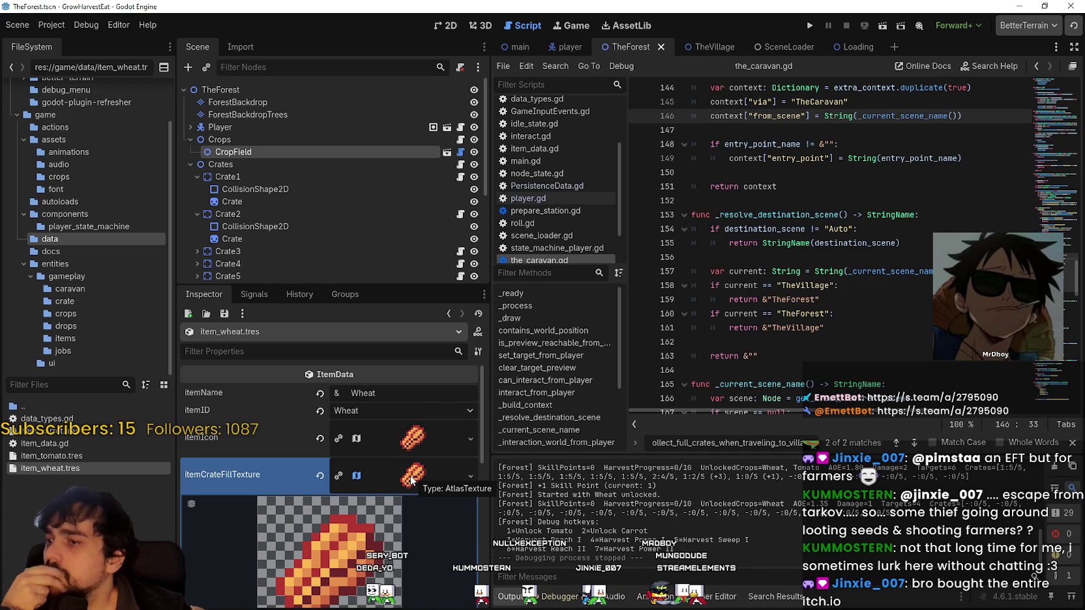
click(410, 481)
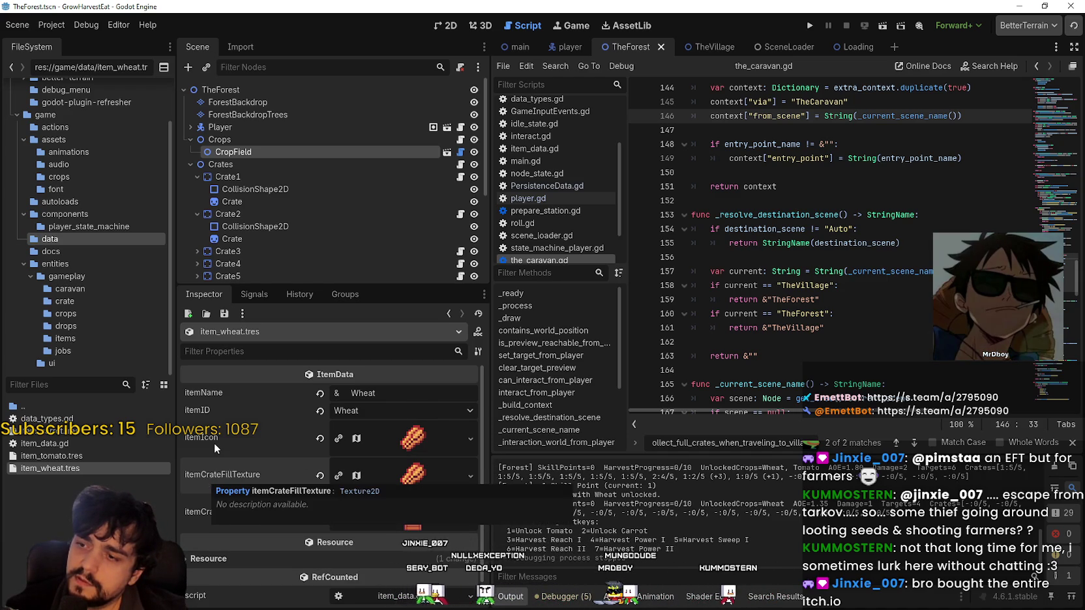
click(404, 435)
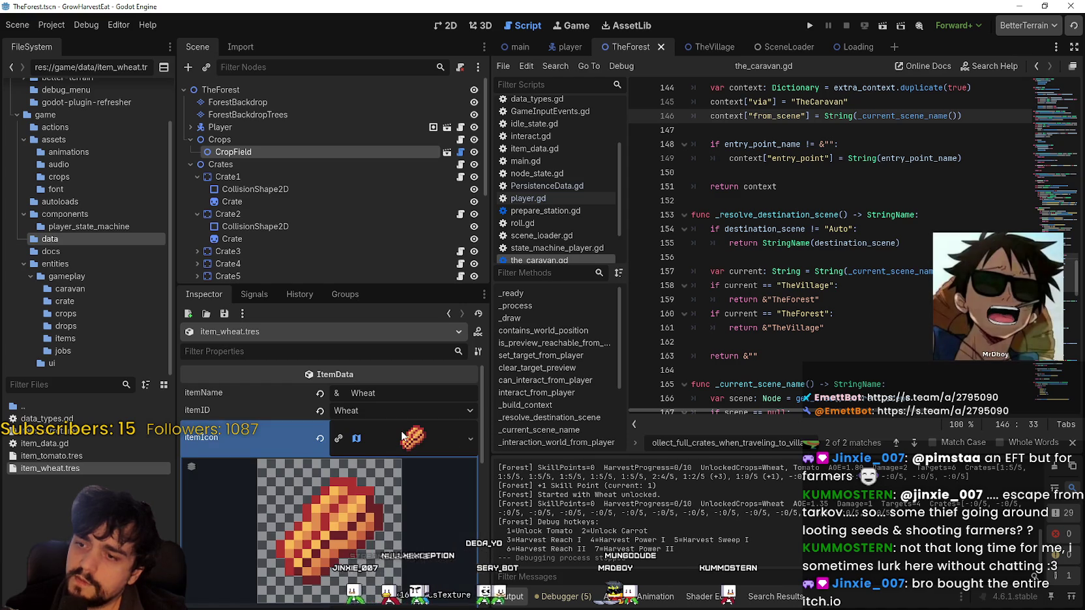
scroll(410, 413, down, 1)
click(413, 392)
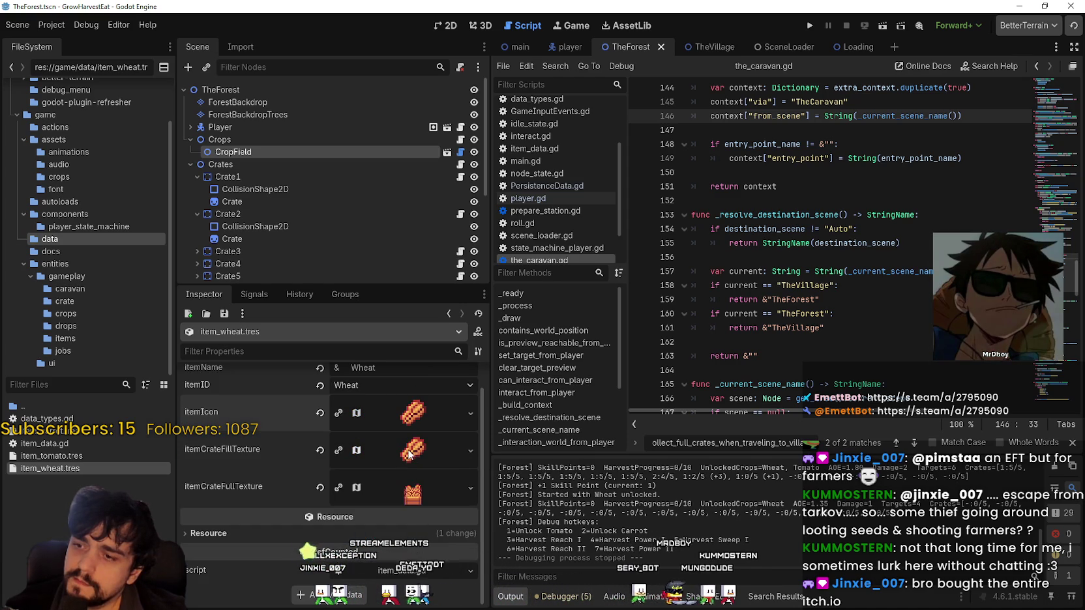
click(404, 411)
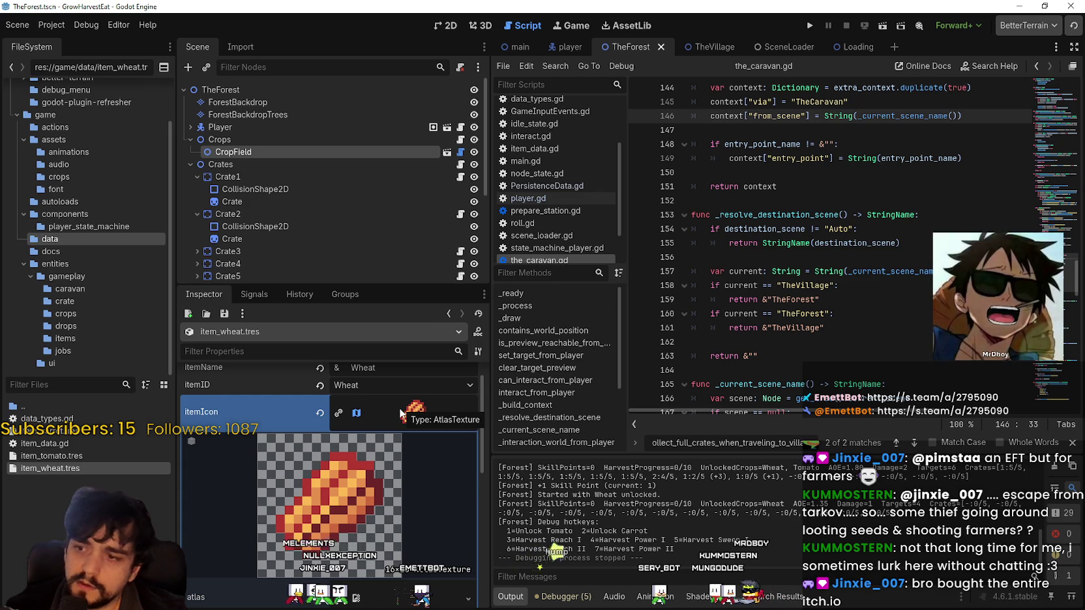
click(402, 412)
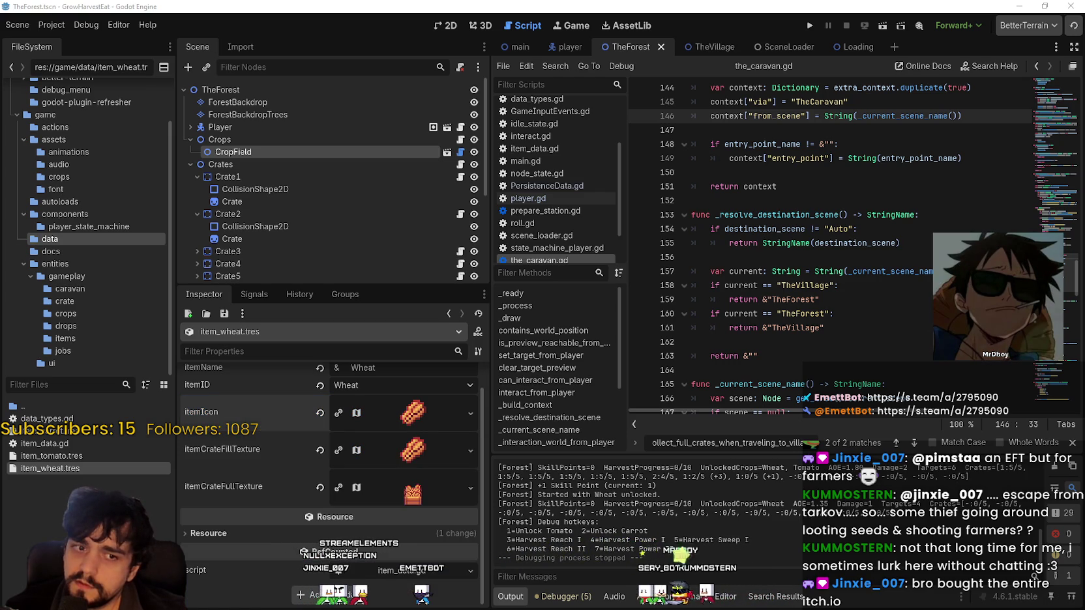
key(alt+Tab)
scroll(809, 317, down, 5)
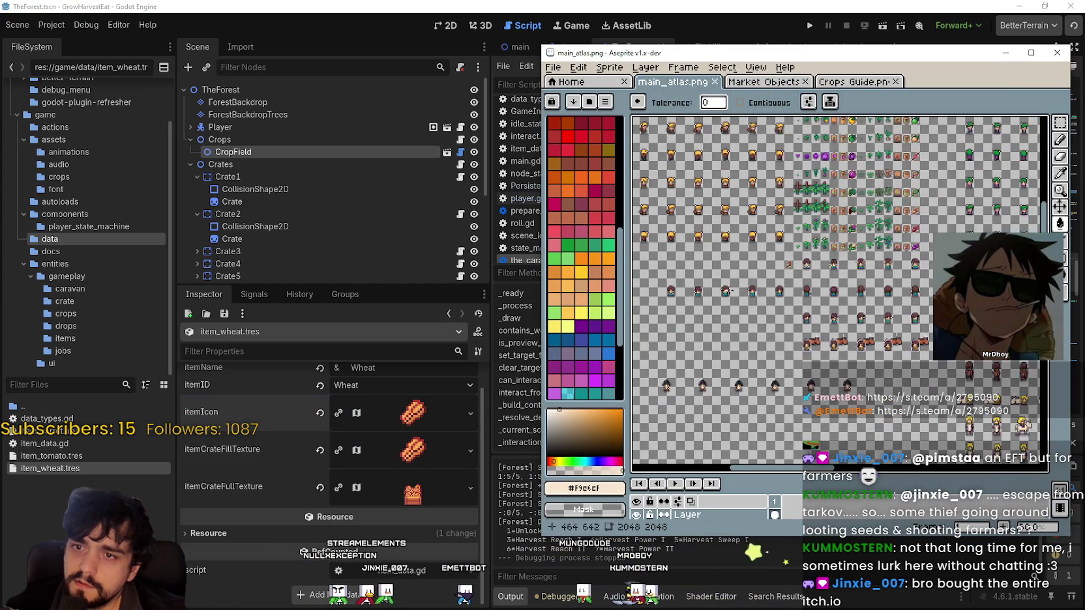
- Copy the carrot, wheat and tomato icon column to the right of the crates
drag(810, 316, 814, 233)
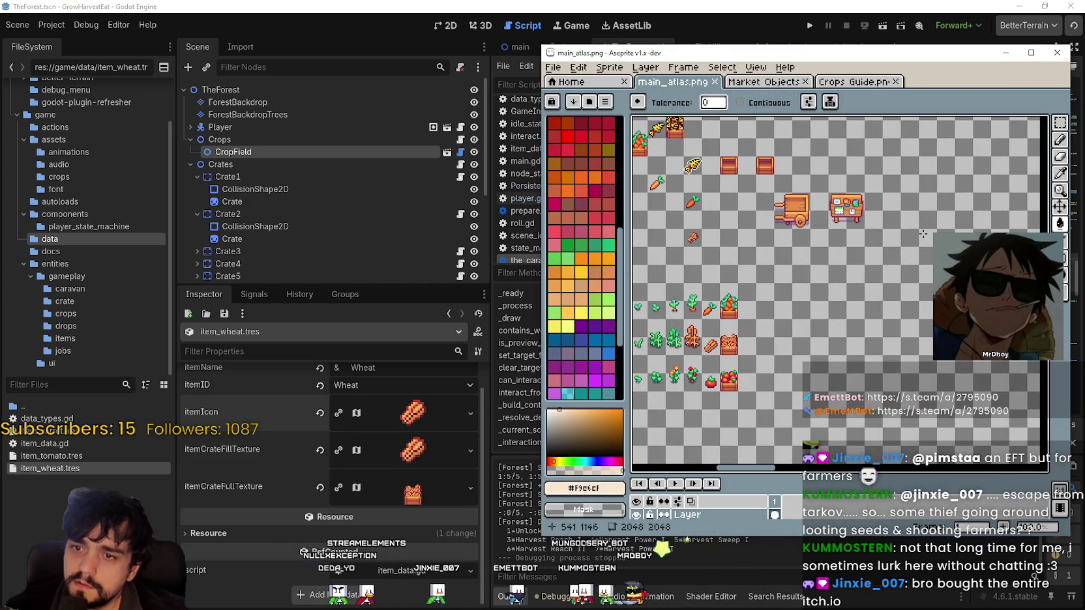
click(1032, 53)
scroll(574, 293, up, 2)
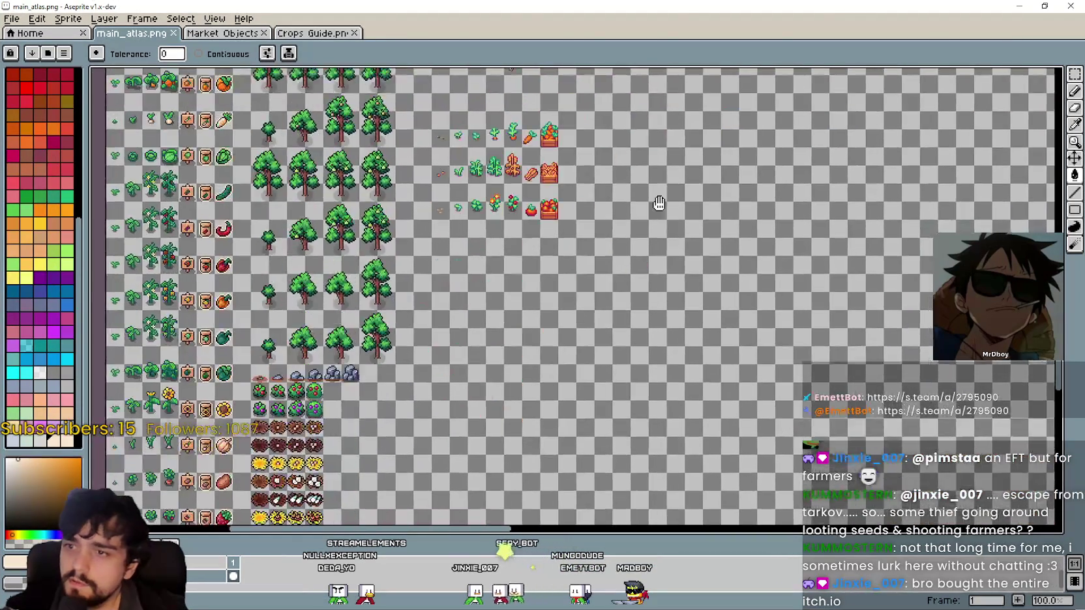
scroll(472, 285, up, 2)
scroll(556, 183, down, 4)
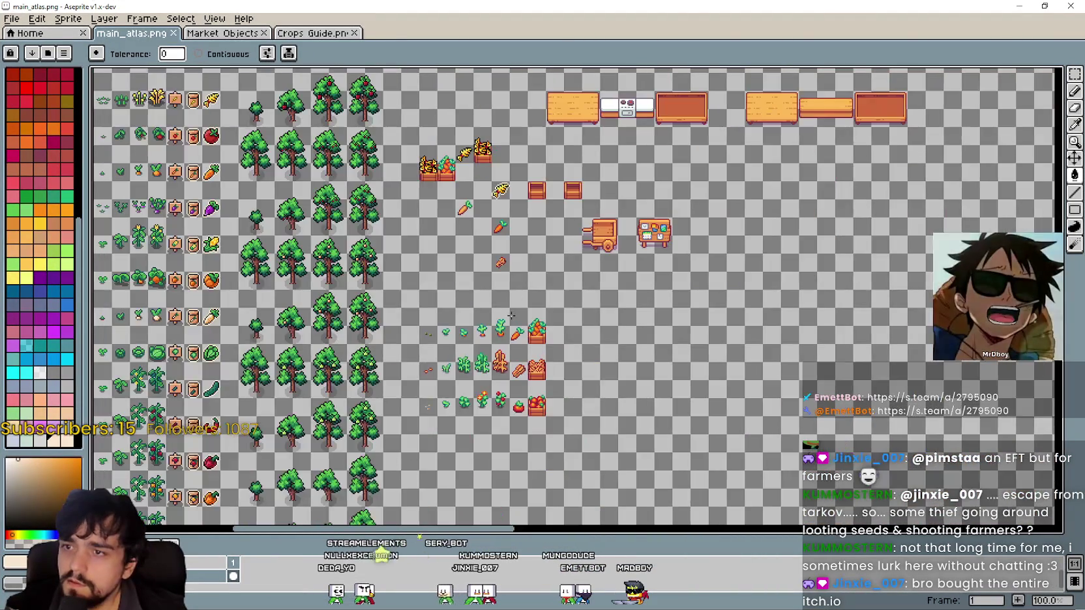
scroll(532, 223, up, 4)
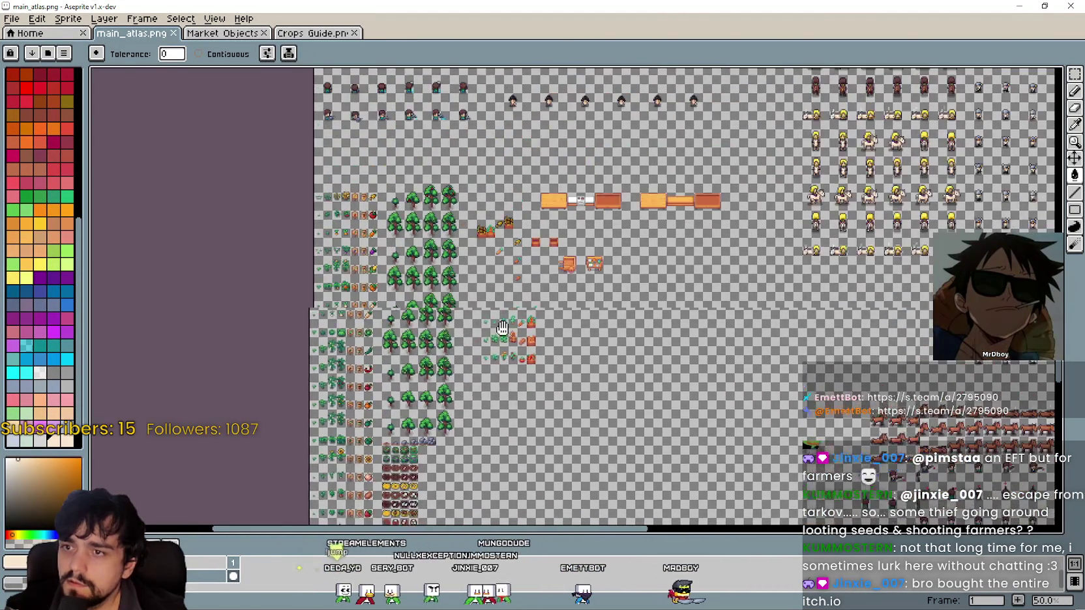
scroll(620, 176, up, 2)
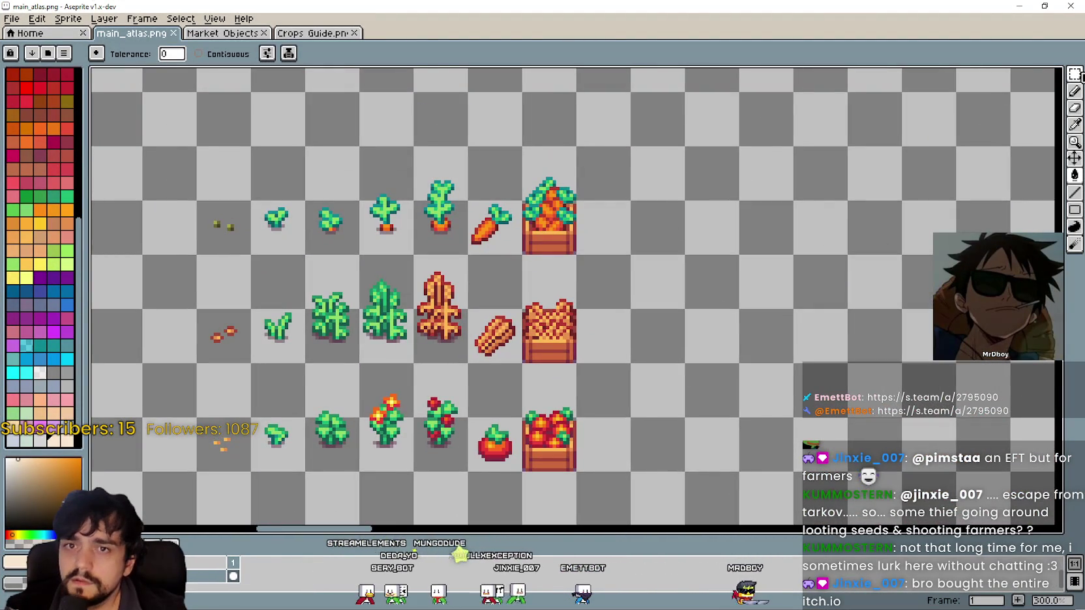
key(m)
mouse_move(466, 199)
mouse_down()
mouse_move(521, 400)
mouse_move(523, 473)
mouse_up()
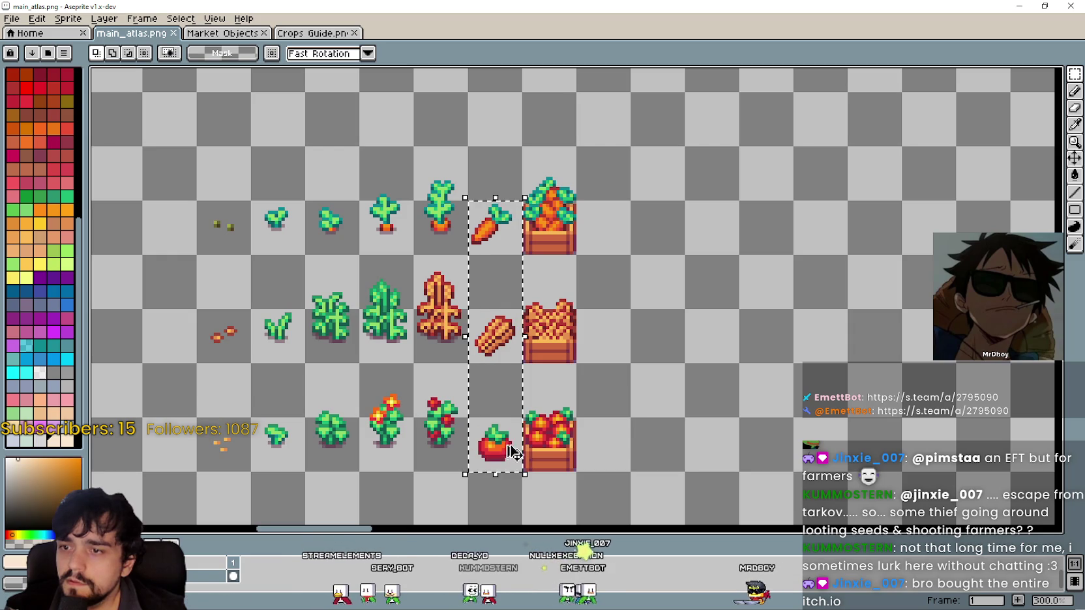
drag(514, 400, 630, 351)
mouse_move(636, 267)
mouse_down()
mouse_move(758, 339)
mouse_move(731, 287)
mouse_up()
key(Return)
- Draw a cream outline around the tomato copy with the Line tool
scroll(664, 337, up, 2)
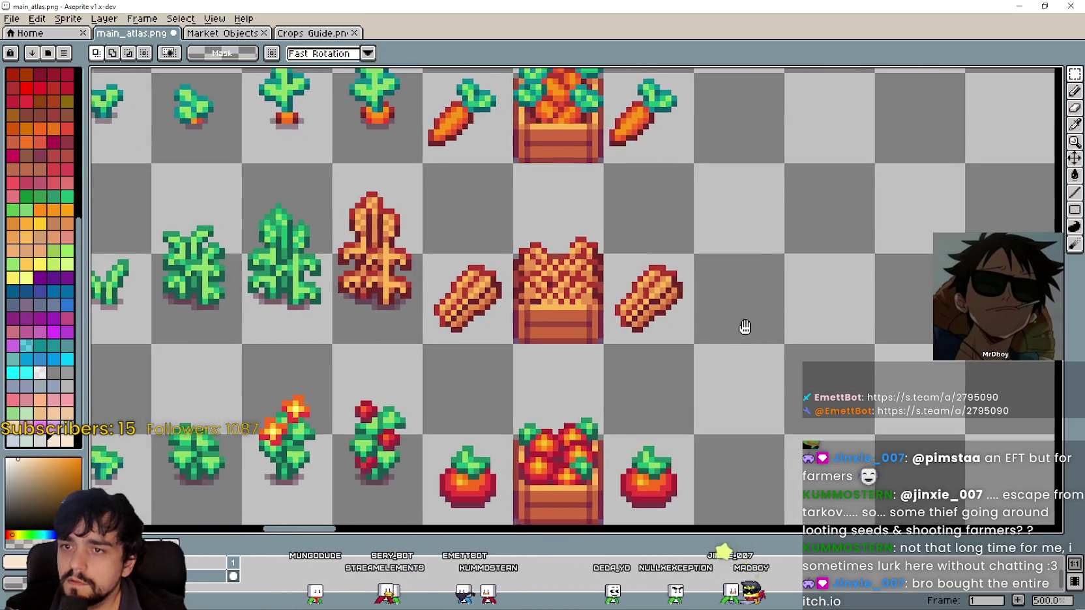
scroll(644, 325, up, 1)
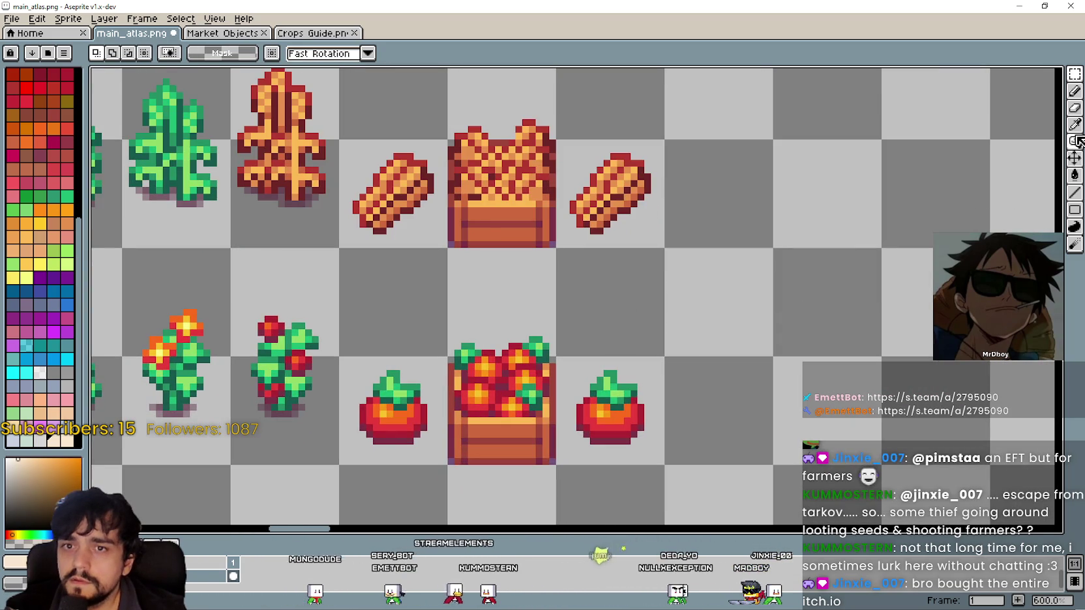
click(1074, 192)
scroll(620, 443, up, 4)
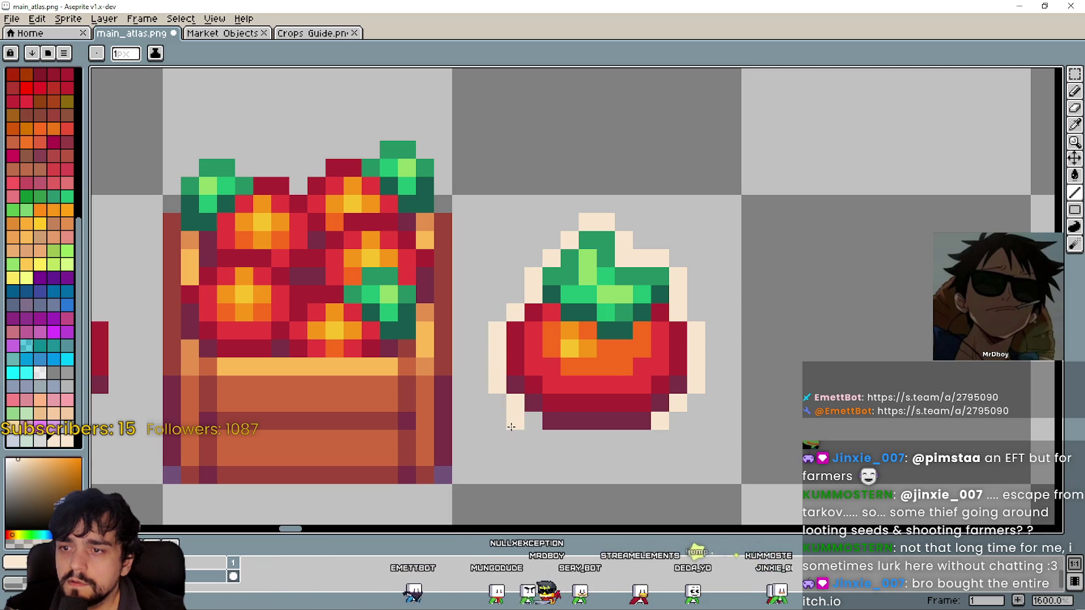
- Paint cream outline pixels around the wheat copy, undoing stray strokes
scroll(648, 438, down, 3)
scroll(603, 352, up, 2)
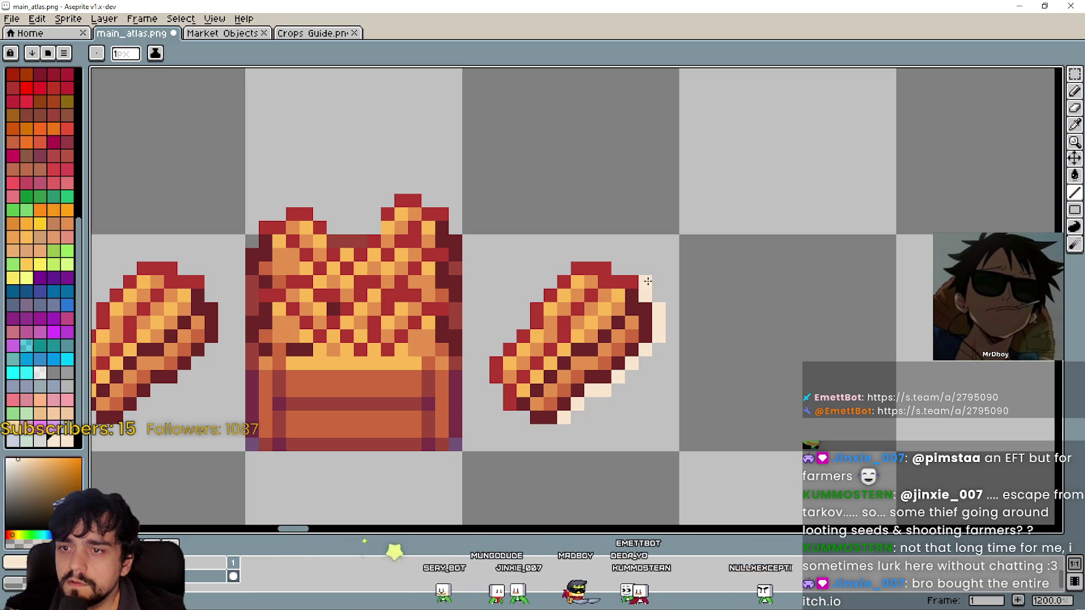
drag(606, 254, 584, 253)
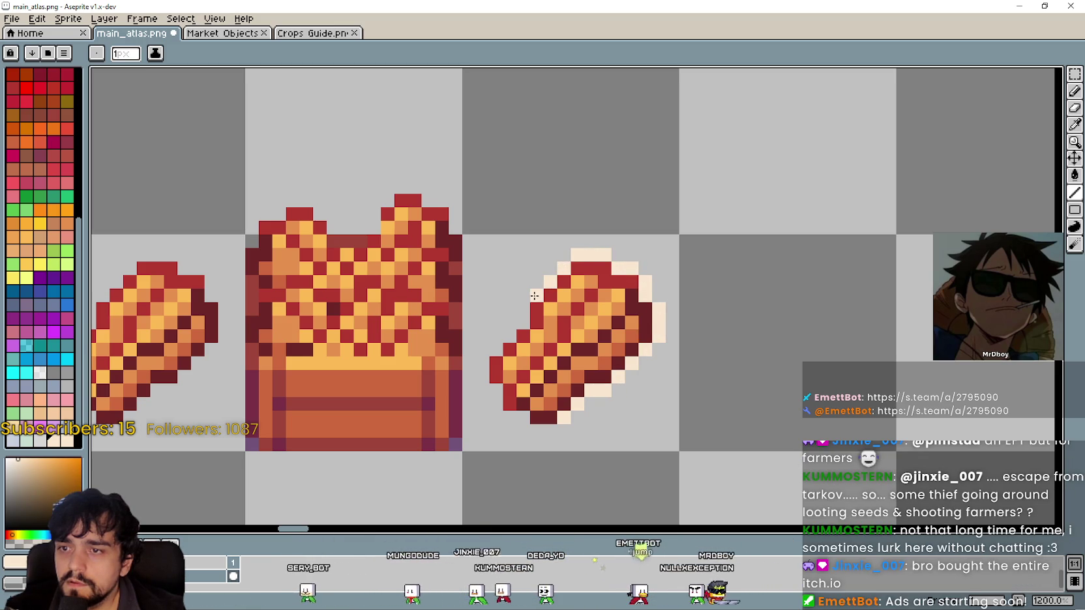
click(493, 346)
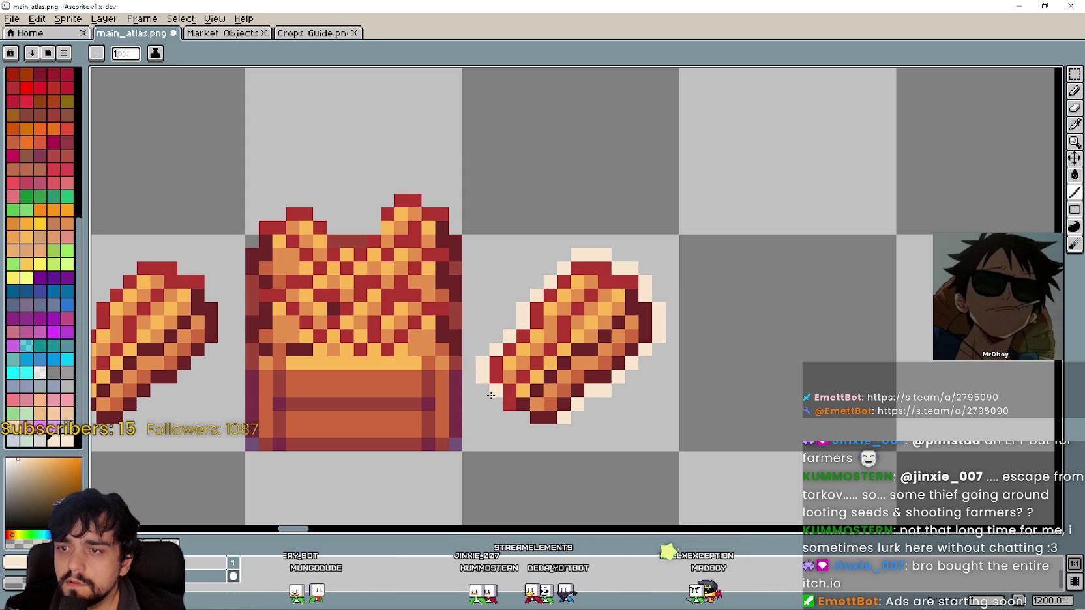
scroll(540, 427, down, 2)
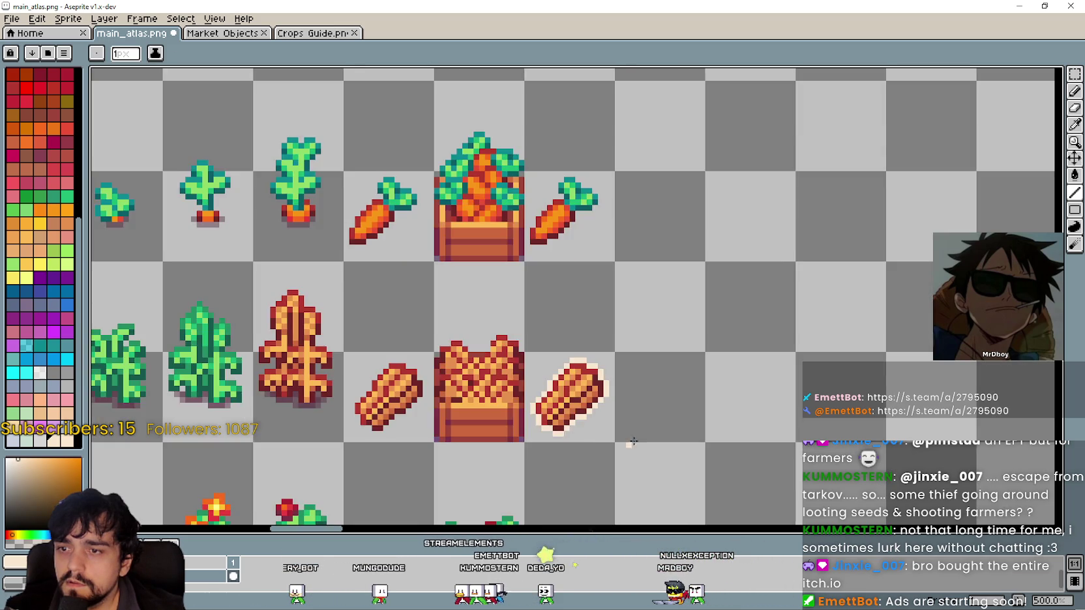
scroll(550, 319, up, 2)
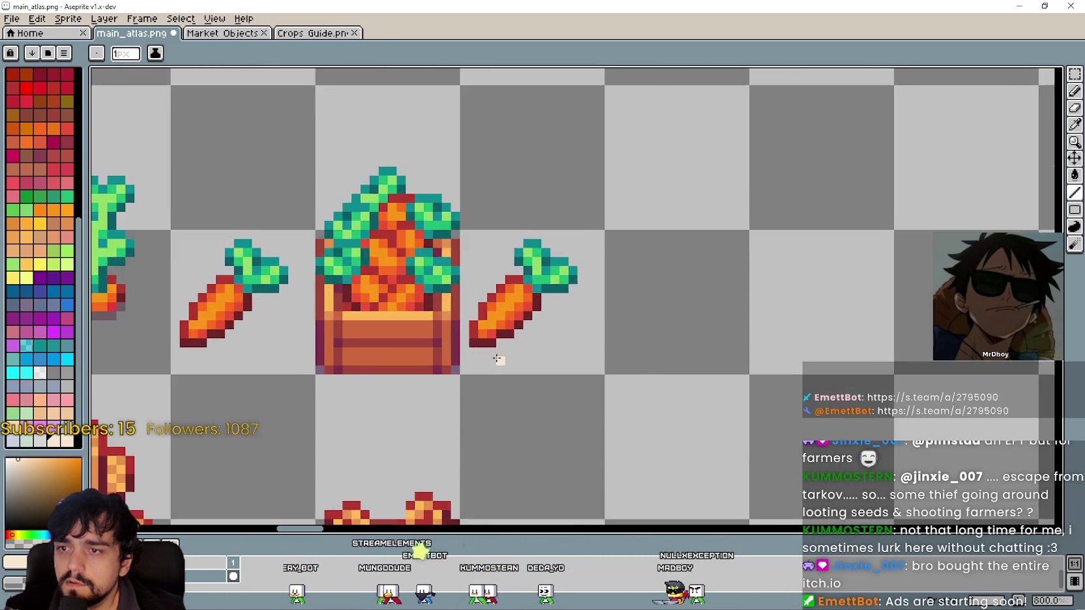
key(ctrl+z)
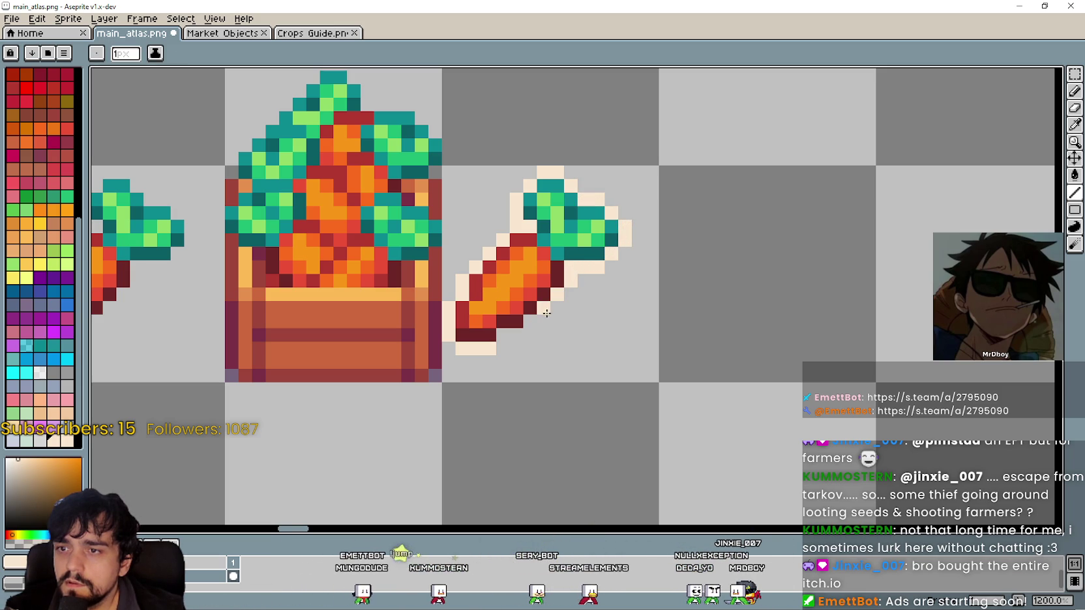
- Outline the carrot copy's lower edge in cream, save main_atlas.png, and restore the window
drag(529, 322, 503, 335)
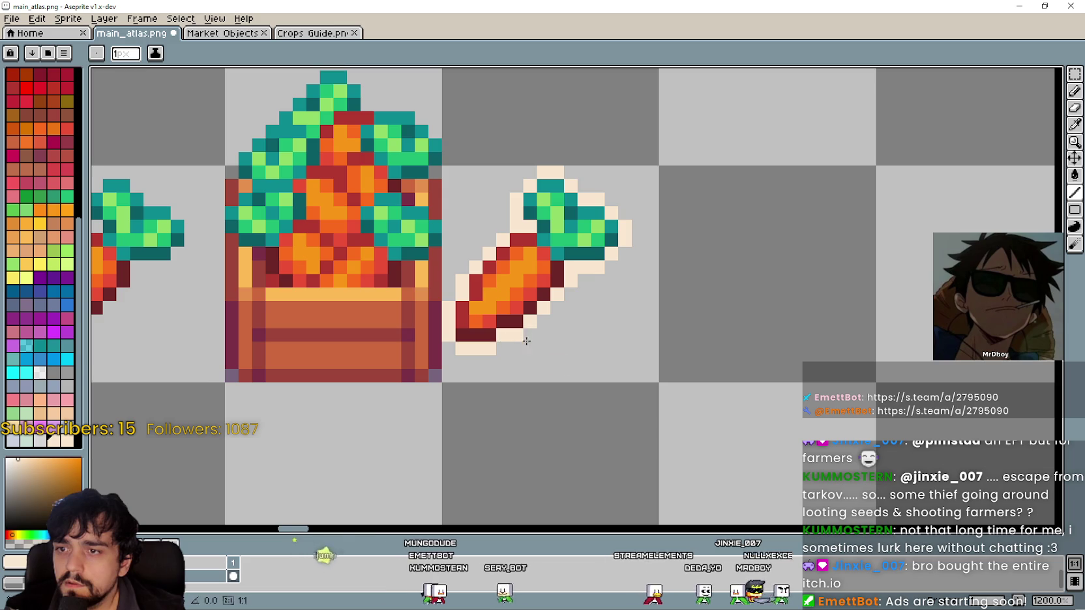
scroll(526, 338, down, 5)
key(ctrl+s)
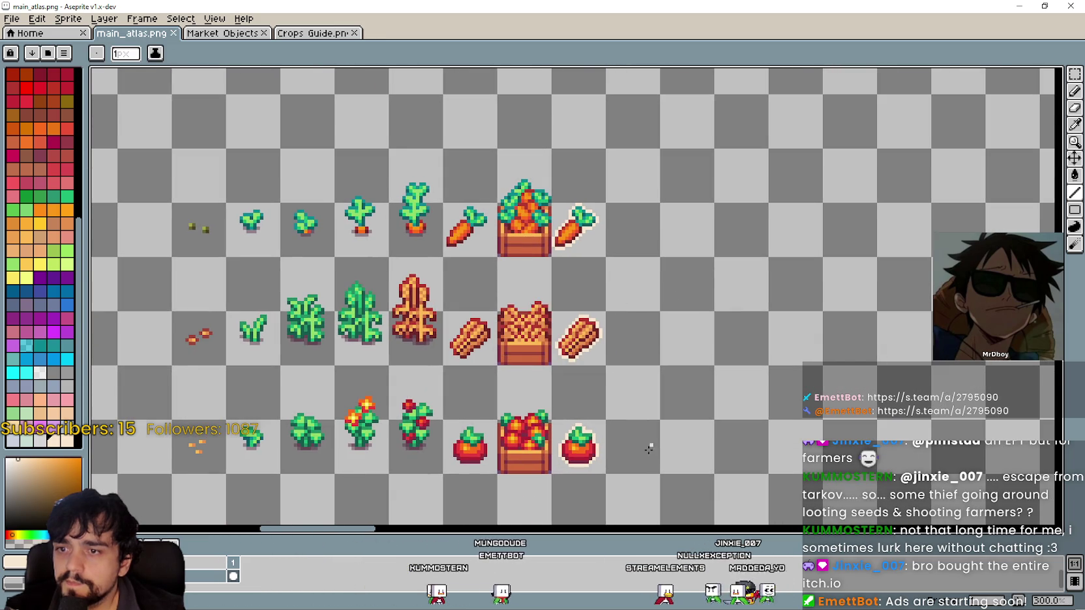
scroll(665, 410, down, 3)
mouse_move(729, 155)
mouse_down()
mouse_move(726, 191)
mouse_move(645, 391)
mouse_move(587, 424)
mouse_move(511, 352)
mouse_up()
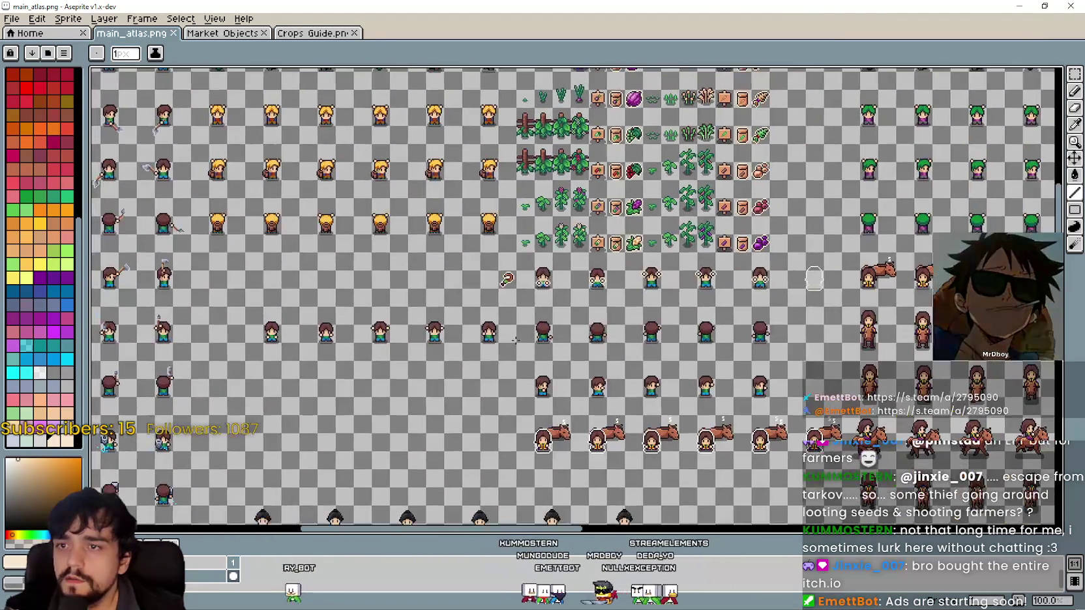
scroll(483, 274, up, 2)
scroll(573, 329, down, 1)
click(1044, 6)
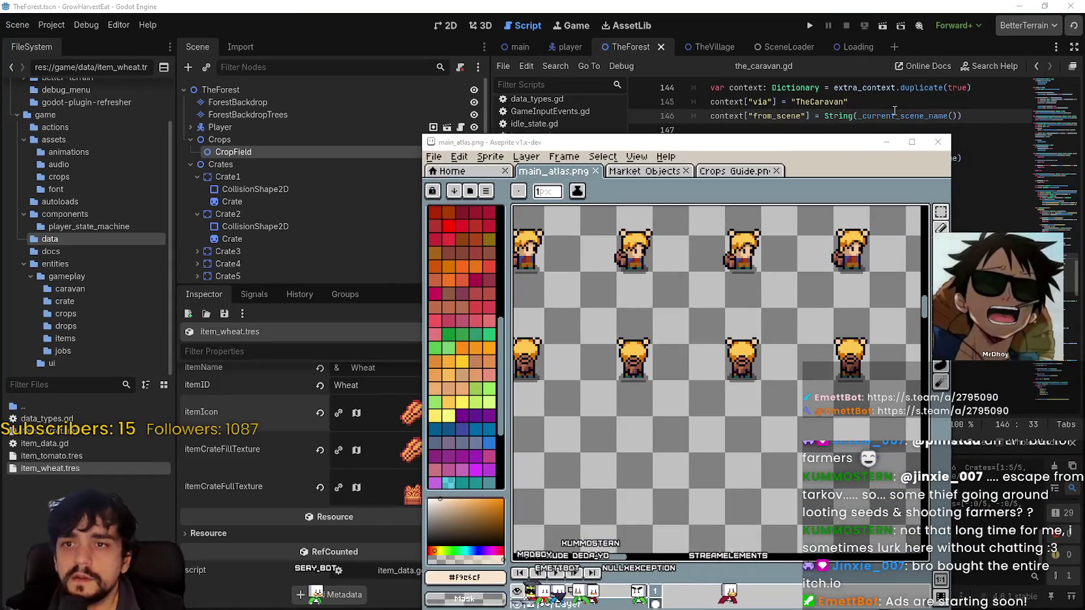
- Set item_wheat.tres's icon region to the new outlined wheat sprite and save
click(894, 116)
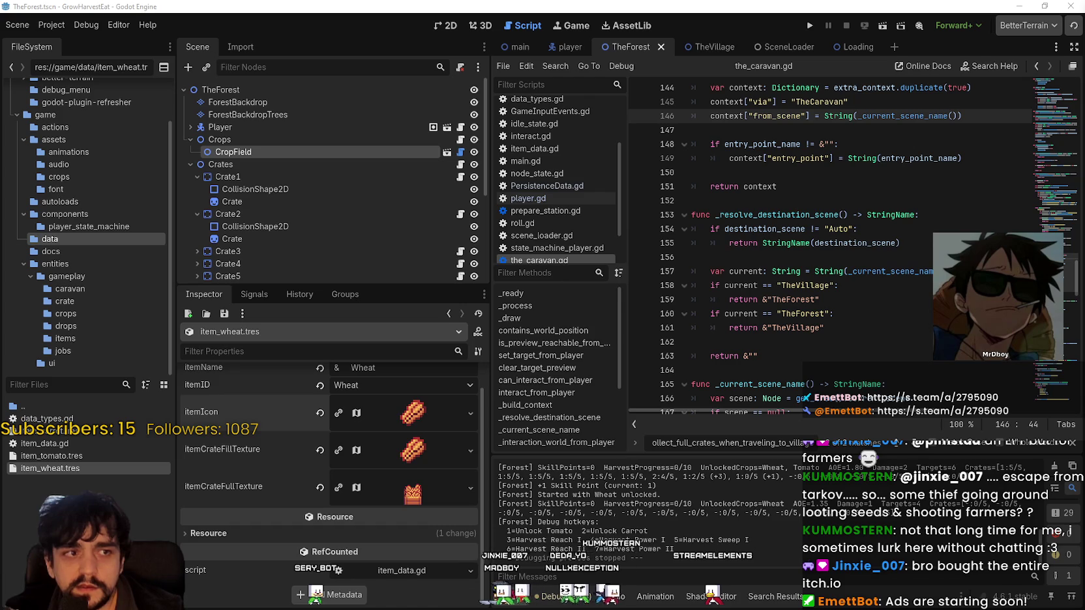
scroll(386, 443, up, 1)
click(393, 441)
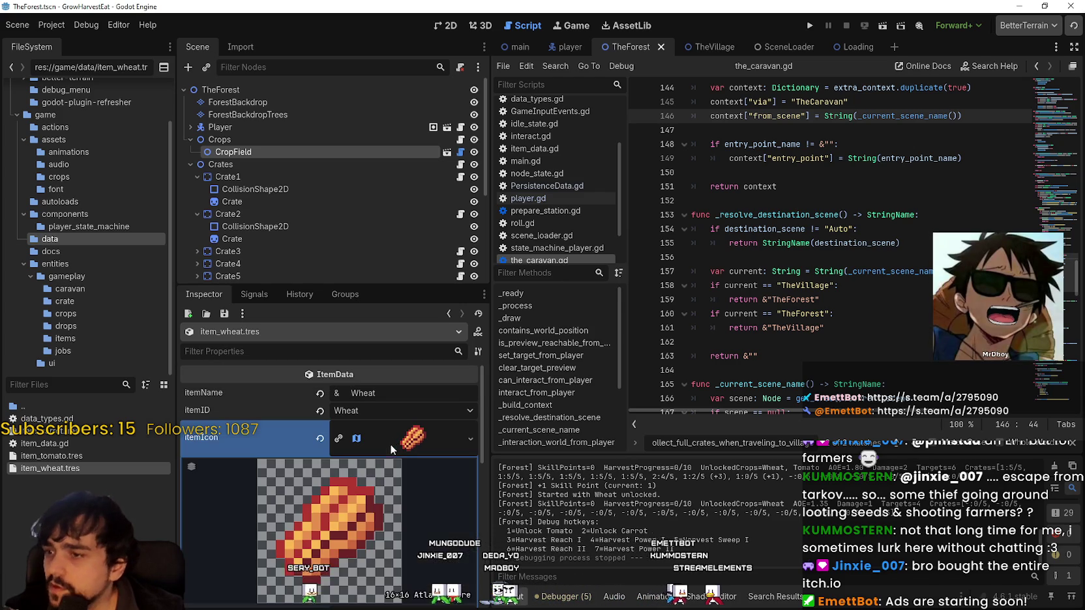
scroll(392, 443, down, 3)
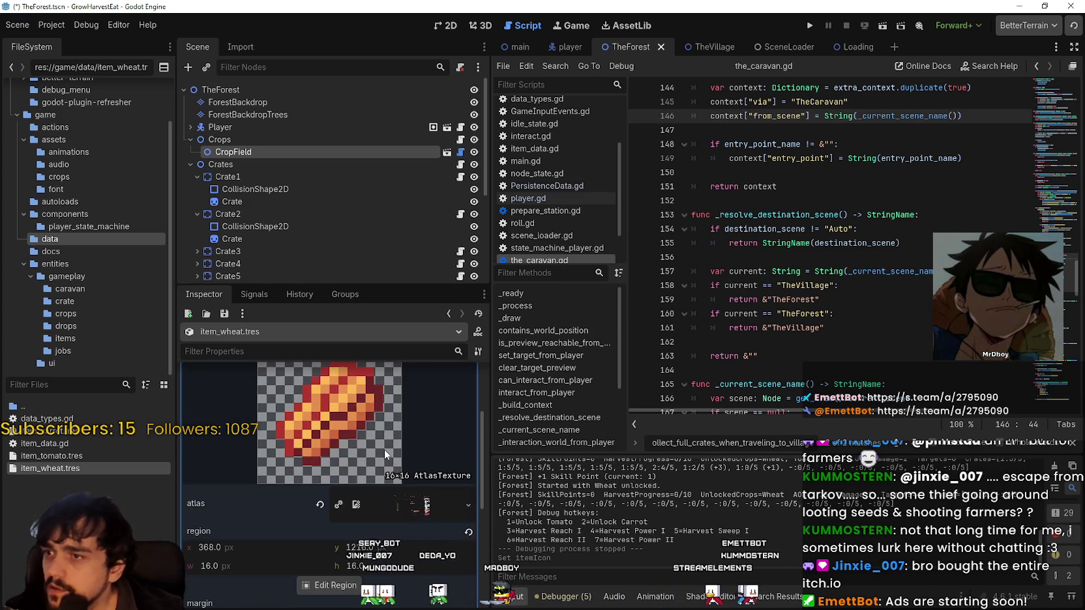
scroll(384, 449, up, 3)
click(409, 442)
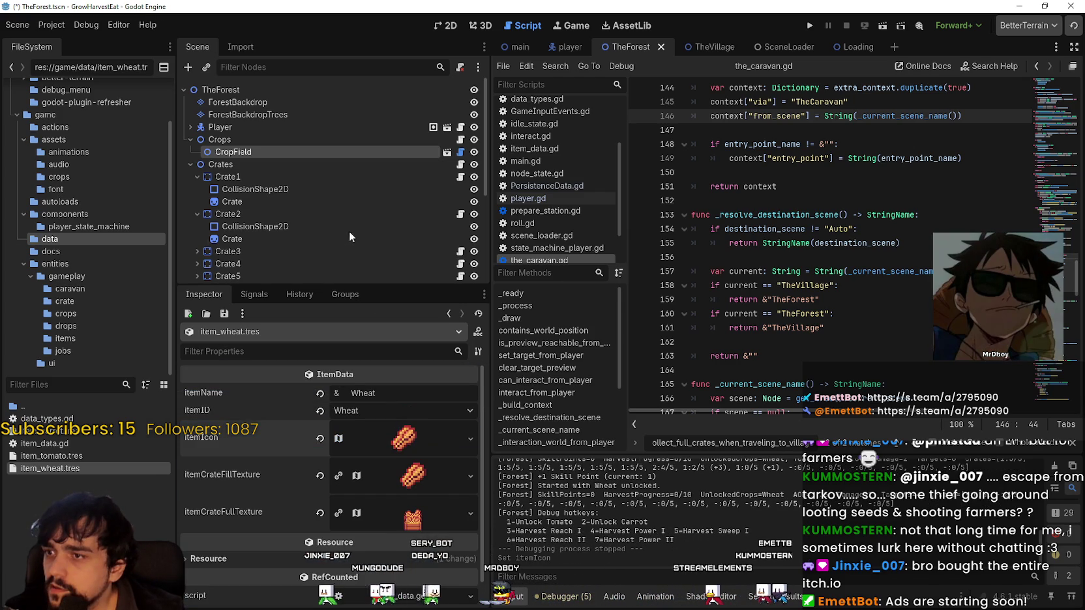
click(412, 445)
scroll(328, 574, down, 2)
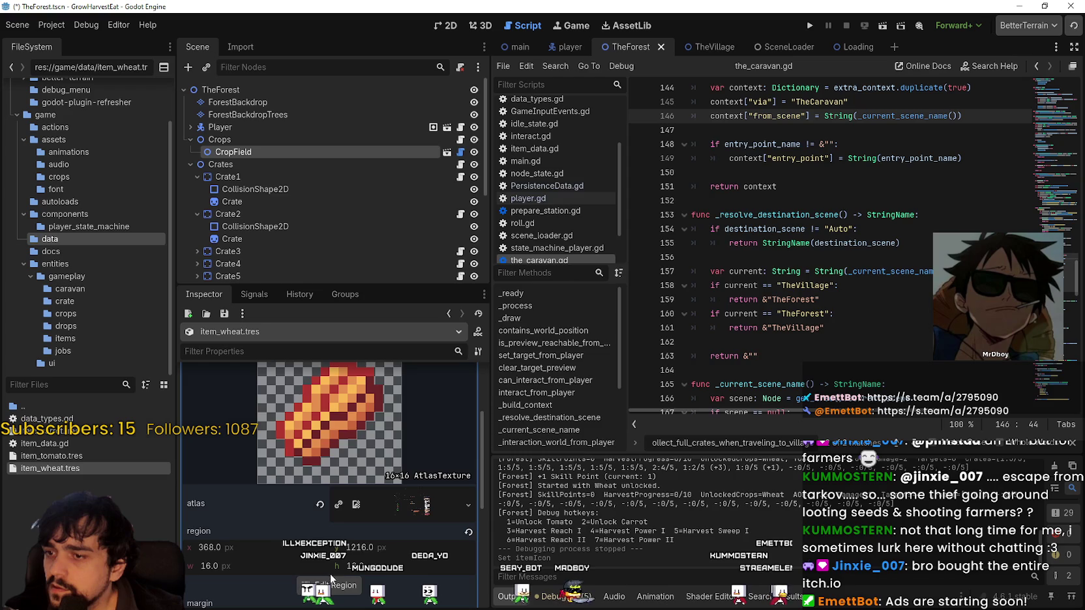
click(330, 584)
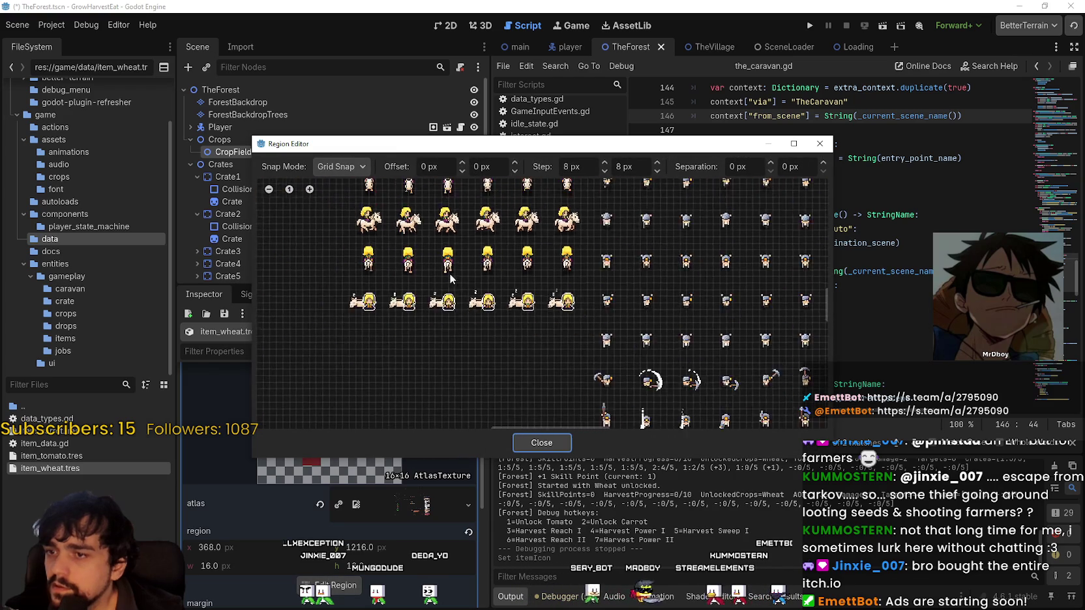
mouse_move(369, 392)
mouse_down()
mouse_move(503, 215)
mouse_move(645, 292)
mouse_up()
scroll(405, 320, up, 4)
click(428, 296)
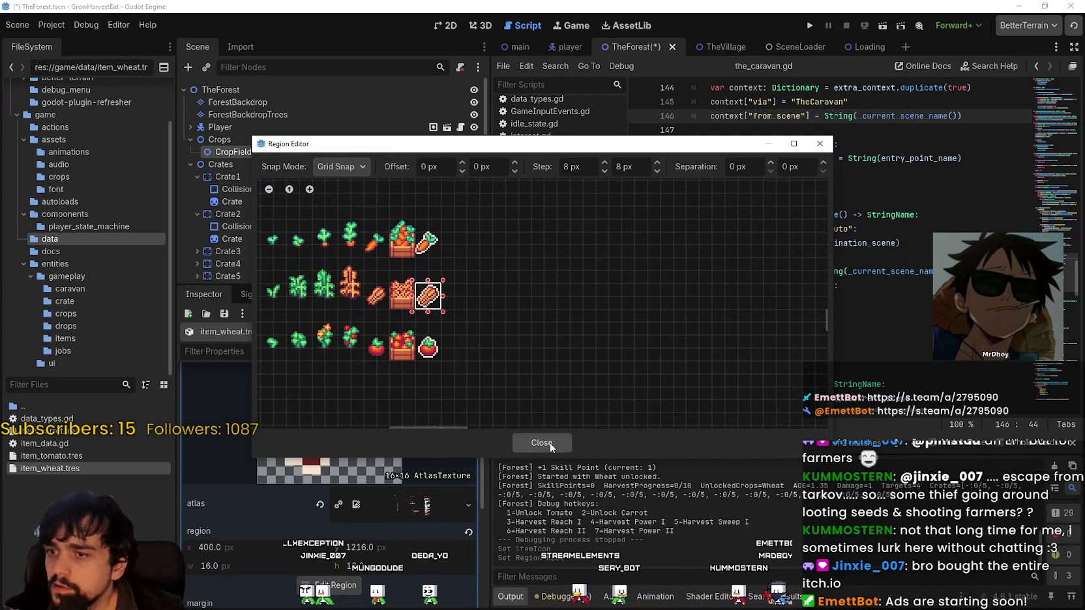
click(549, 443)
key(ctrl+s)
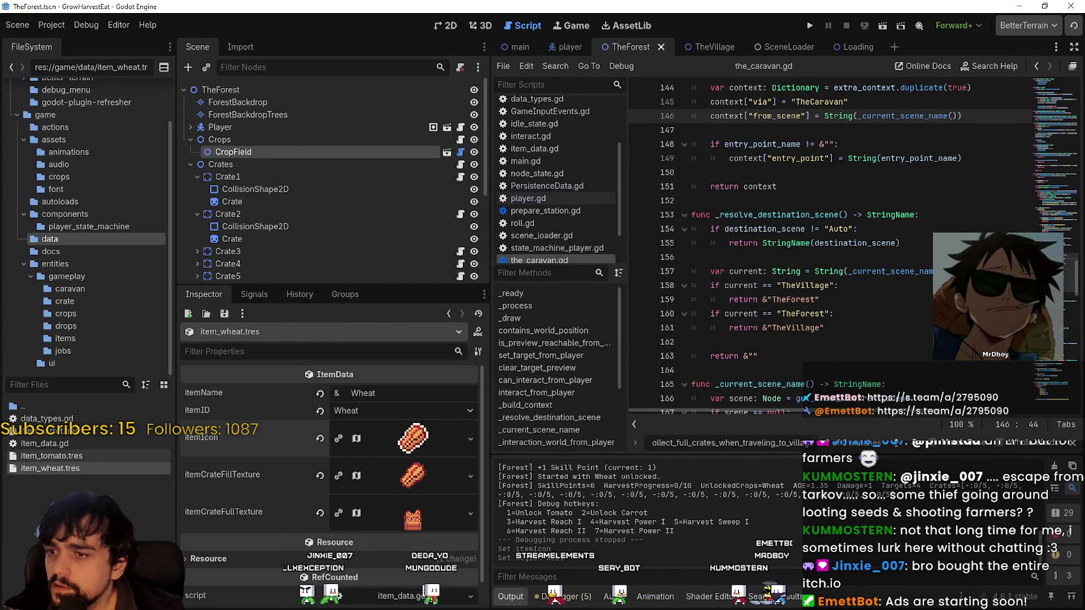
- Open item_tomato.tres and bring up its icon's region editor
click(64, 457)
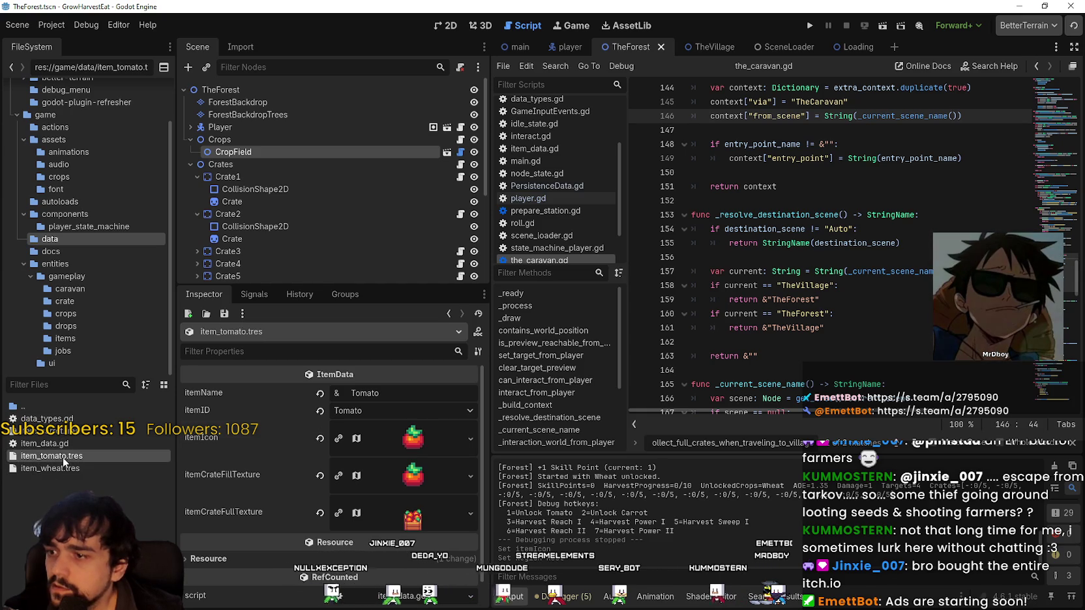
click(341, 439)
scroll(392, 446, down, 5)
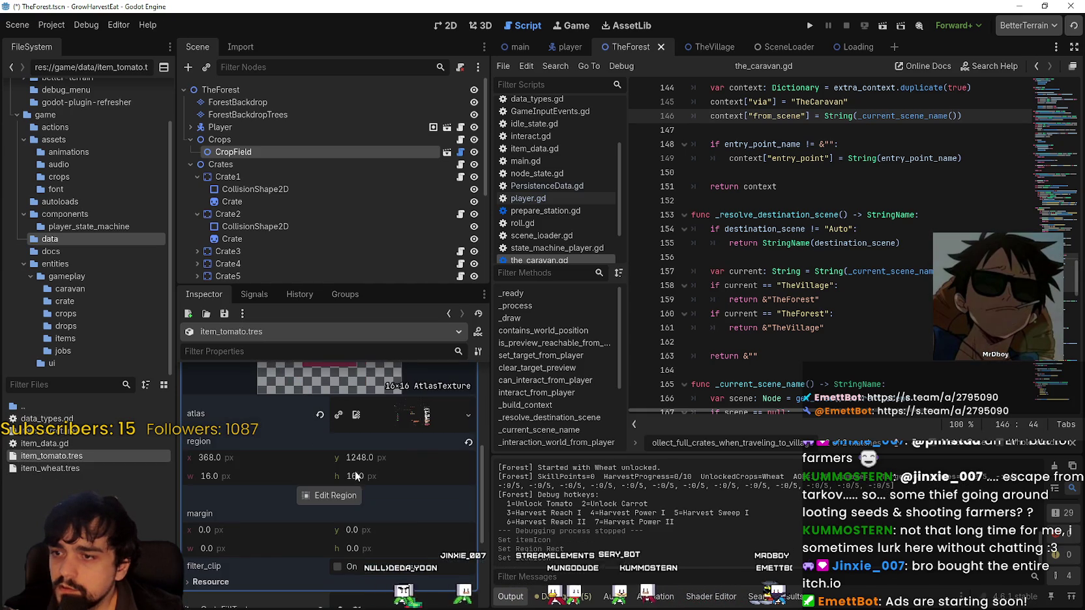
click(331, 495)
scroll(430, 268, down, 5)
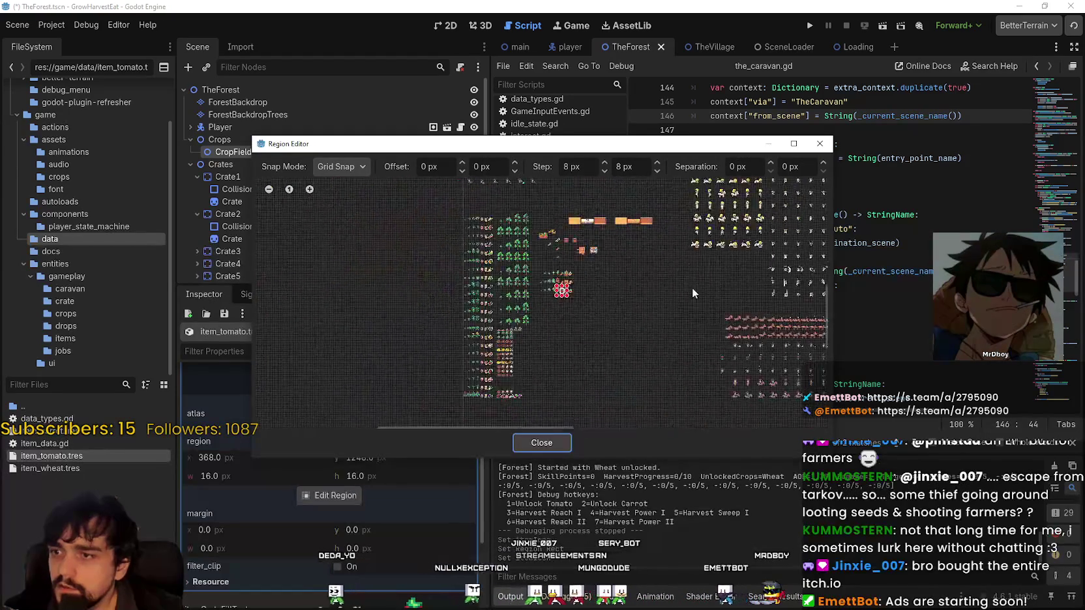